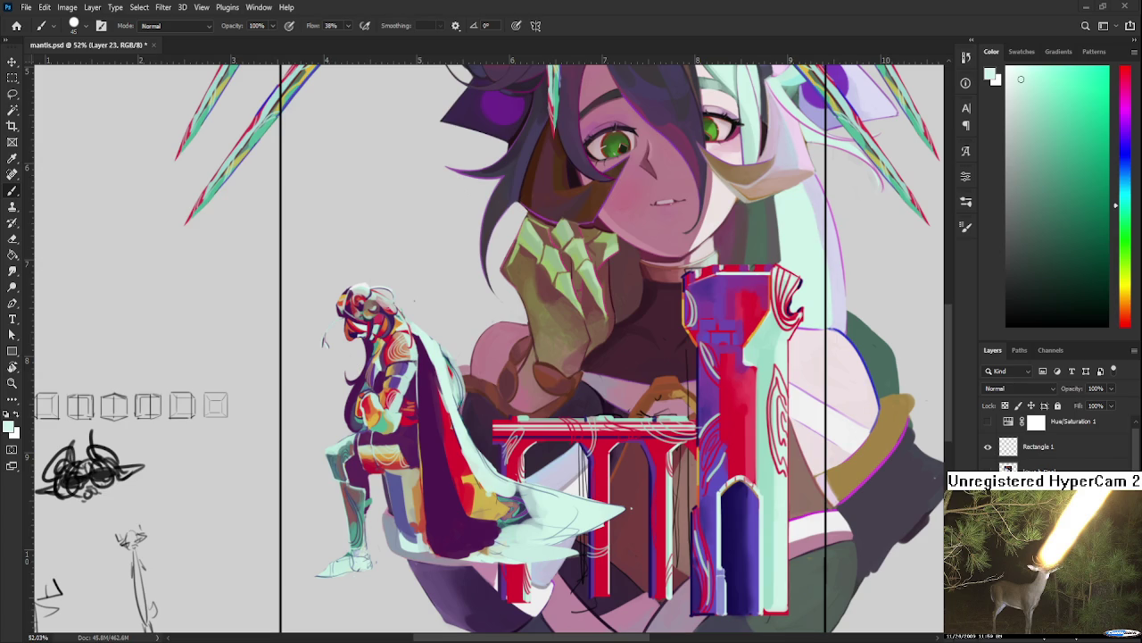
Step: Tilt the canvas and paint a bold red streak down the knight's purple cape
mouse_move(547, 412)
left_mouse_down()
mouse_move(399, 412)
mouse_move(389, 479)
left_mouse_up()
left_click(388, 415, "alt")
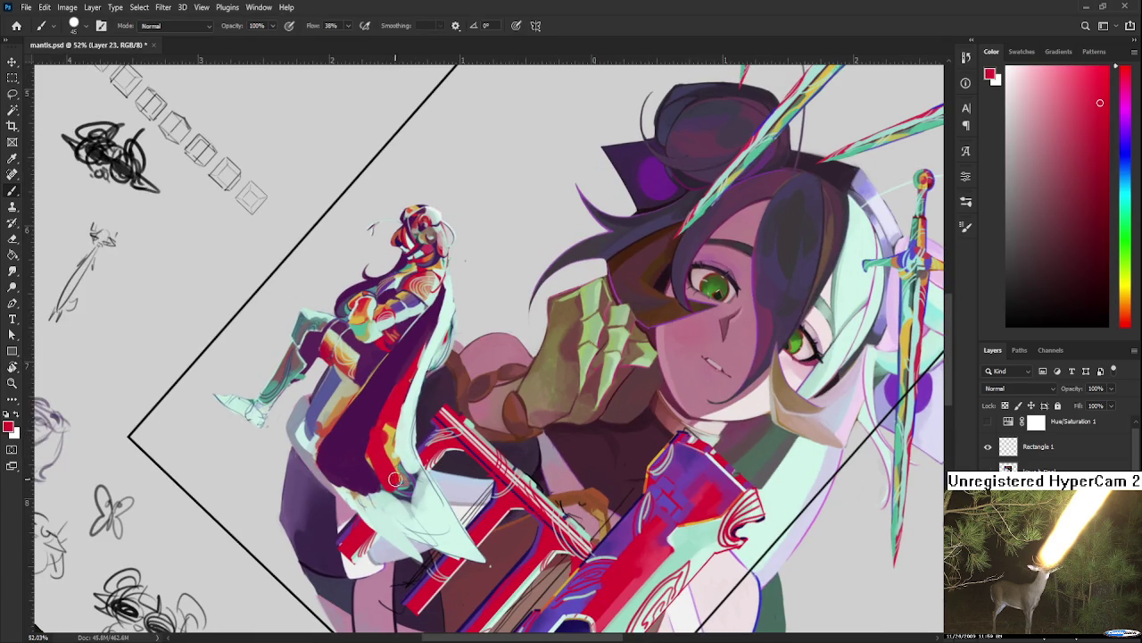
left_click(384, 436, "alt")
left_click_drag(382, 424, 414, 505)
left_click_drag(370, 460, 427, 520)
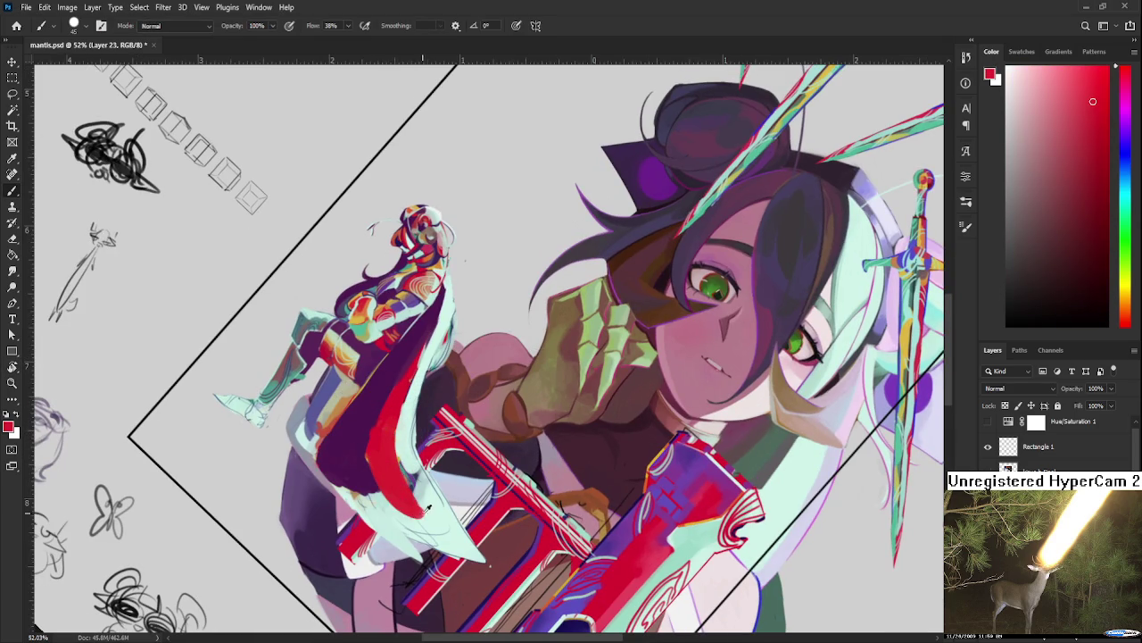
Step: Brush pale mint highlights over the red cape stroke, then add another red stroke
left_click(415, 464, "alt")
left_click_drag(404, 451, 421, 517)
left_click_drag(400, 436, 432, 508)
left_click(393, 415, "alt")
left_click_drag(404, 384, 436, 505)
Step: Add small red and mint touches on the cape, then turn the canvas back nearly upright
left_click(410, 454, "alt")
left_click(418, 500, "alt")
left_click_drag(403, 436, 421, 529)
left_click(399, 495, "alt")
left_click_drag(375, 490, 406, 527)
left_click(394, 513, "alt")
left_click(360, 474, "alt")
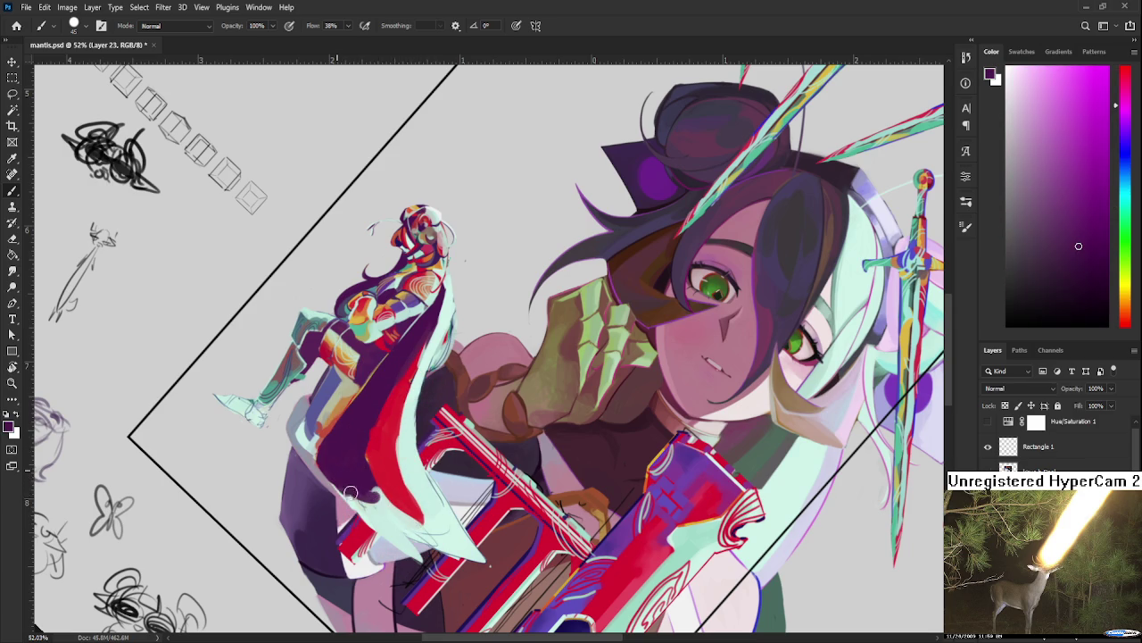
left_click(370, 471, "alt")
key("r")
left_click_drag(383, 499, 533, 436)
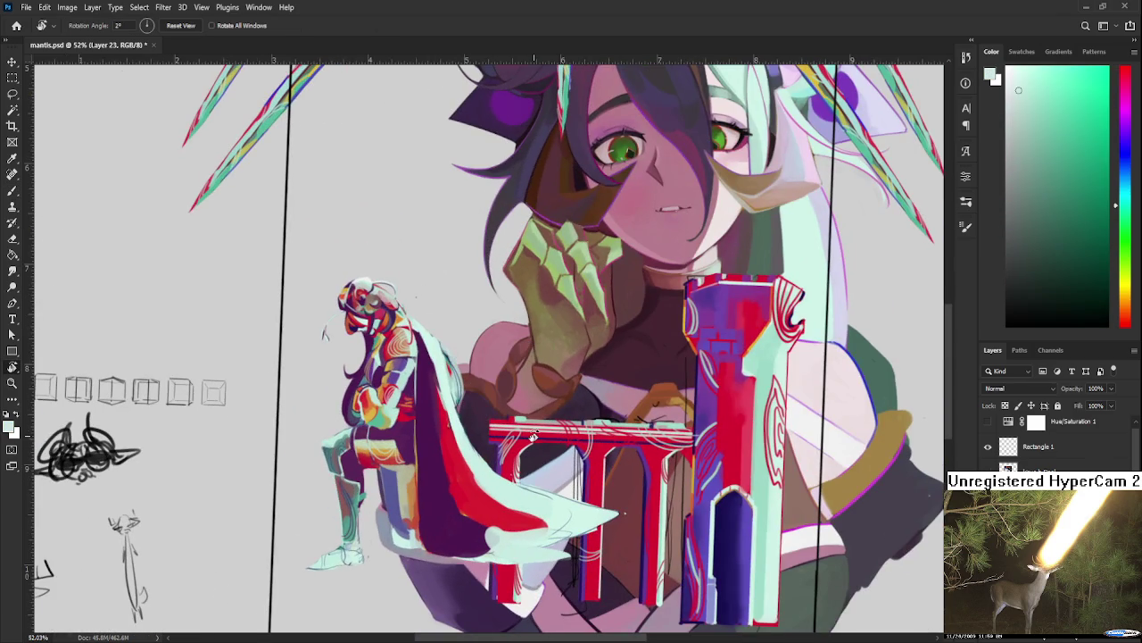
Step: Zoom and pan the view onto the knight's cape
scroll(535, 441, "down", 2)
scroll(535, 444, "down", 2)
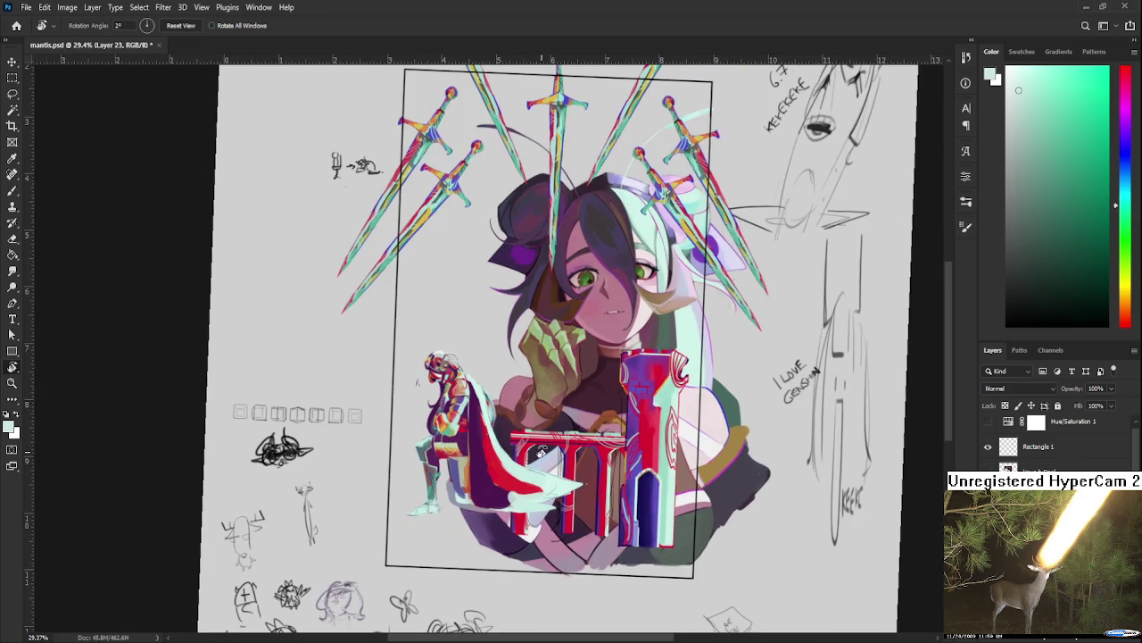
scroll(515, 482, "up", 2)
scroll(515, 484, "up", 2)
scroll(514, 487, "down", 1)
scroll(513, 490, "down", 2)
scroll(478, 413, "up", 4)
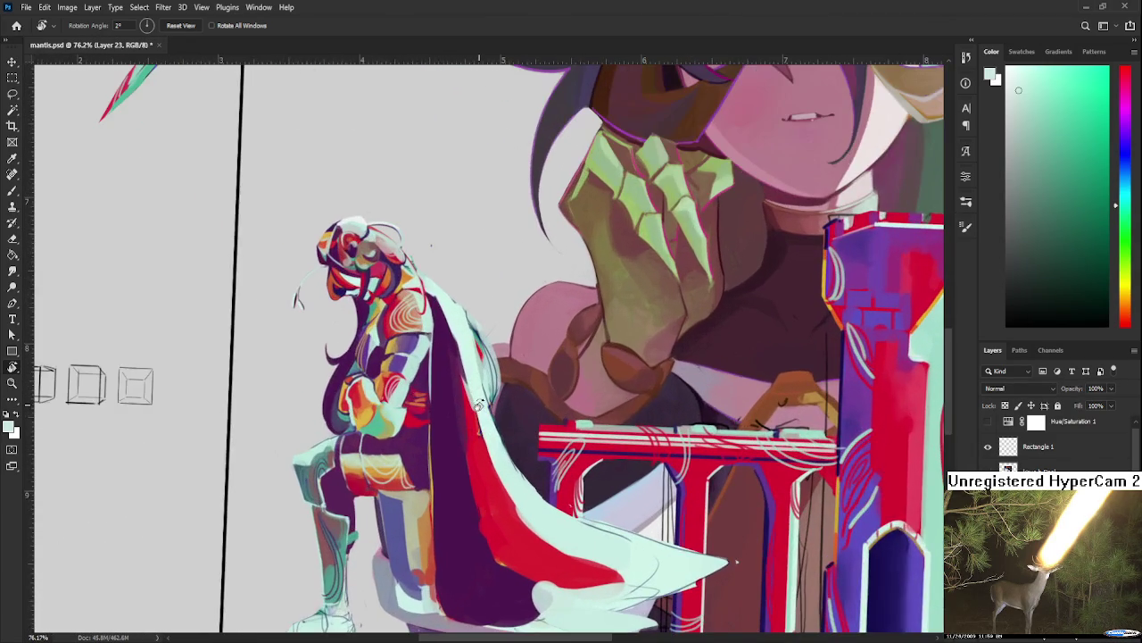
left_click_drag(478, 405, 451, 449)
Step: Erase the stray pale mint strokes along the cape's right edge
key("e")
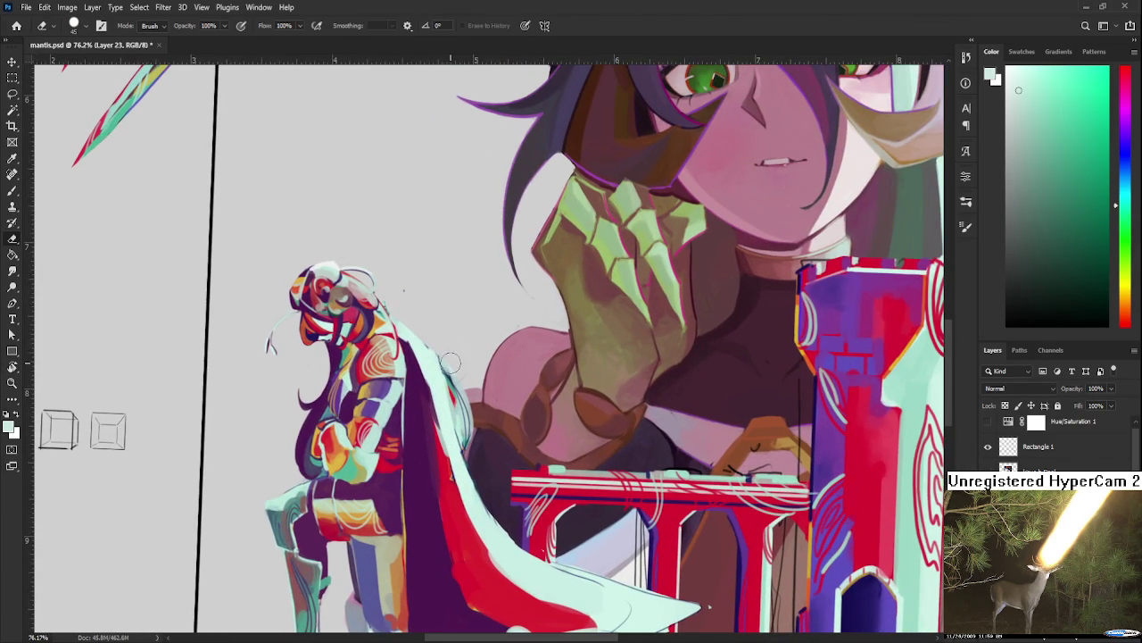
left_click_drag(434, 332, 473, 443)
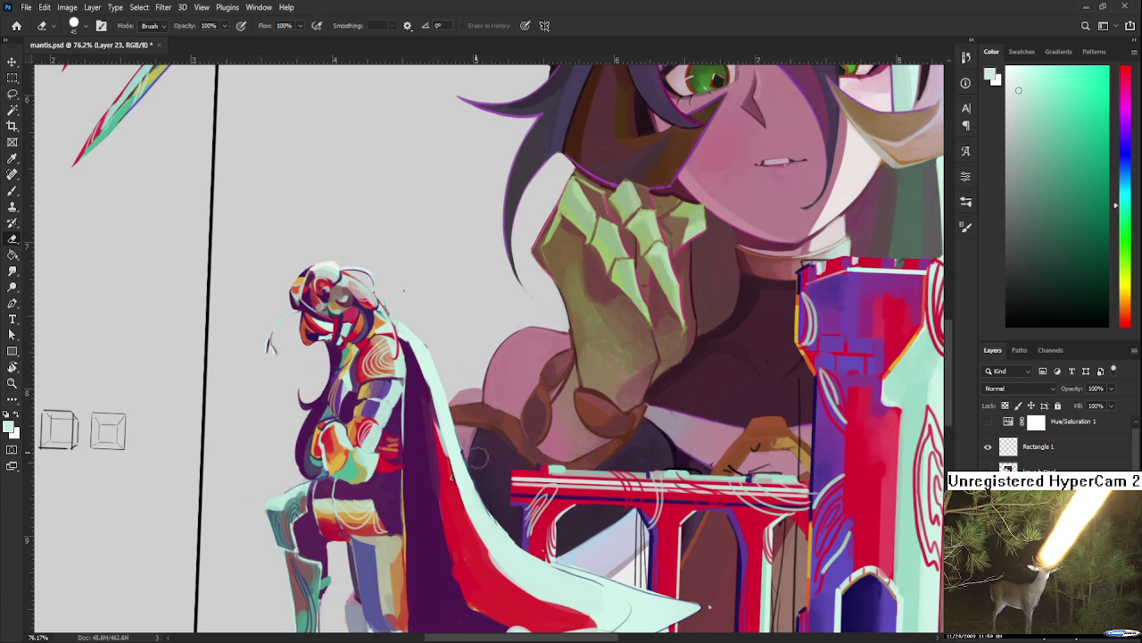
left_click_drag(461, 366, 475, 406)
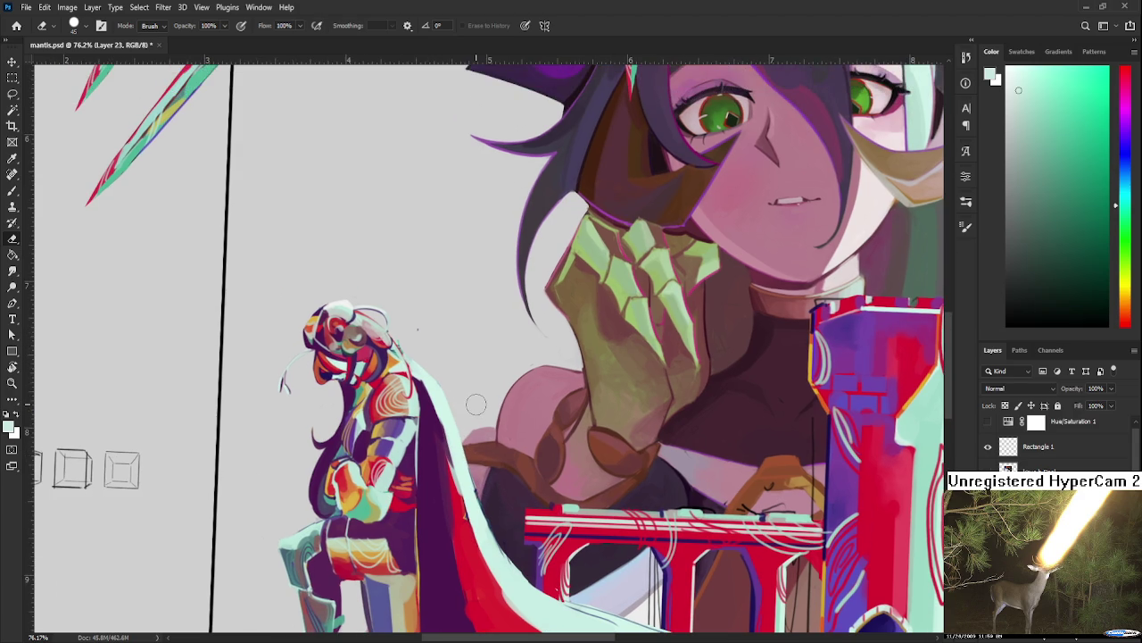
scroll(476, 405, "down", 5)
scroll(483, 449, "up", 4)
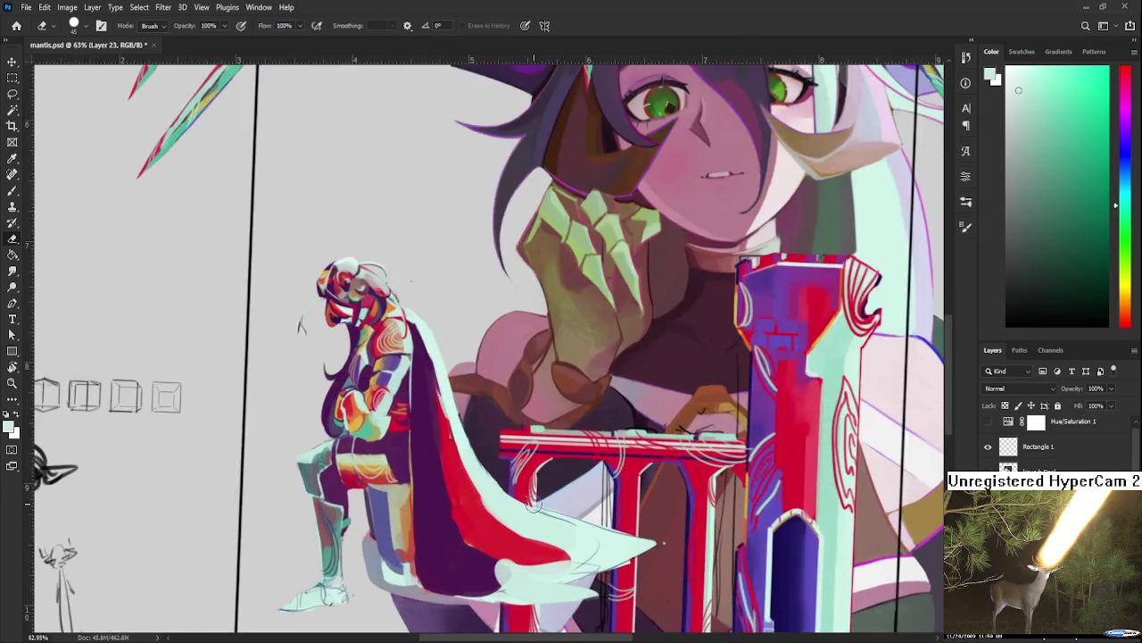
key("r")
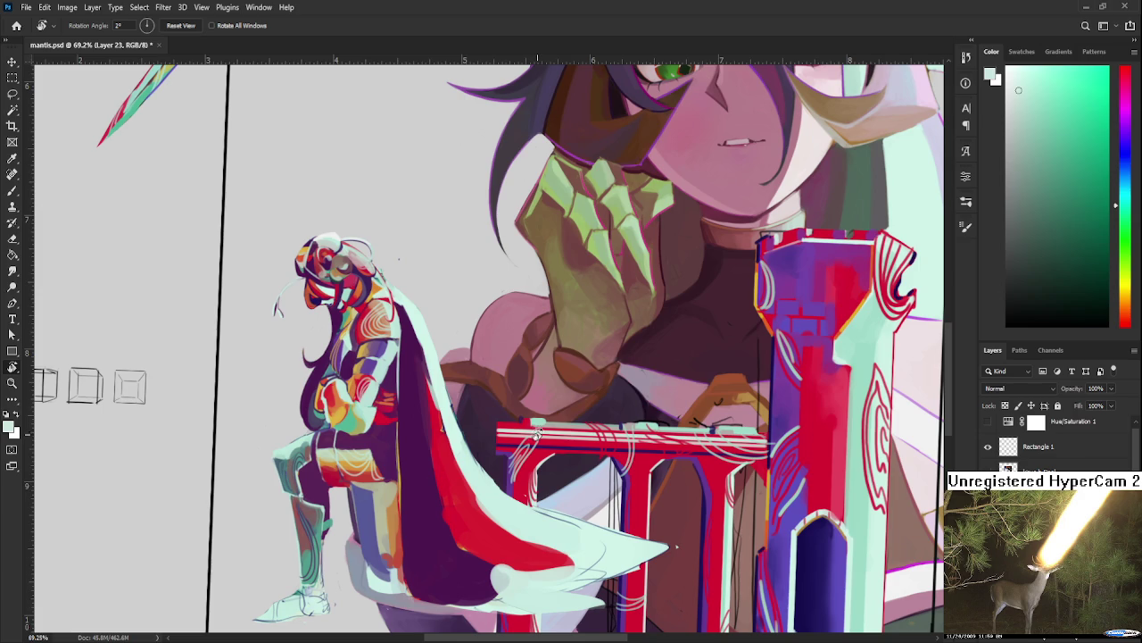
Step: Tilt the canvas and widen the red band along the knight's cloak edge
left_click_drag(534, 443, 419, 431)
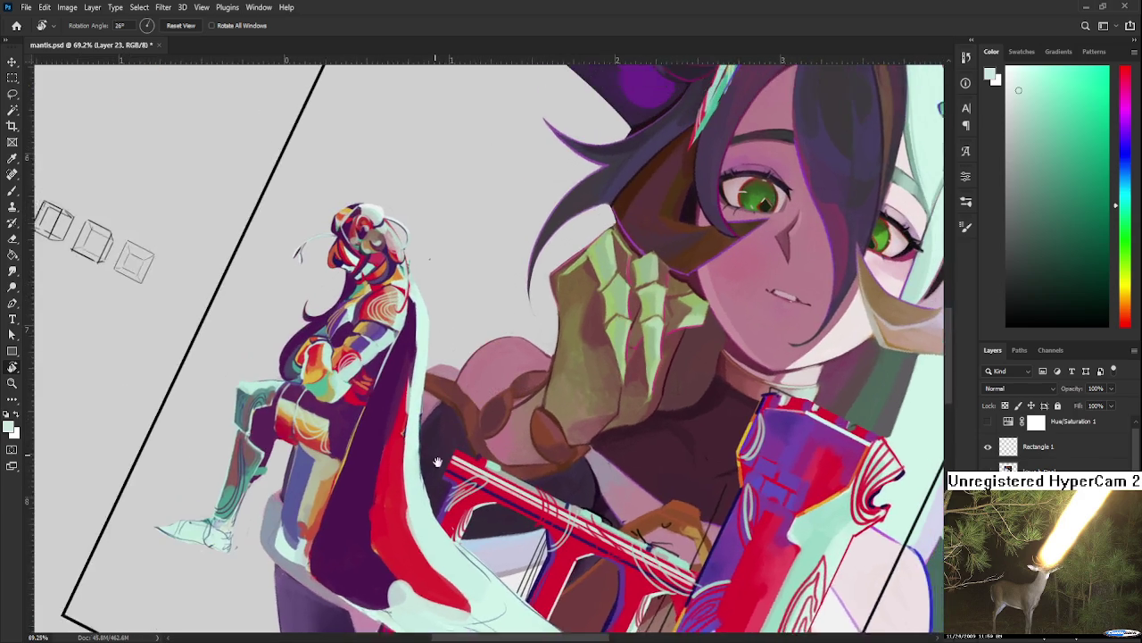
left_click(395, 435, "alt")
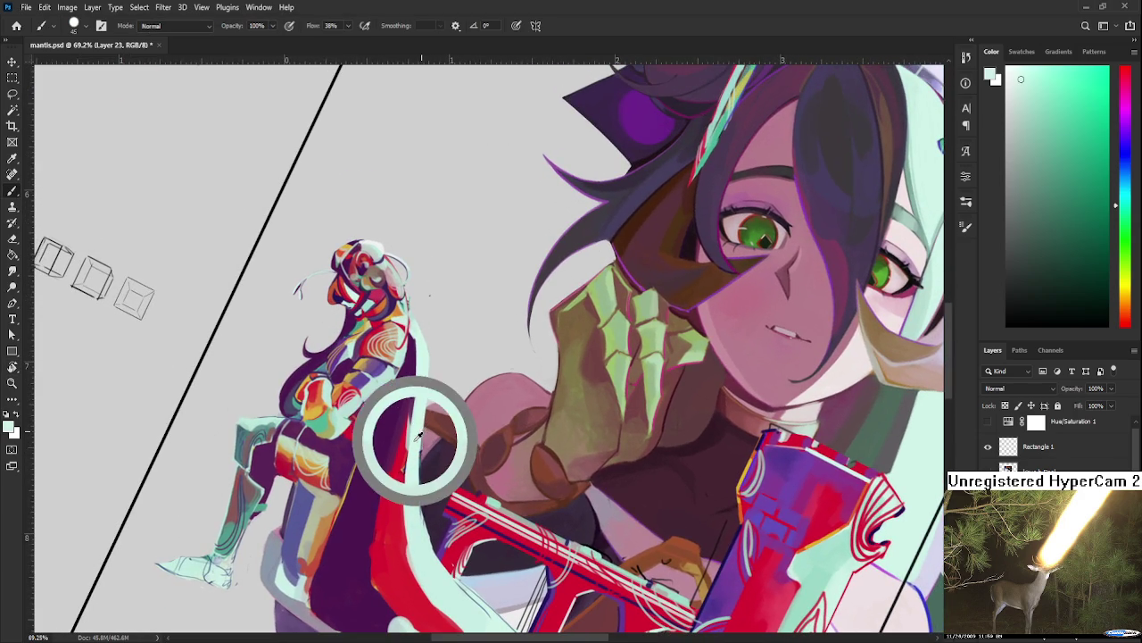
mouse_move(393, 437)
left_mouse_down()
mouse_move(406, 411)
mouse_move(403, 455)
mouse_move(412, 406)
mouse_move(399, 455)
left_mouse_up()
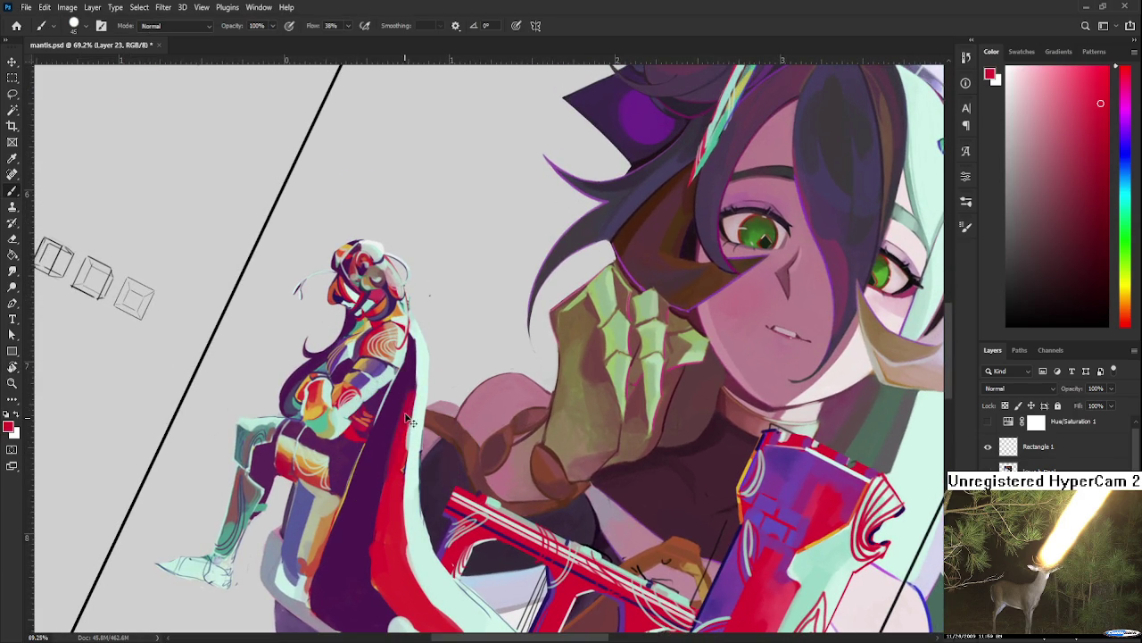
left_click(402, 470, "alt")
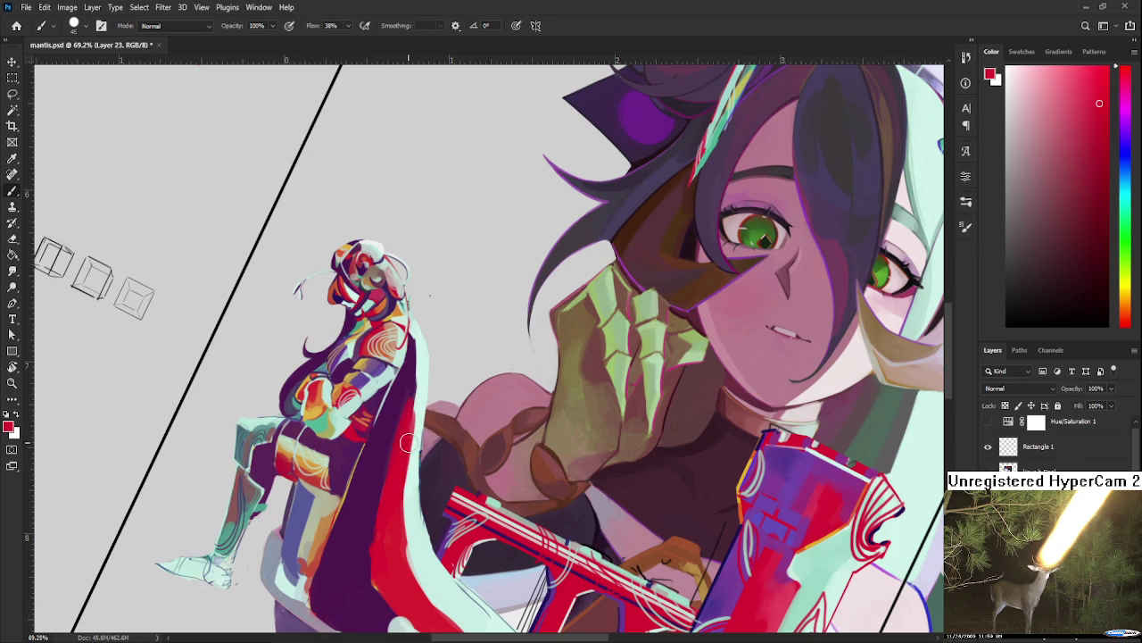
left_click(412, 509, "alt")
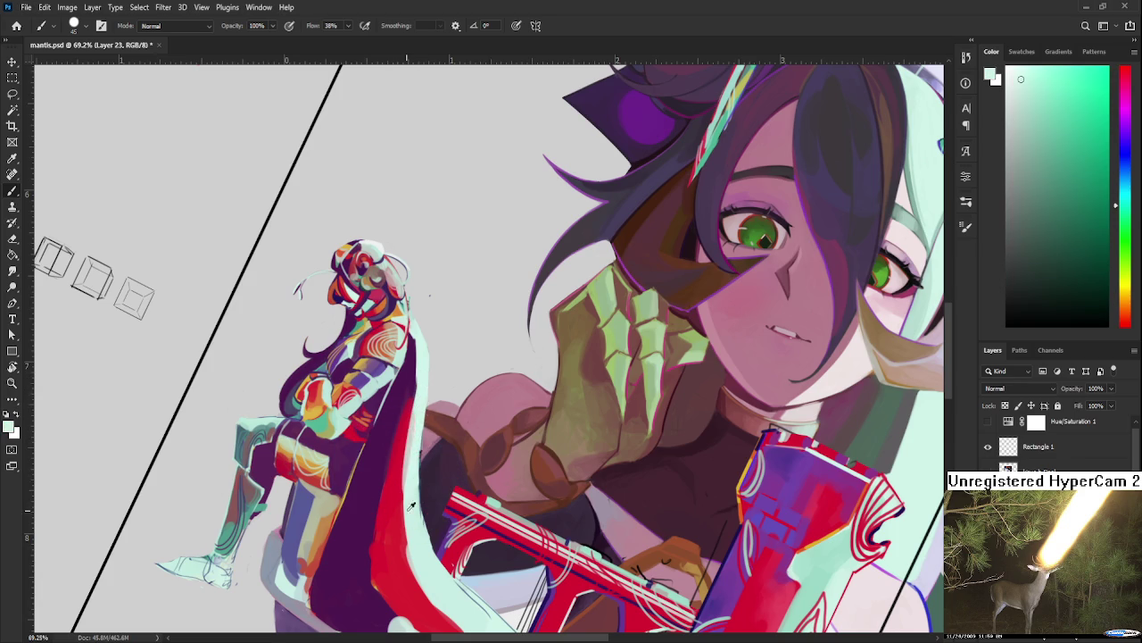
left_click(406, 436, "alt")
Step: Extend the red higher up the cloak using slightly varied sampled reds
left_click(408, 376, "alt")
left_click(407, 400, "alt")
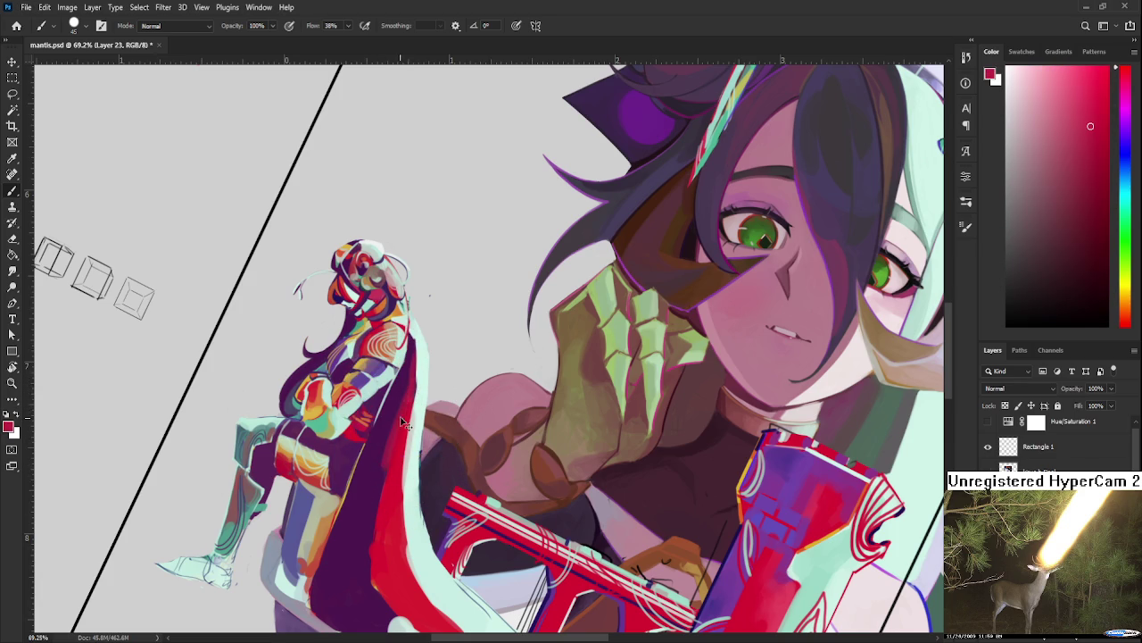
left_click(380, 459, "alt")
left_click(393, 477, "alt")
left_click(375, 491, "alt")
left_click(377, 510, "alt")
left_click(391, 499, "alt")
left_click(367, 533, "alt")
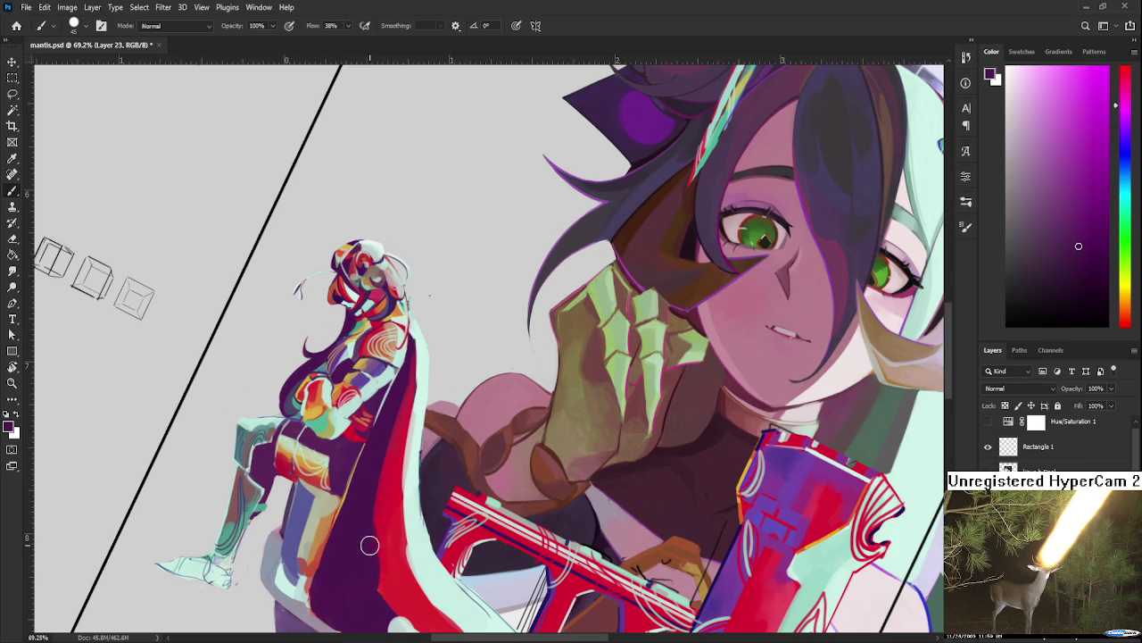
Step: Balance the cloak's red against its dark purple lower down
left_click(393, 555, "alt")
left_click(396, 490, "alt")
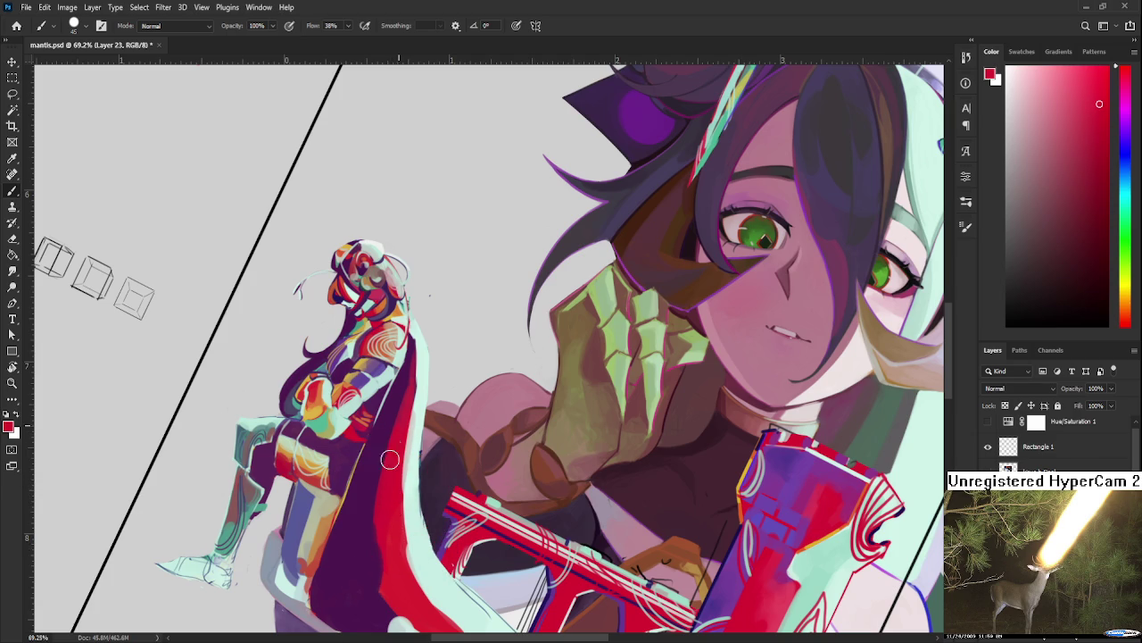
left_click(366, 526, "alt")
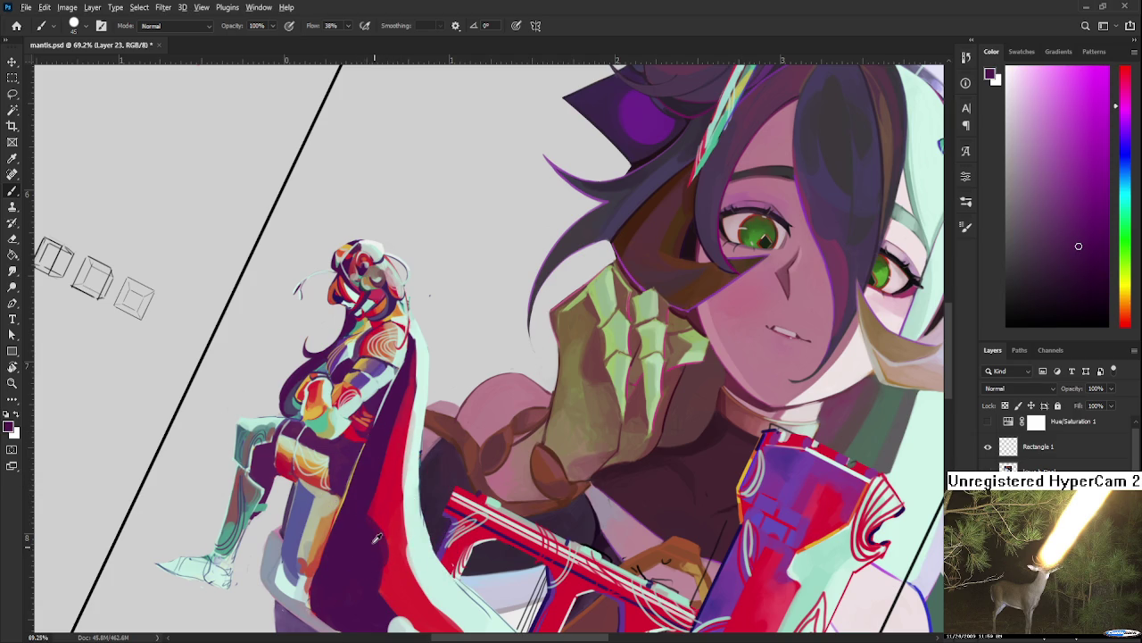
left_click(381, 546, "alt")
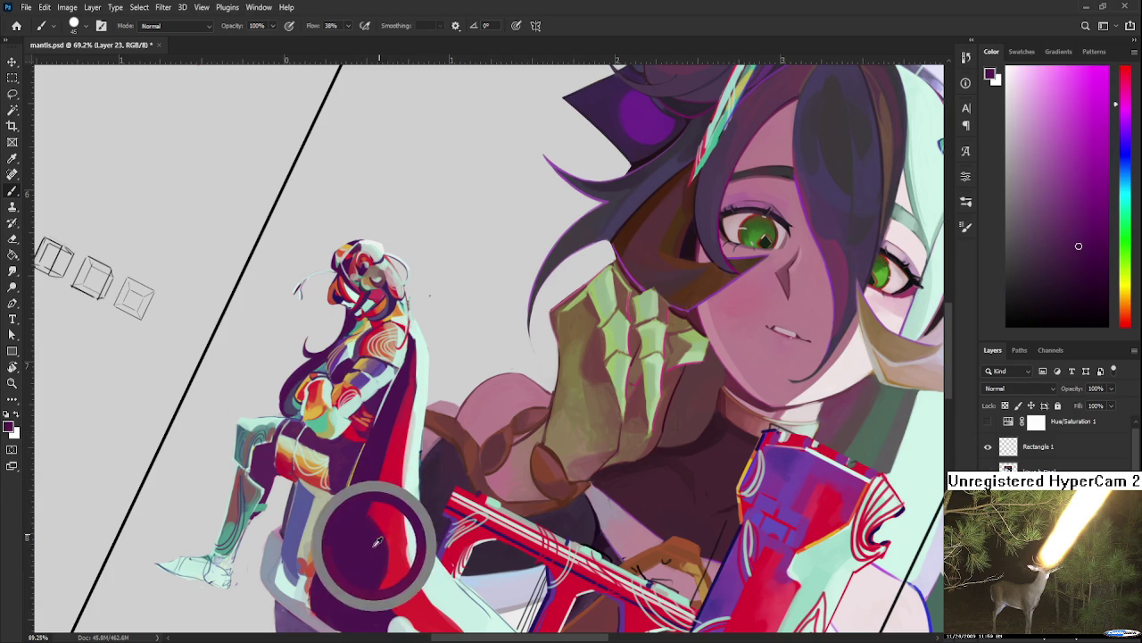
left_click(393, 527, "alt")
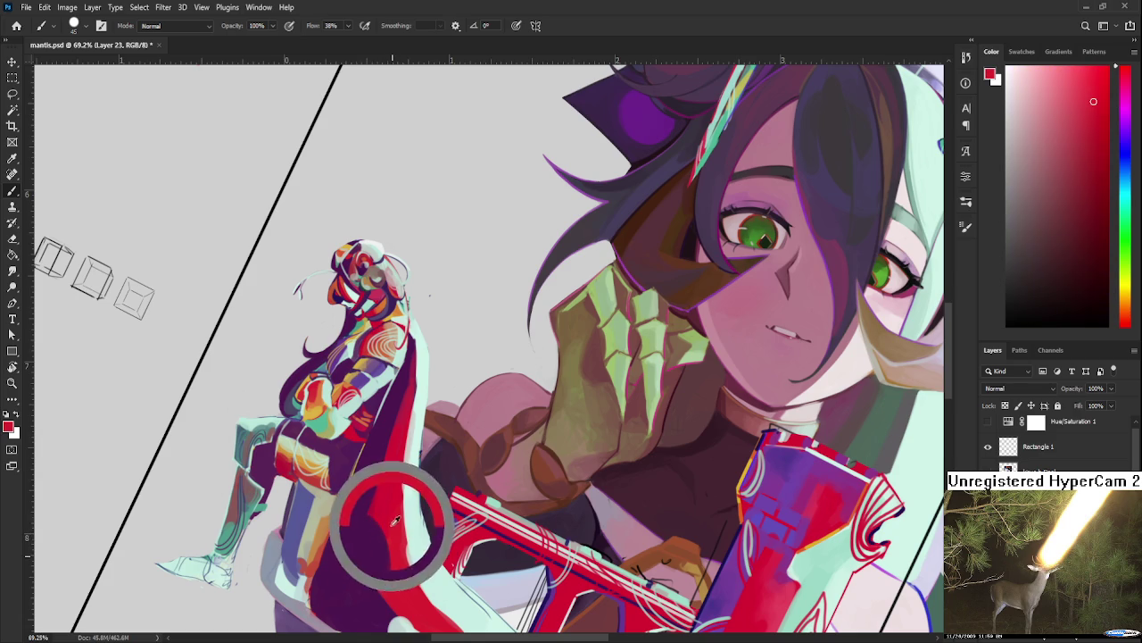
left_click(396, 547, "alt")
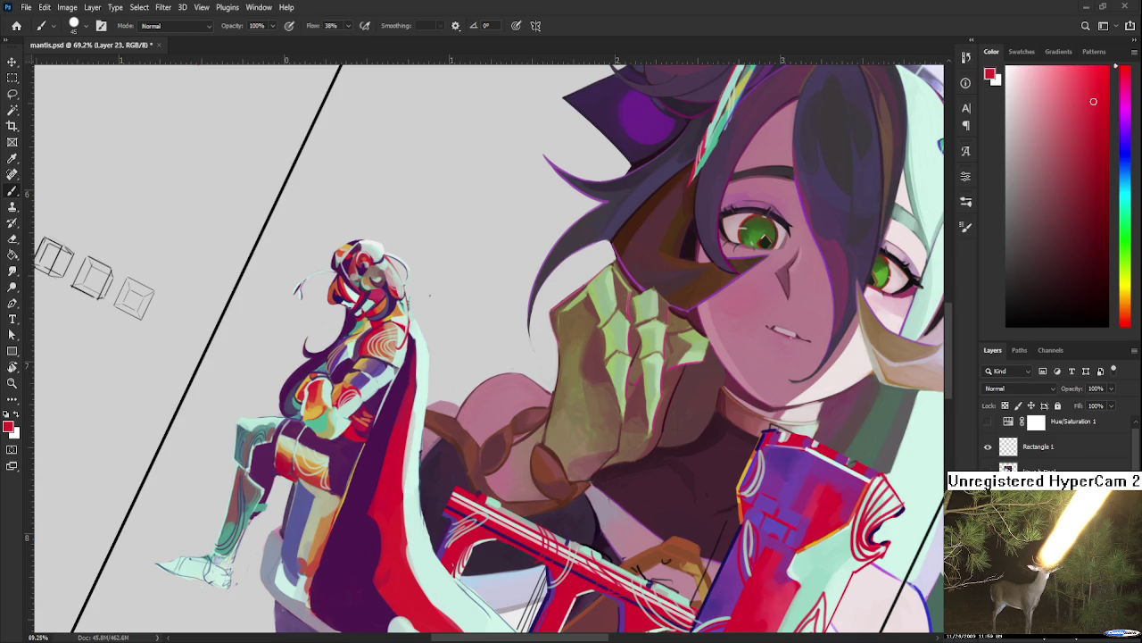
scroll(342, 514, "up", 2)
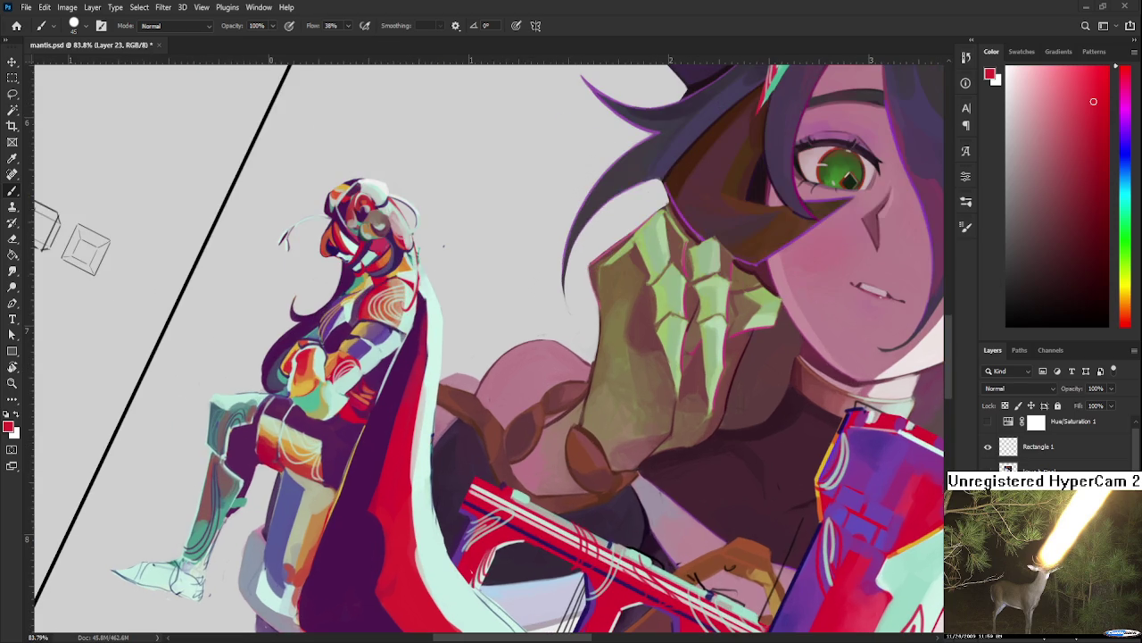
Step: Tilt the canvas, sample the cape's purple and red, then straighten the view
left_click_drag(345, 464, 415, 400)
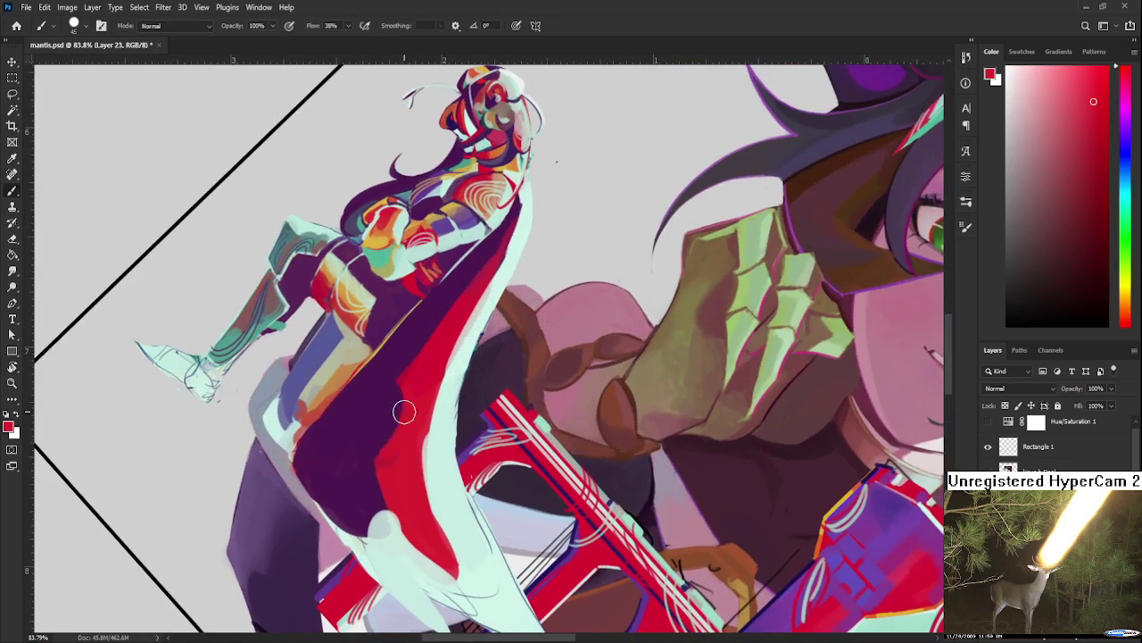
left_click(413, 402, "alt")
left_click(396, 408, "alt")
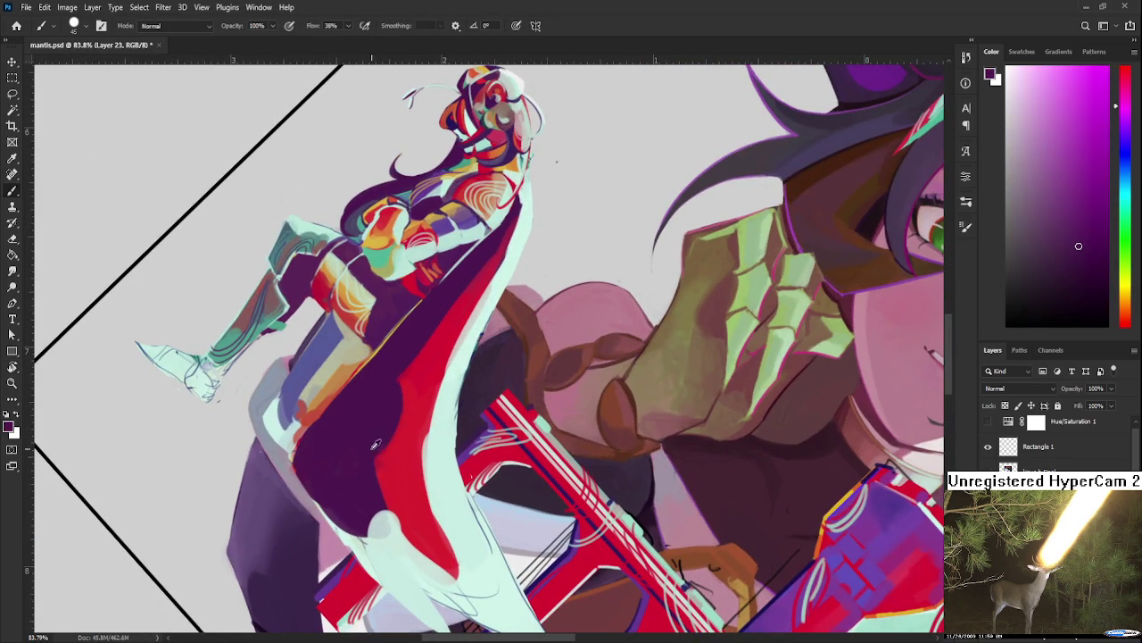
left_click(406, 413, "alt")
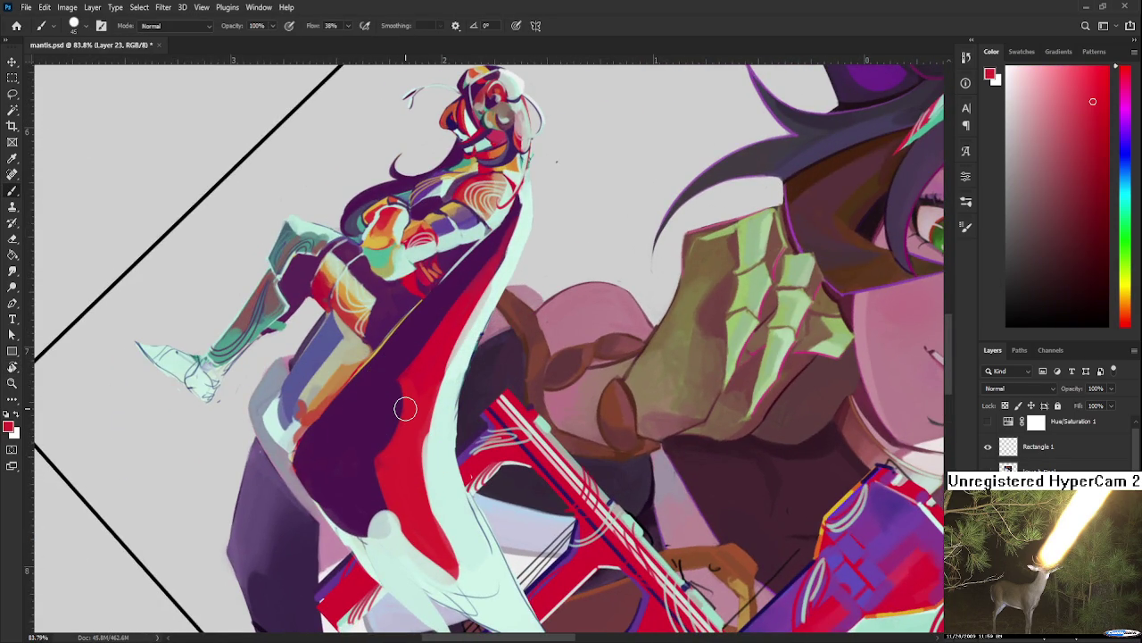
left_click_drag(406, 408, 425, 417)
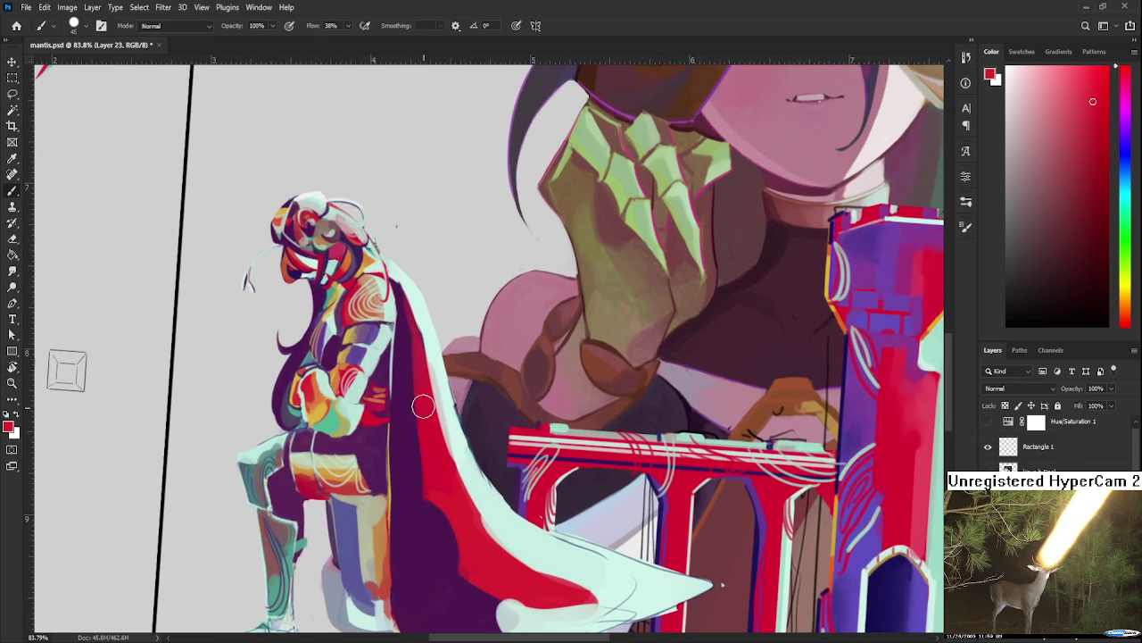
Step: Sample dark purple, darker reds and oranges across the knight's cape
left_click(415, 374, "alt")
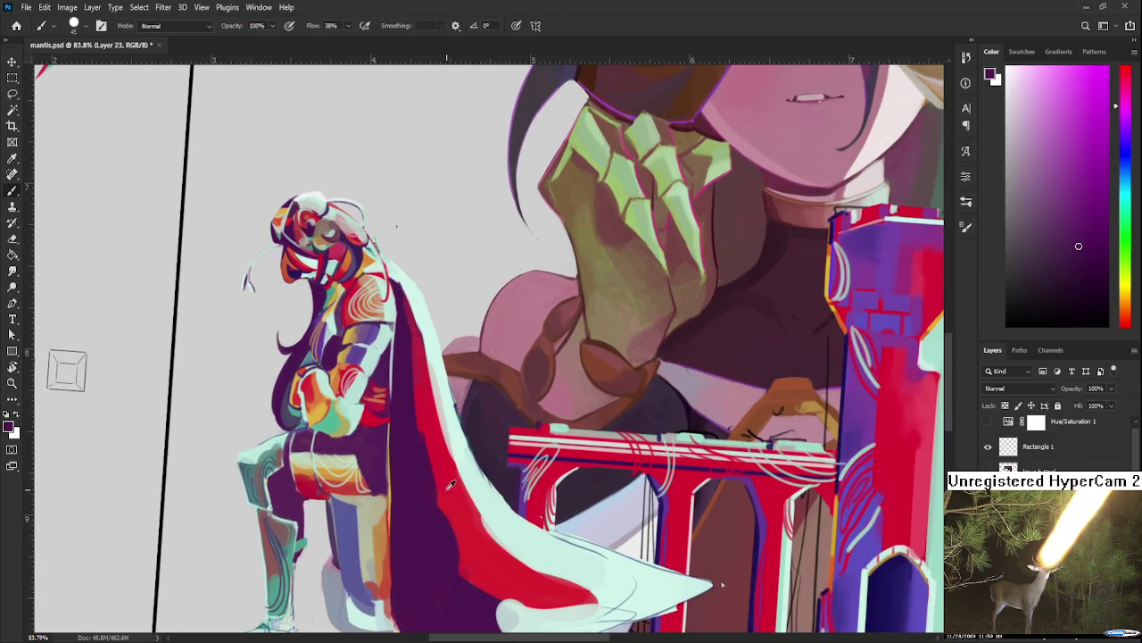
left_click(437, 455, "alt")
left_click(406, 446, "alt")
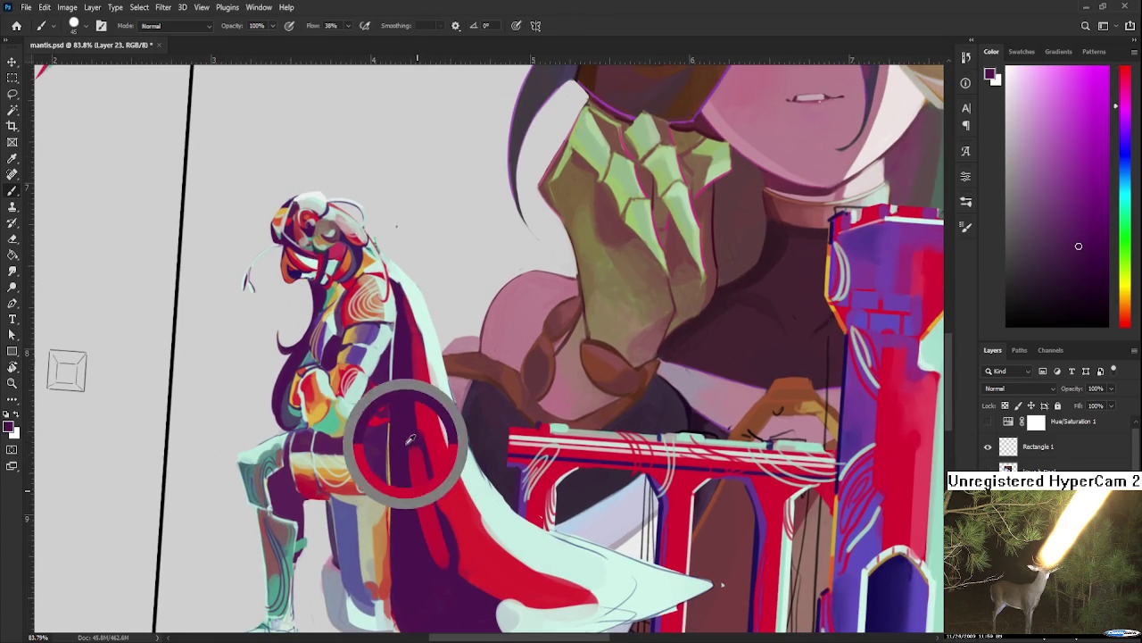
left_click(432, 505, "alt")
left_click(422, 459, "alt")
left_click(427, 479, "alt")
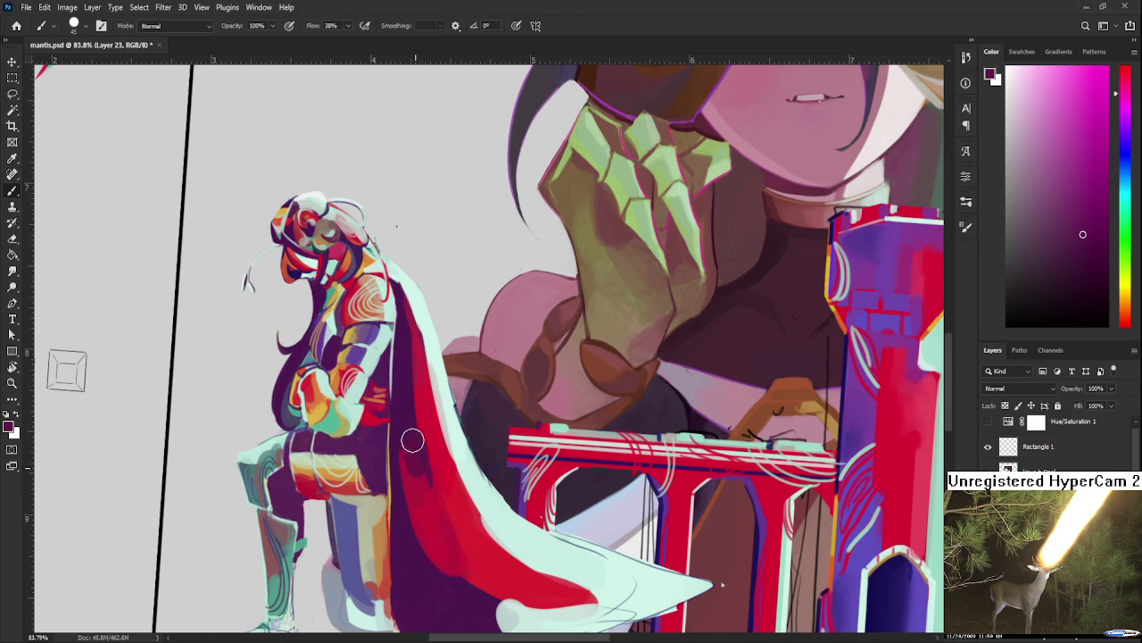
left_click_drag(413, 439, 425, 500)
left_click(406, 420, "alt")
left_click(355, 431, "alt")
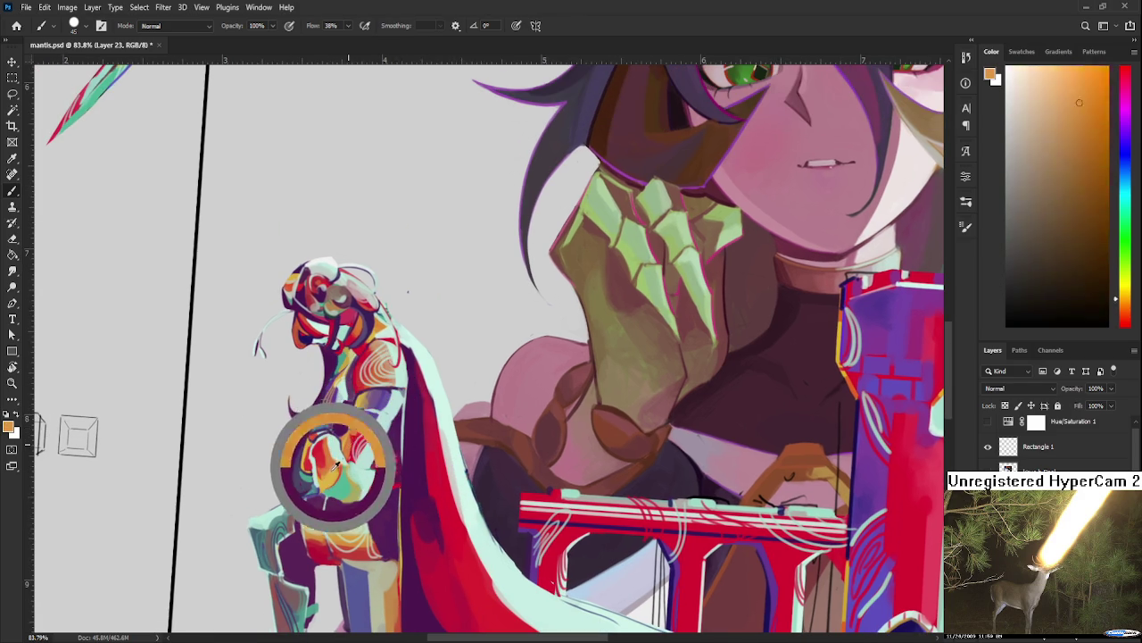
left_click_drag(356, 430, 333, 463)
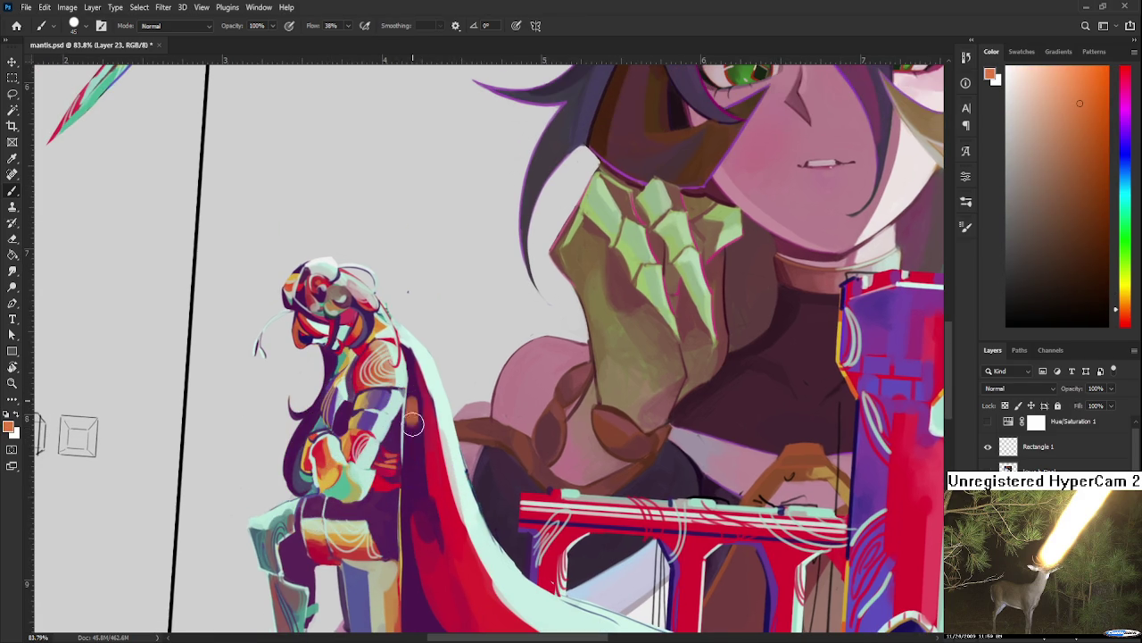
Step: Pick the stripe's orange and paint an orange shading stroke along the cape's edge
left_click(413, 393, "alt")
left_click(428, 439, "alt")
left_click(427, 446, "alt")
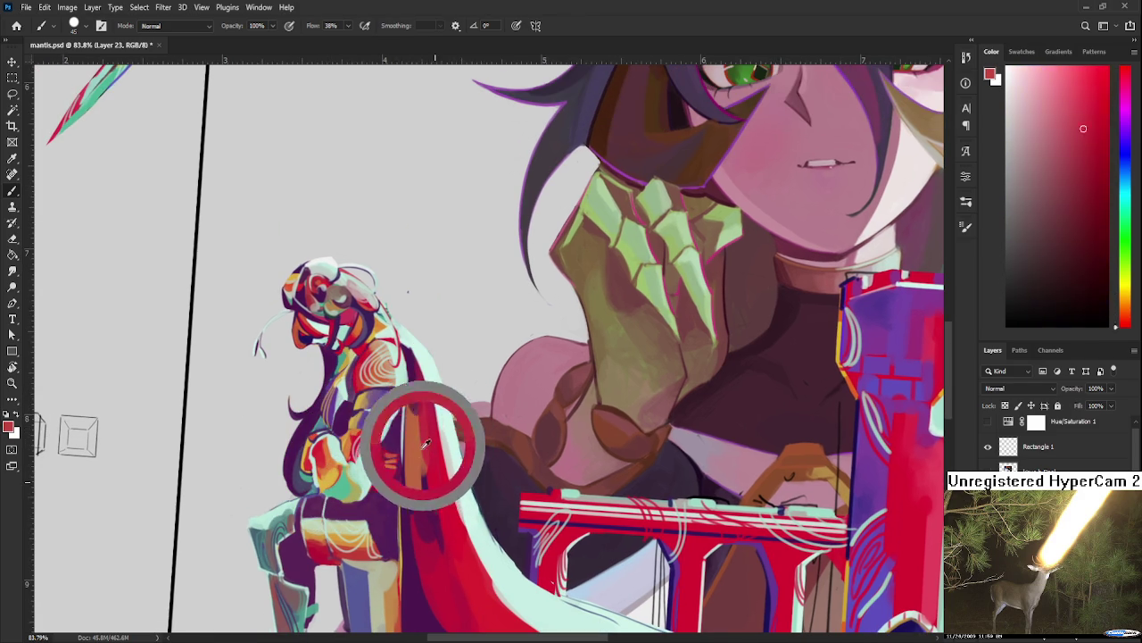
left_click(416, 403, "alt")
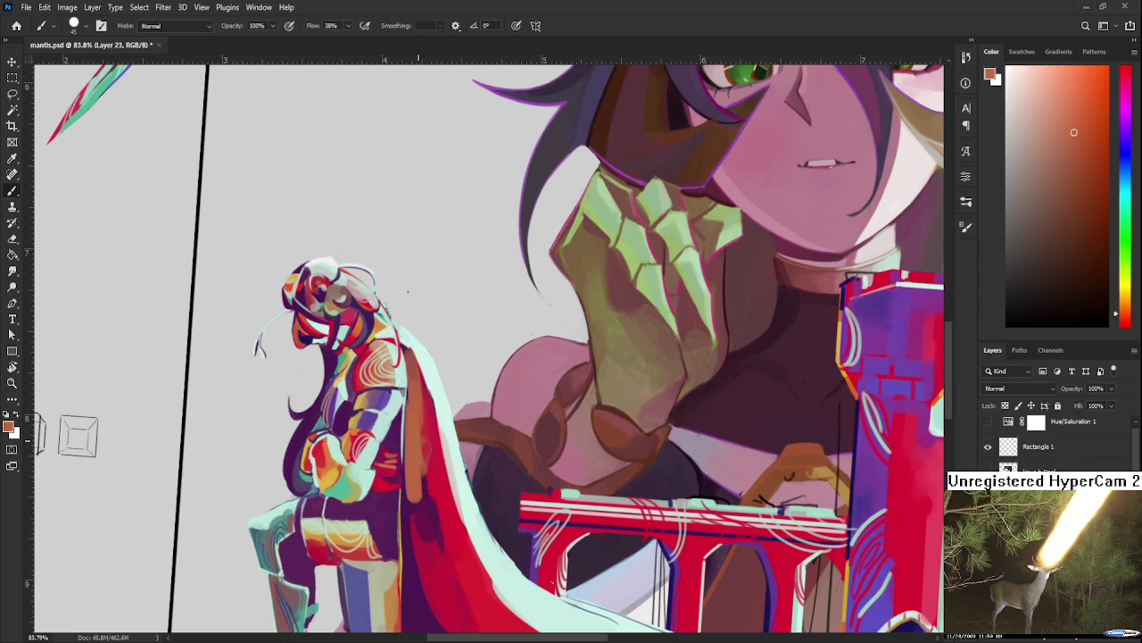
left_click(417, 480, "alt")
left_click_drag(418, 482, 429, 520)
left_click(441, 532, "alt")
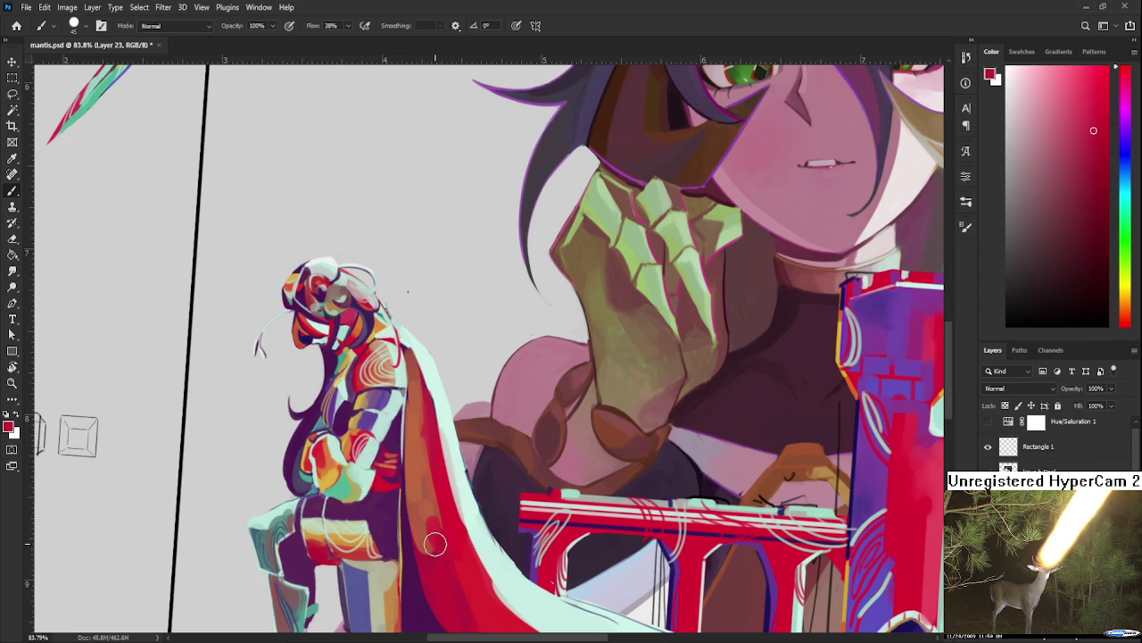
left_click(427, 497, "alt")
Step: Sample shades moving up the cape to refine the orange shading
left_click(446, 519, "alt")
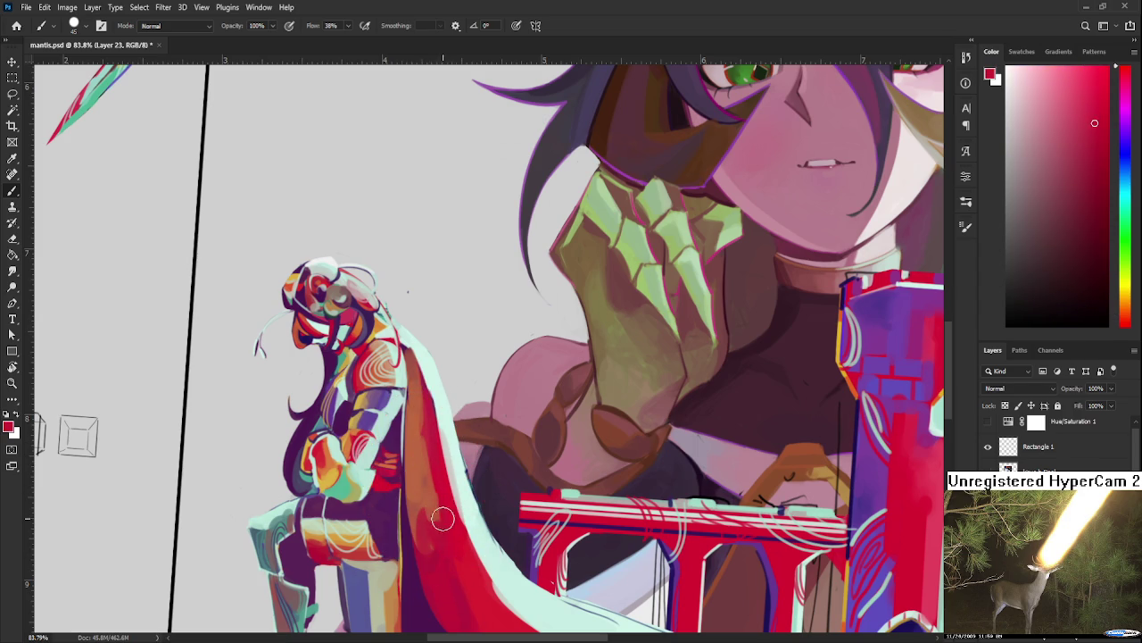
left_click(422, 468, "alt")
left_click(422, 440, "alt")
left_click(435, 462, "alt")
left_click(424, 404, "alt")
scroll(427, 408, "down", 2)
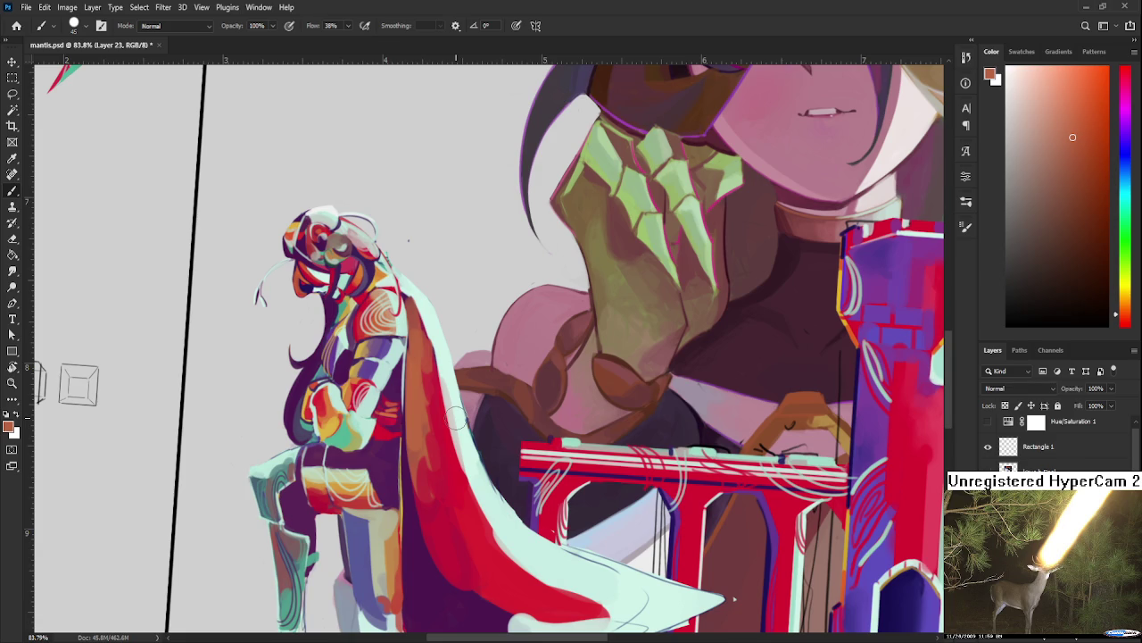
scroll(455, 418, "down", 5)
Step: Rotate the canvas about 50° and sample red, brown, magenta and mint from the artwork
scroll(441, 397, "up", 1)
scroll(431, 381, "up", 2)
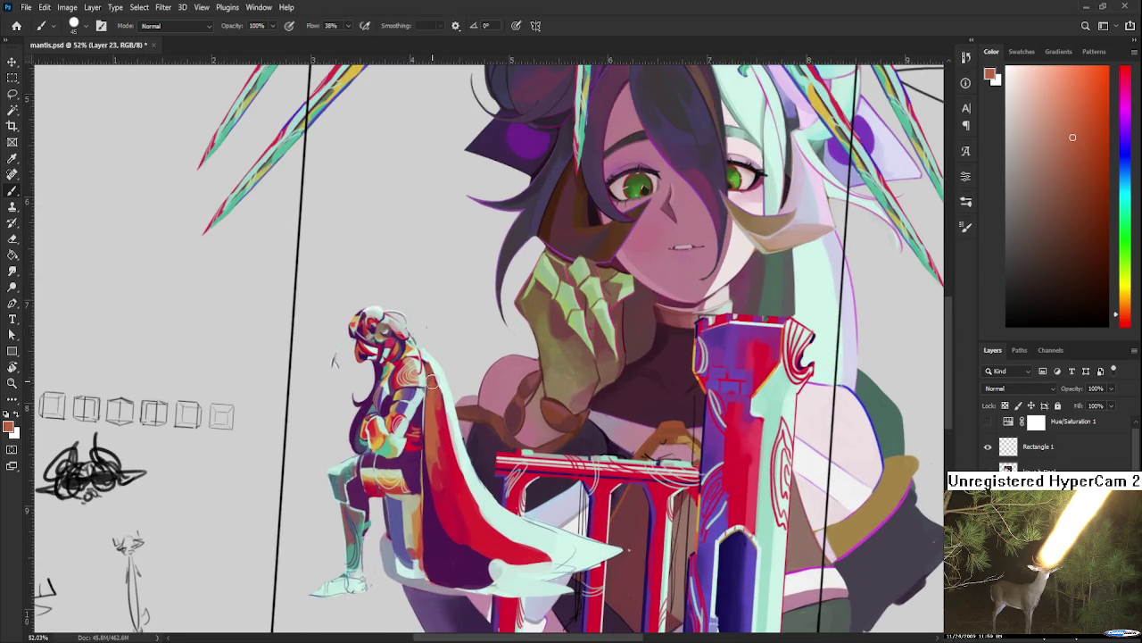
left_click(779, 394, "alt")
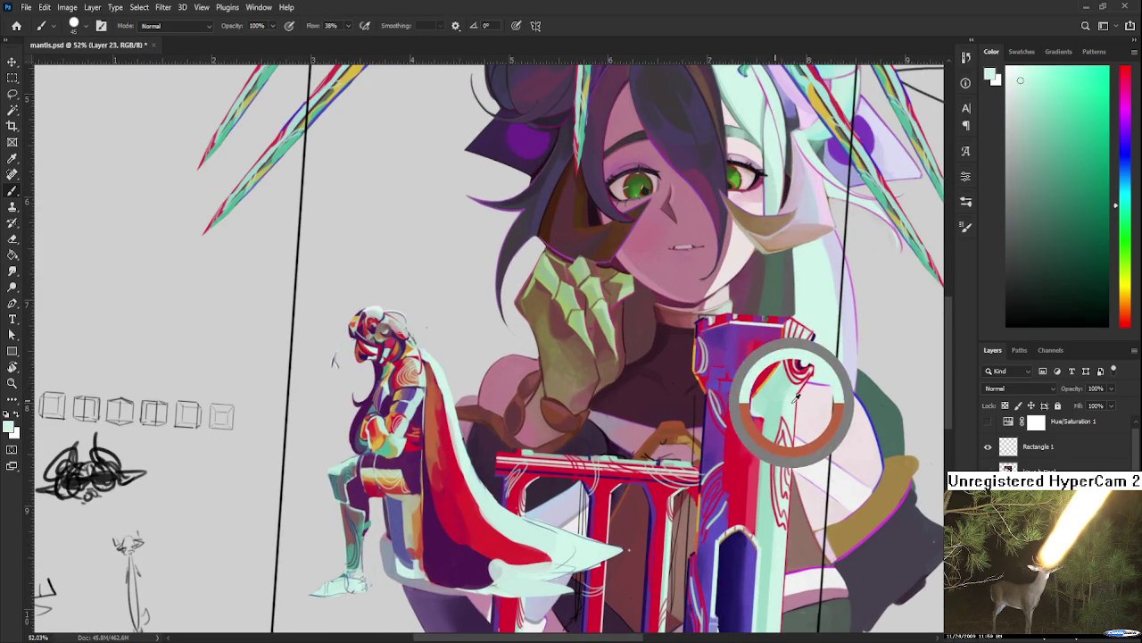
left_click_drag(773, 403, 437, 323)
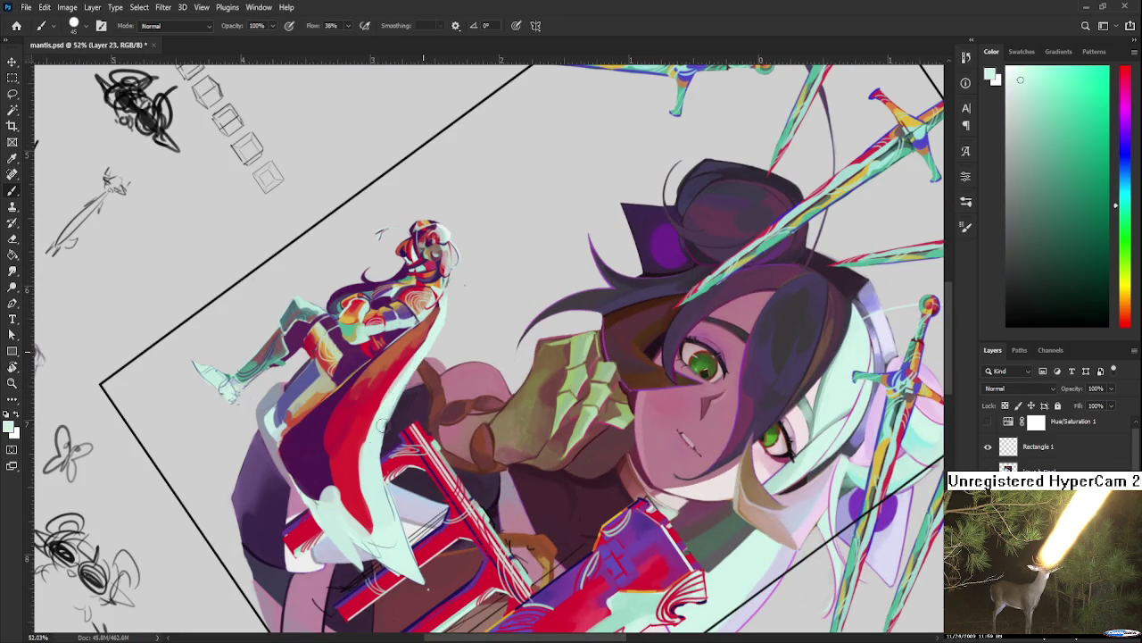
left_click(397, 377, "alt")
left_click(514, 403, "alt")
left_click(599, 562, "alt")
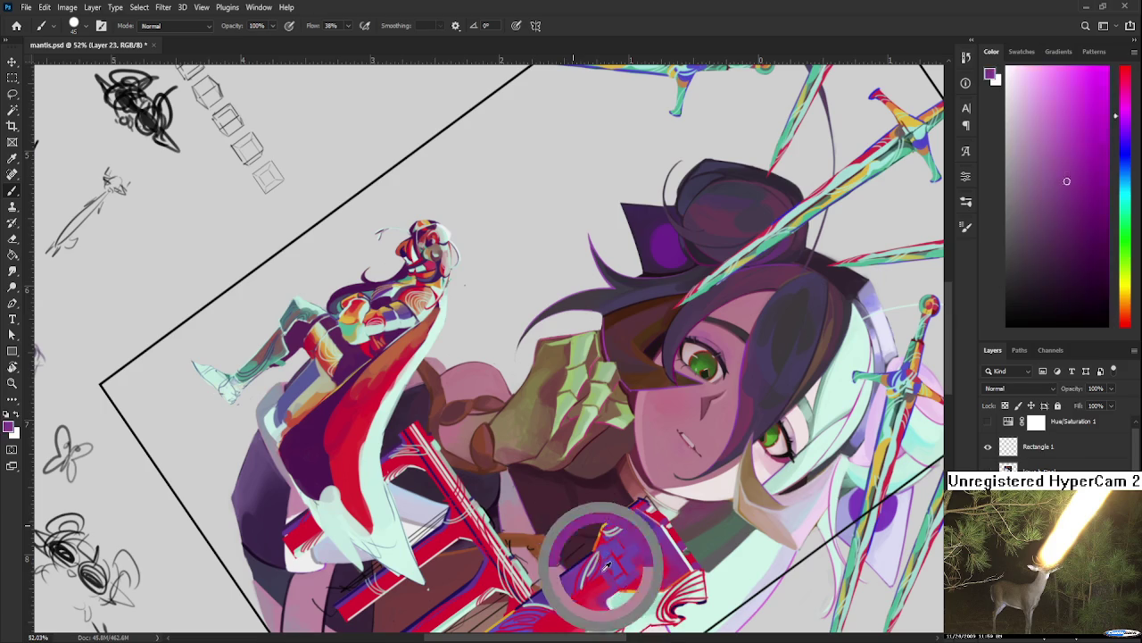
left_click(608, 565, "alt")
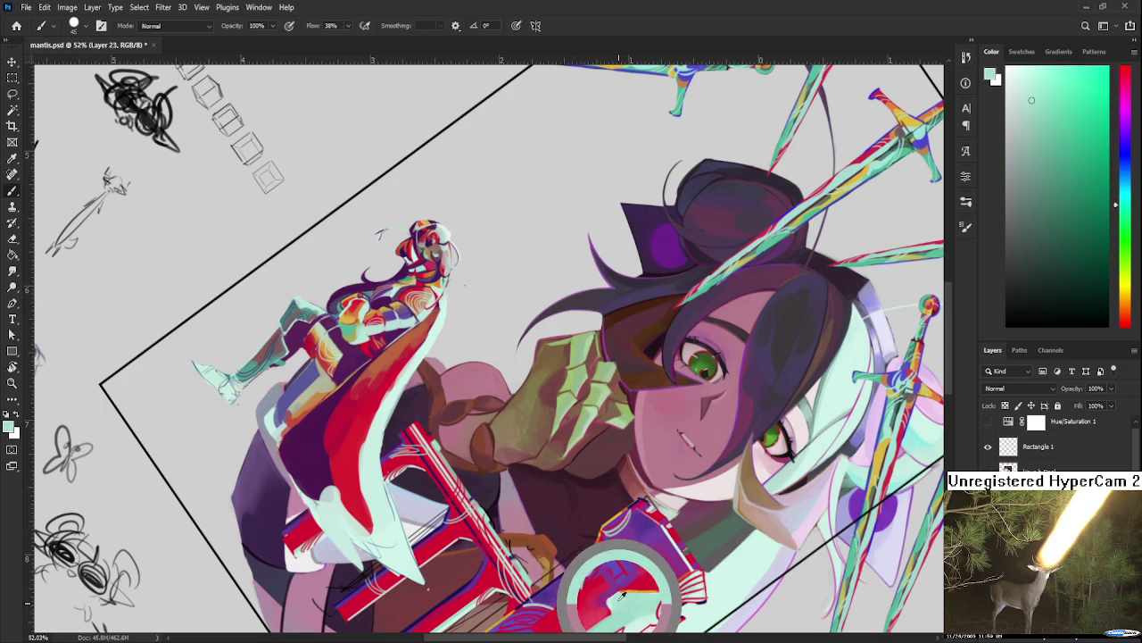
left_click(377, 425, "alt")
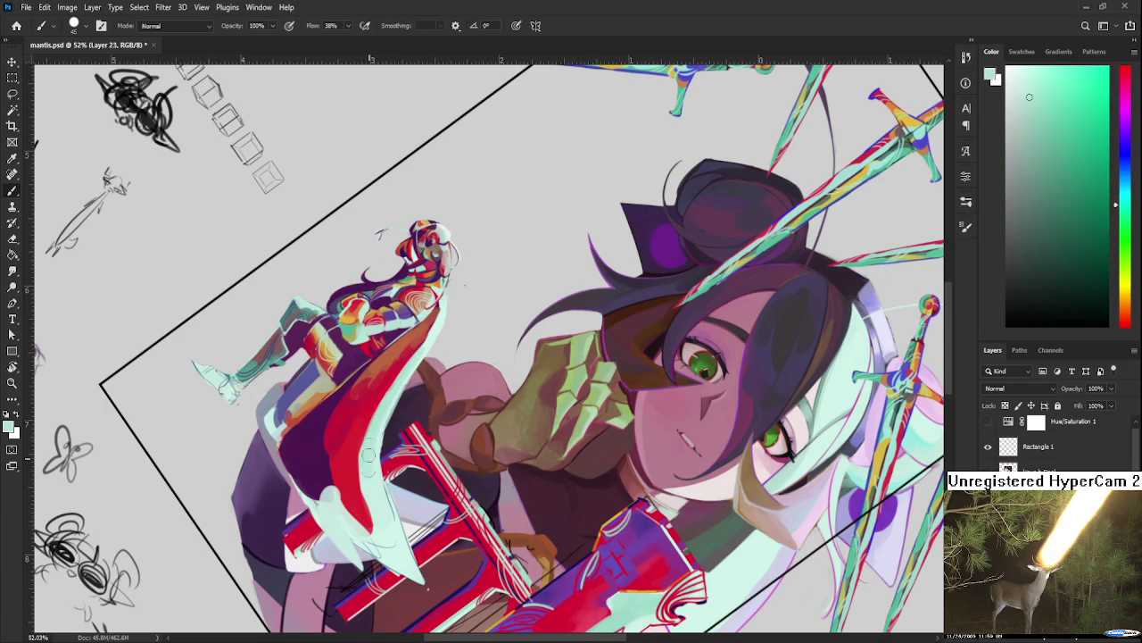
Step: Paint the mint strip inside the cape solid red, then turn the canvas back upright
scroll(368, 474, "up", 5, "alt")
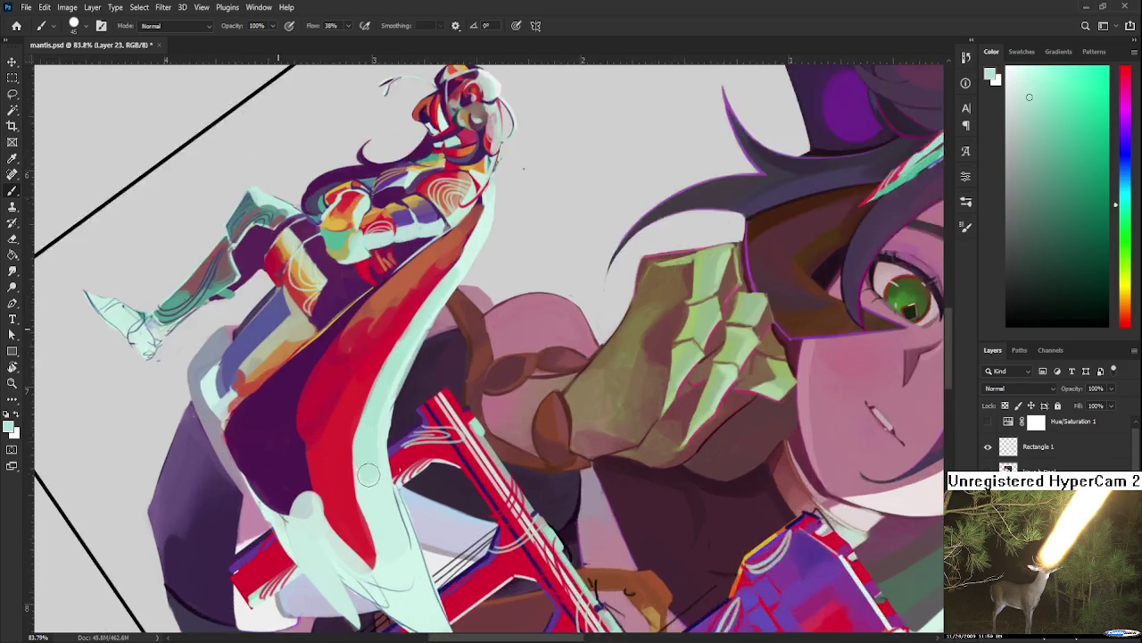
key("r")
mouse_move(377, 472)
left_mouse_down()
mouse_move(544, 373)
mouse_move(491, 362)
left_mouse_up()
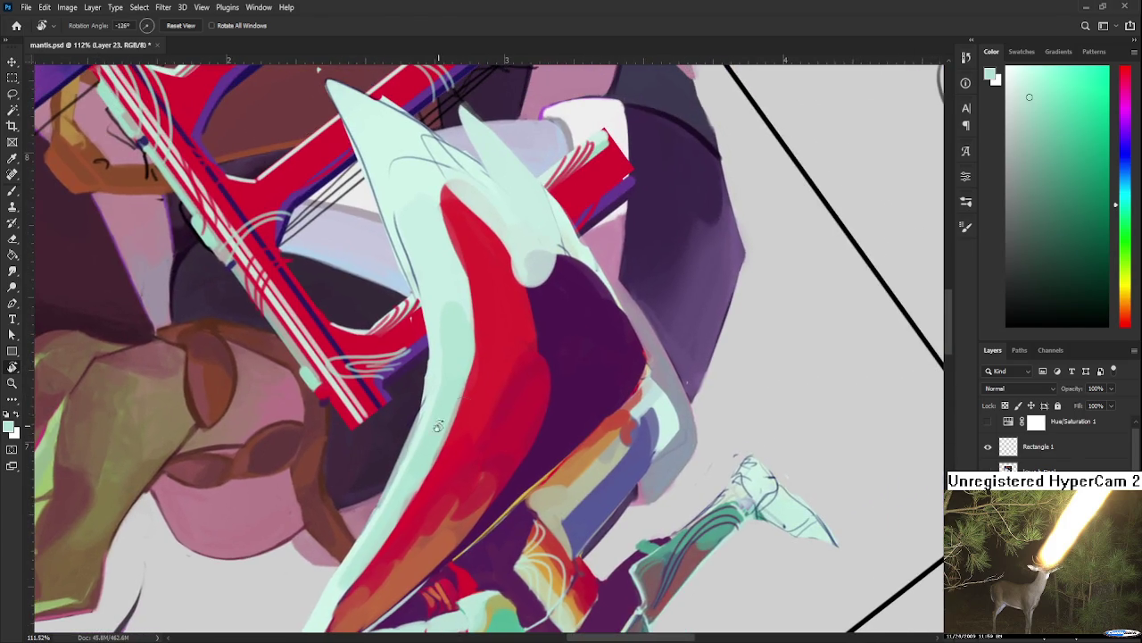
key("b")
left_click(492, 359, "alt")
left_click_drag(449, 480, 451, 366)
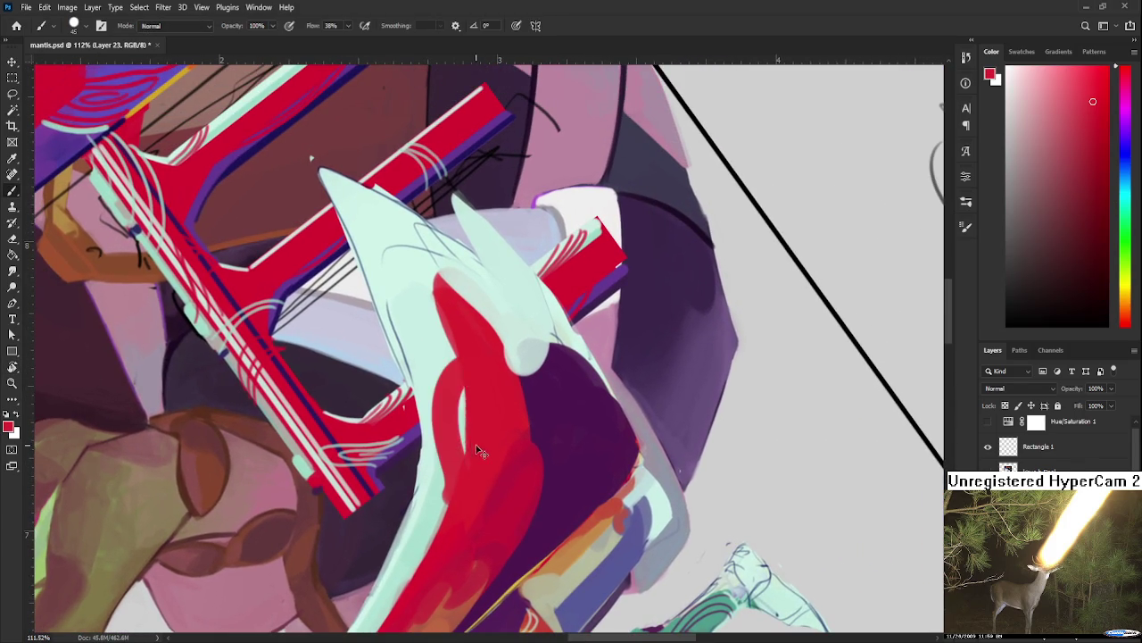
left_click(458, 395, "alt")
key("r")
left_click_drag(464, 447, 563, 556)
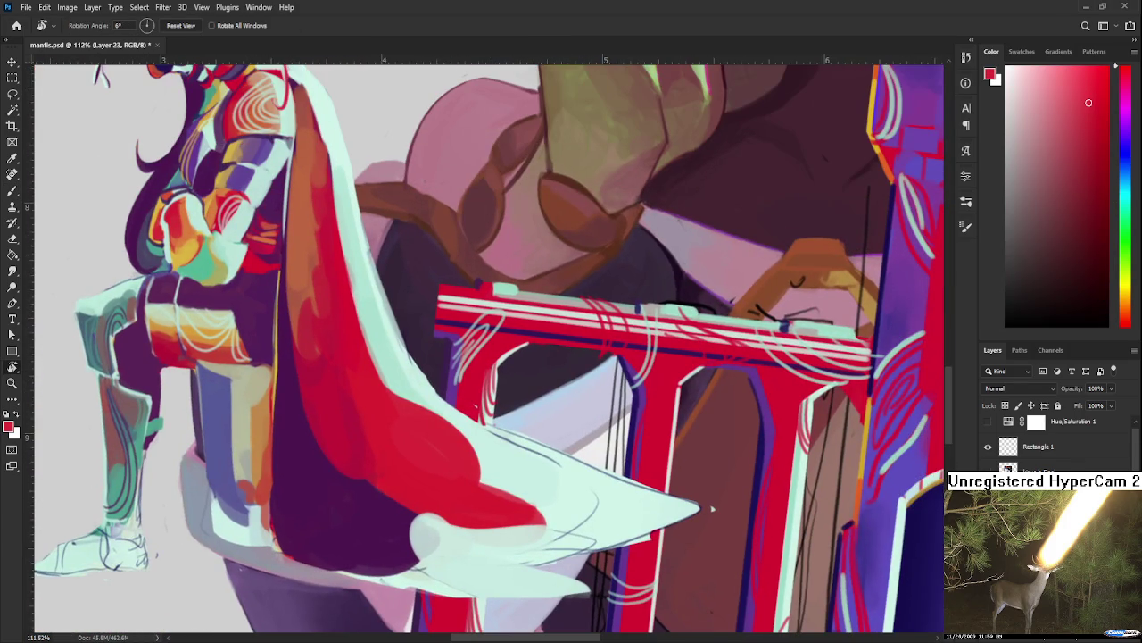
left_click_drag(408, 436, 319, 446)
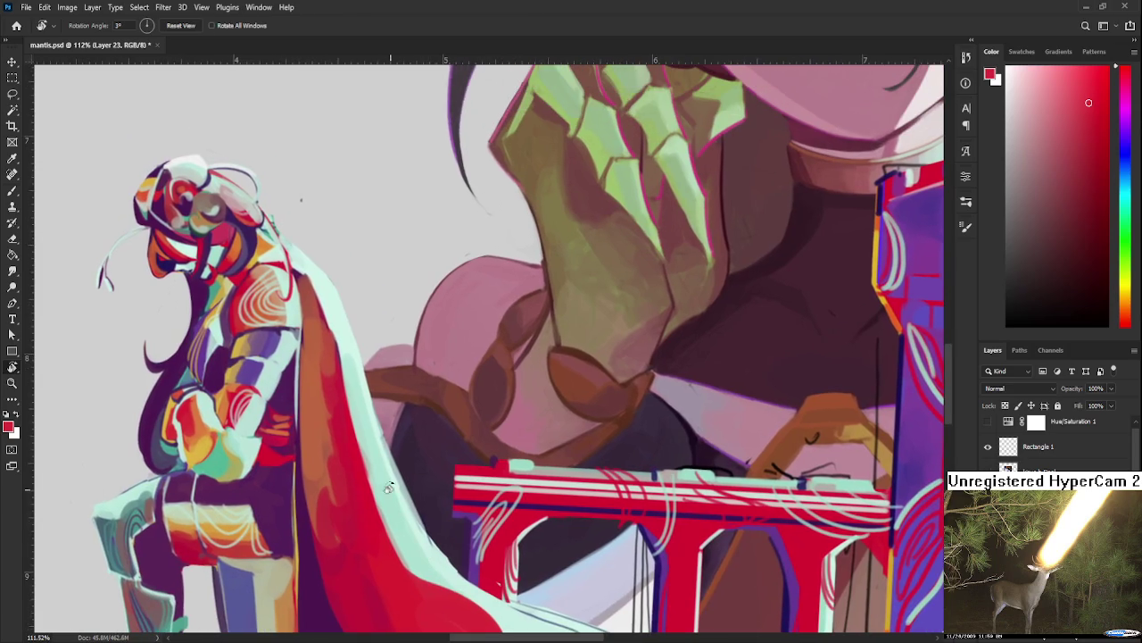
Step: Sample orange-brown and crimson from the cape, briefly tilt the view, then reset it upright
key("b")
left_click(329, 485, "alt")
left_click(331, 500, "alt")
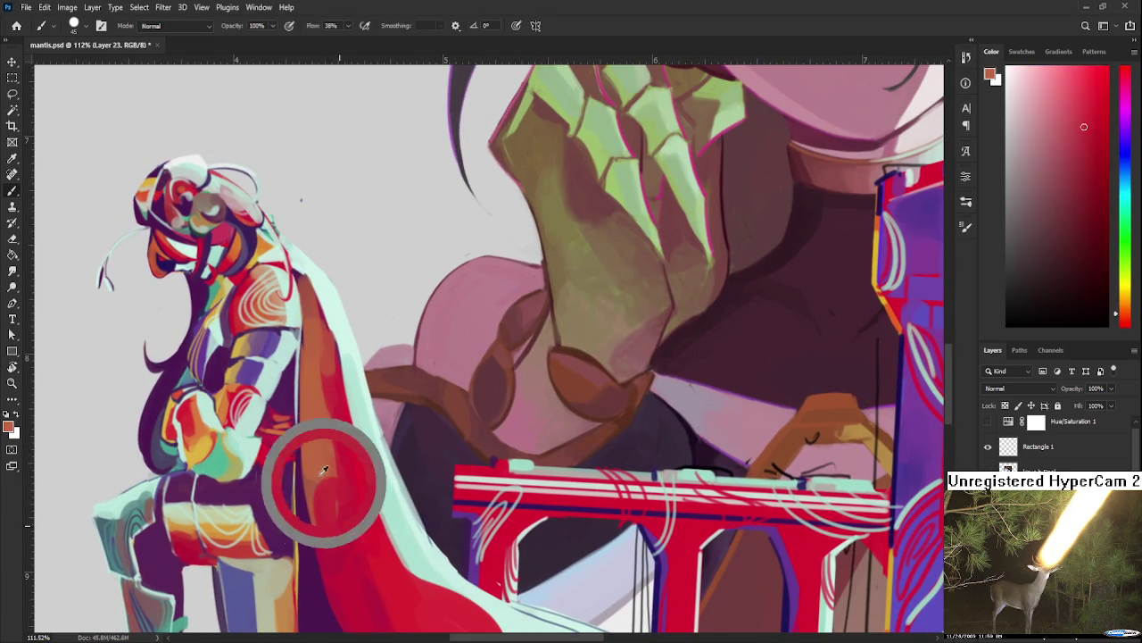
left_click(325, 463, "alt")
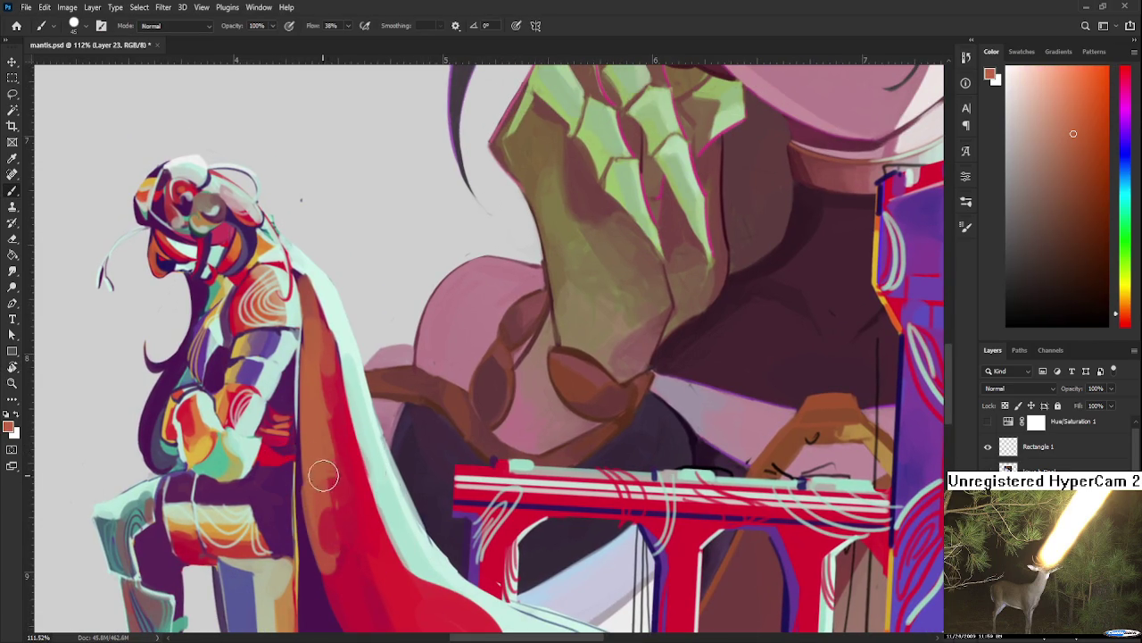
left_click(332, 526, "alt")
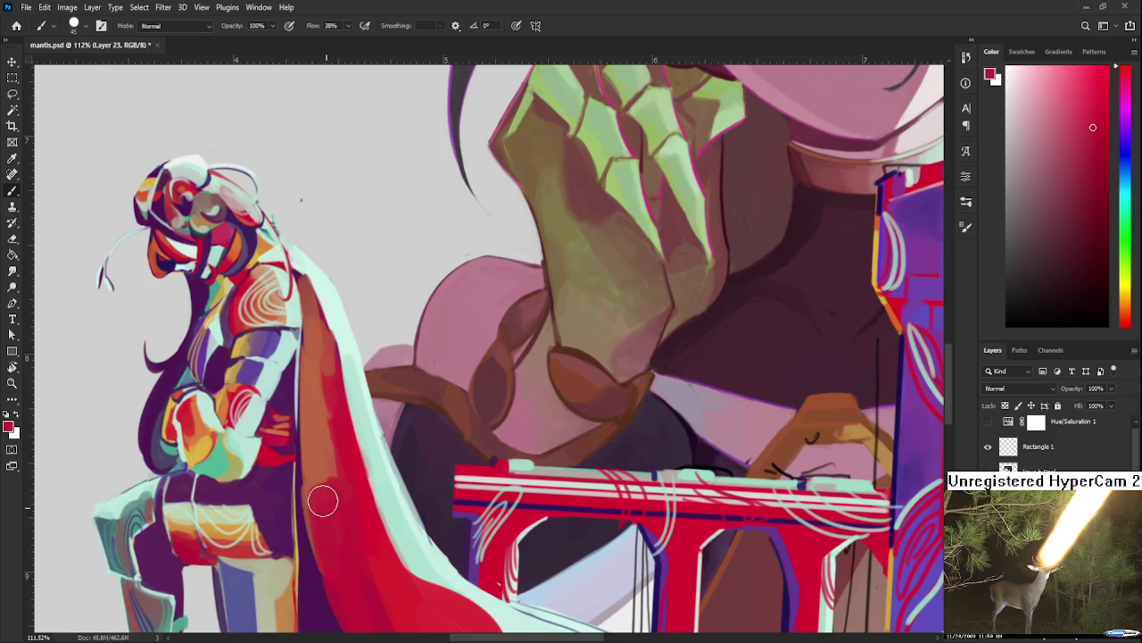
key("r")
left_click_drag(324, 505, 351, 451)
key("Escape")
key("b")
Step: Sample reds from higher and lower on the cape to smooth the cloak
left_click(338, 484, "alt")
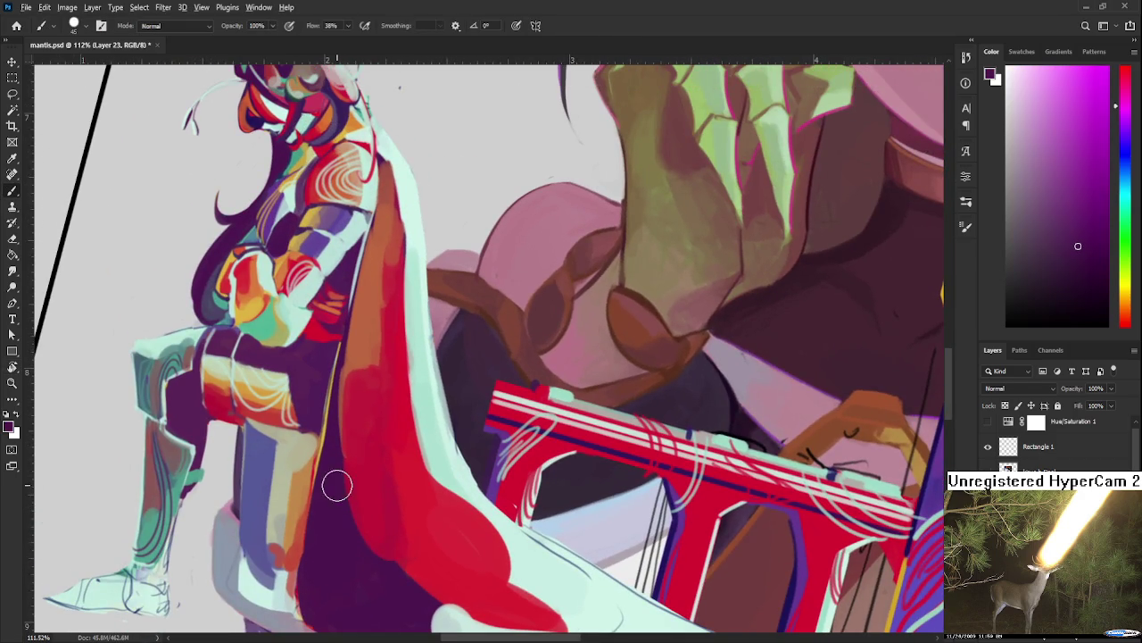
left_click(397, 536, "alt")
left_click(393, 510, "alt")
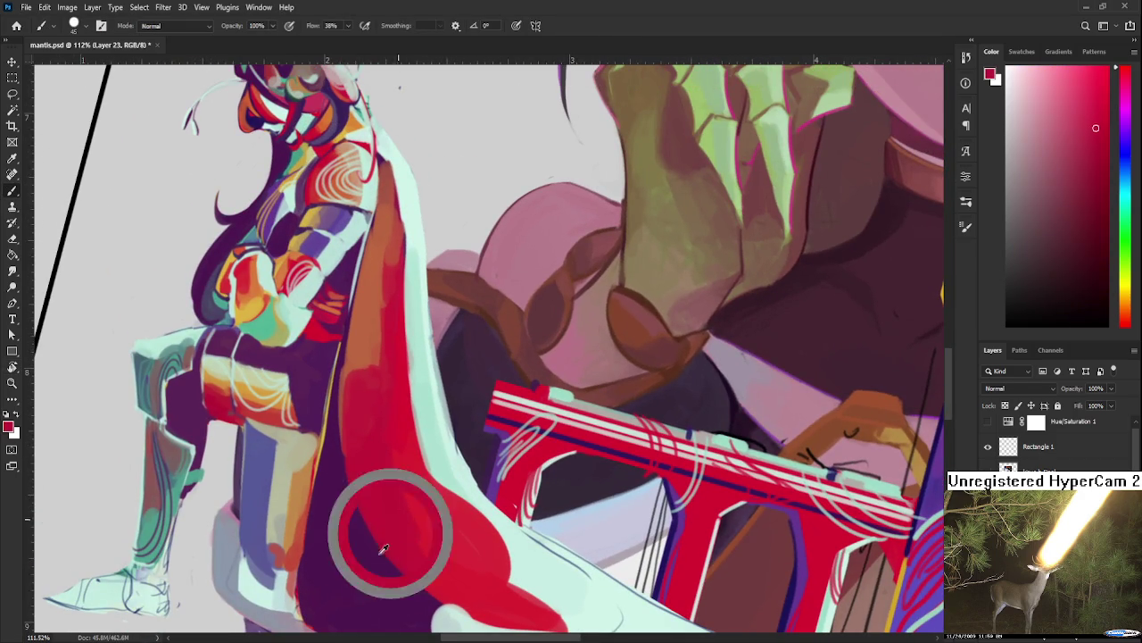
left_click(393, 461, "alt")
left_click(440, 534, "alt")
left_click(433, 531, "alt")
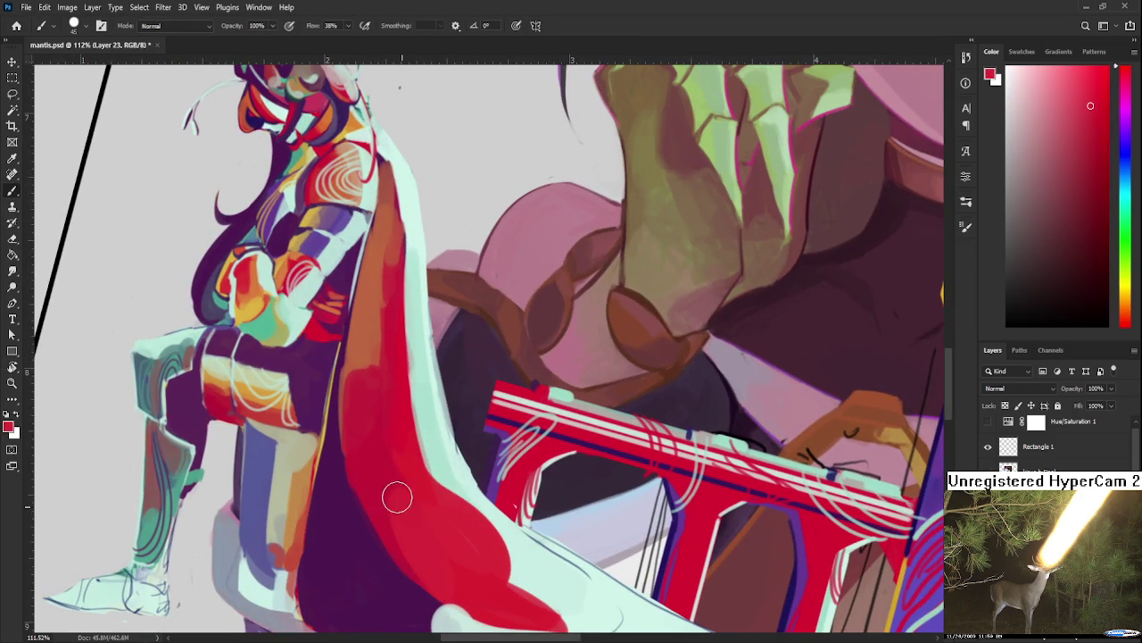
left_click(394, 392, "alt")
left_click_drag(410, 551, 412, 563)
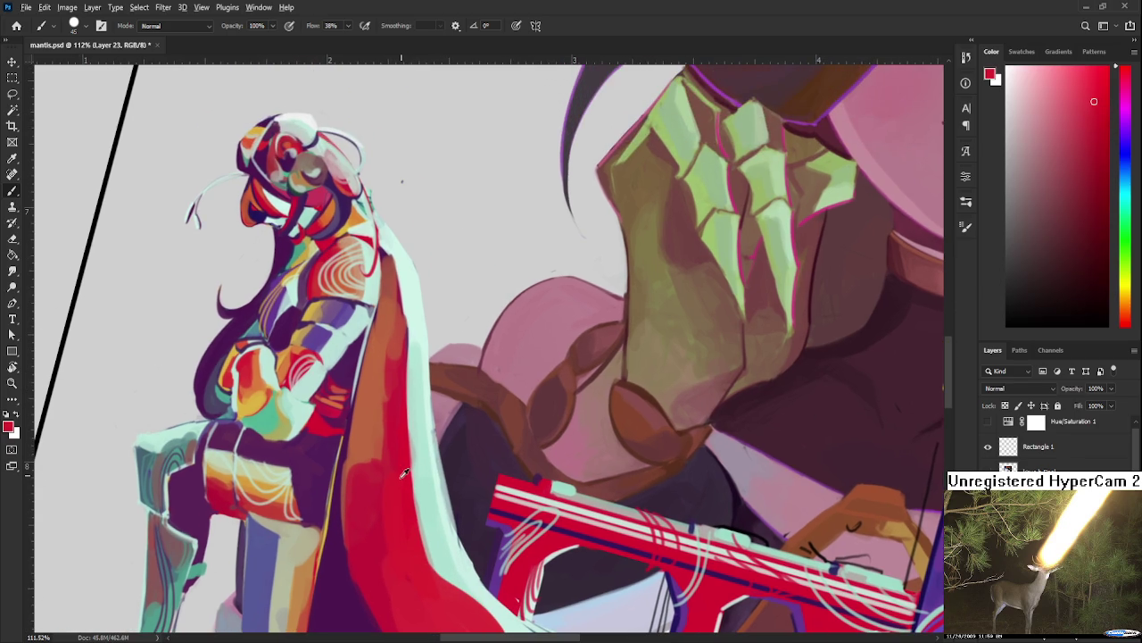
Step: Blend orange-brown shading into the cloak's upper red with sampled reds and orange-browns
left_click(369, 454, "alt")
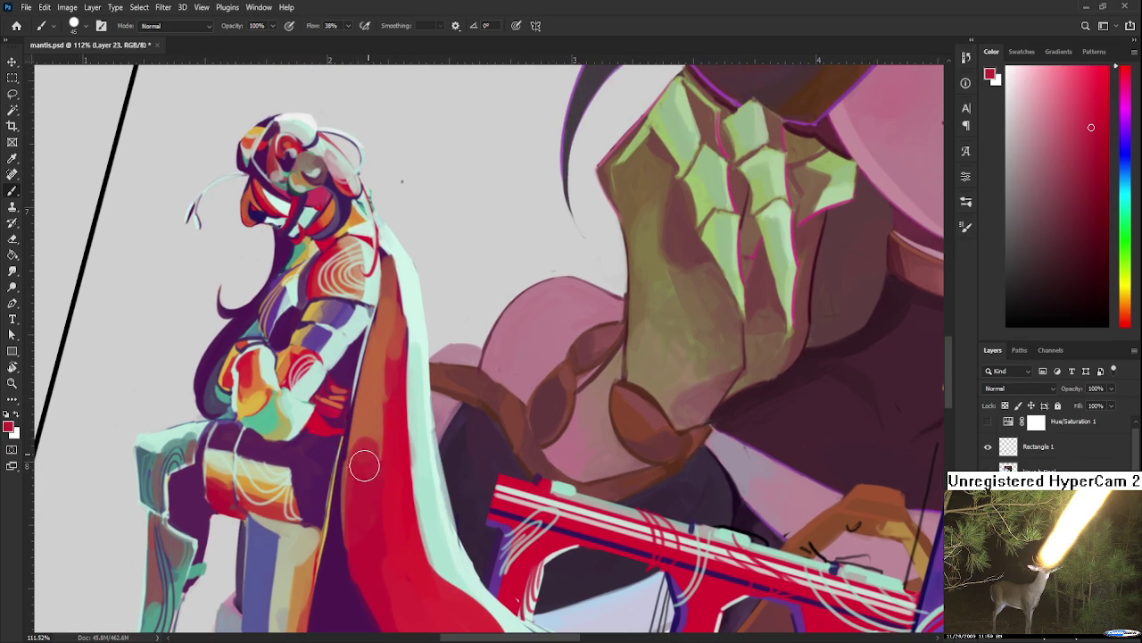
left_click(373, 451, "alt")
left_click(372, 440, "alt")
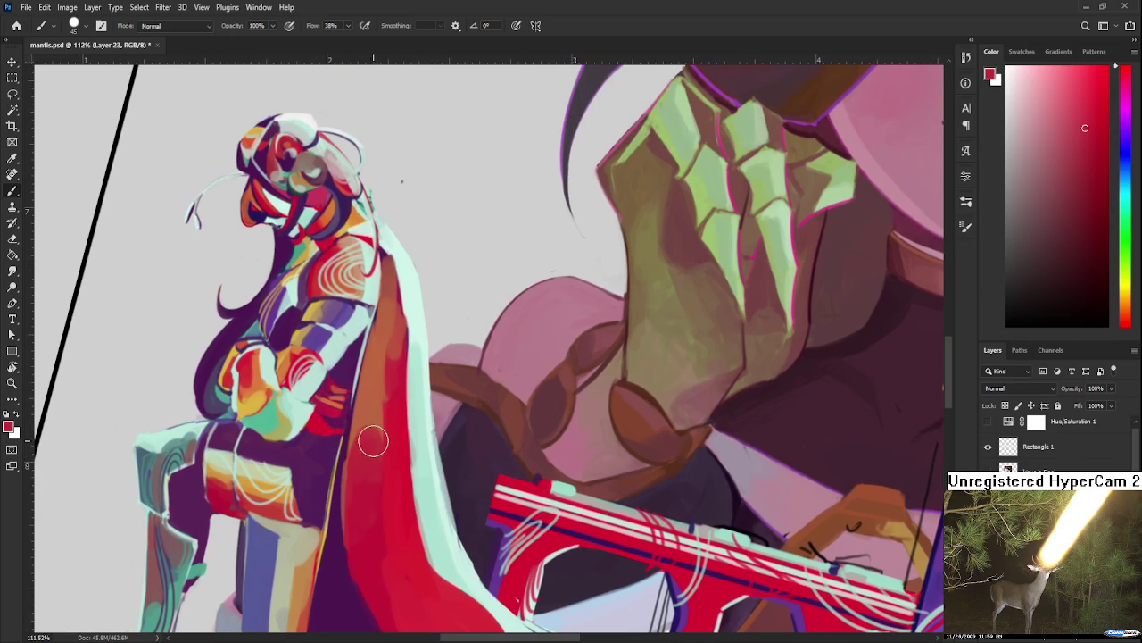
left_click(396, 407, "alt")
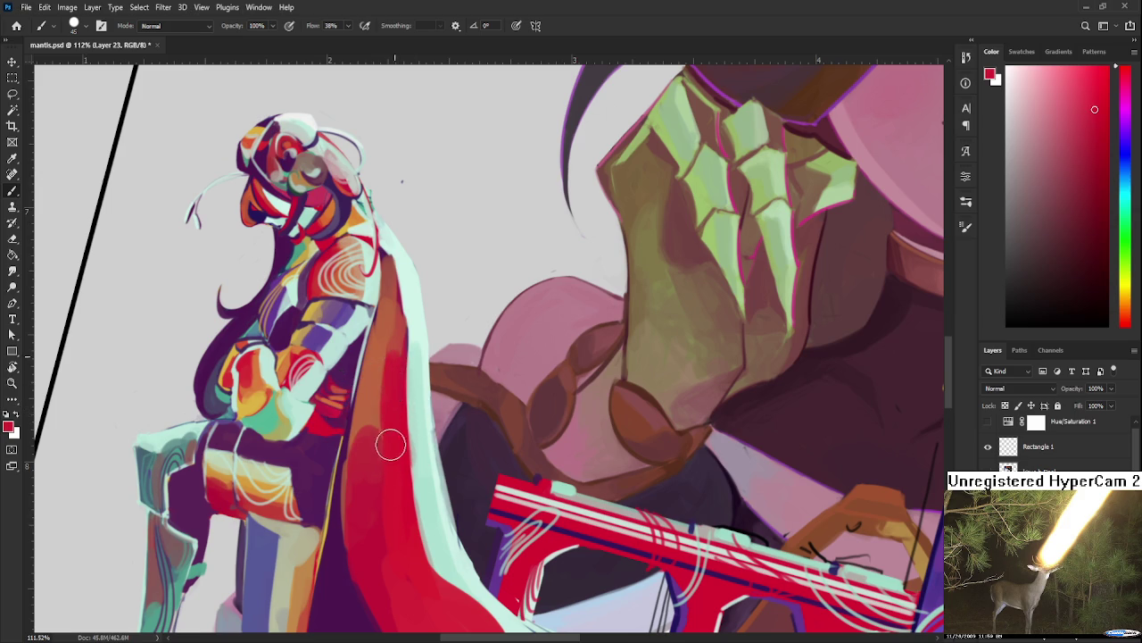
left_click(379, 384, "alt")
left_click(379, 382, "alt")
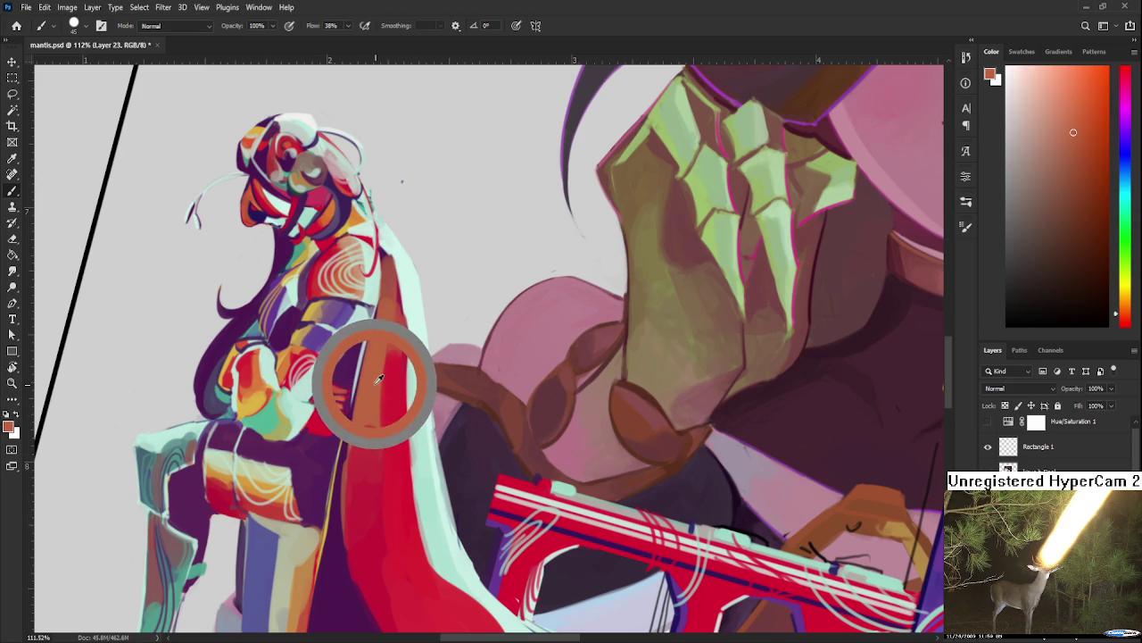
left_click(394, 410, "alt")
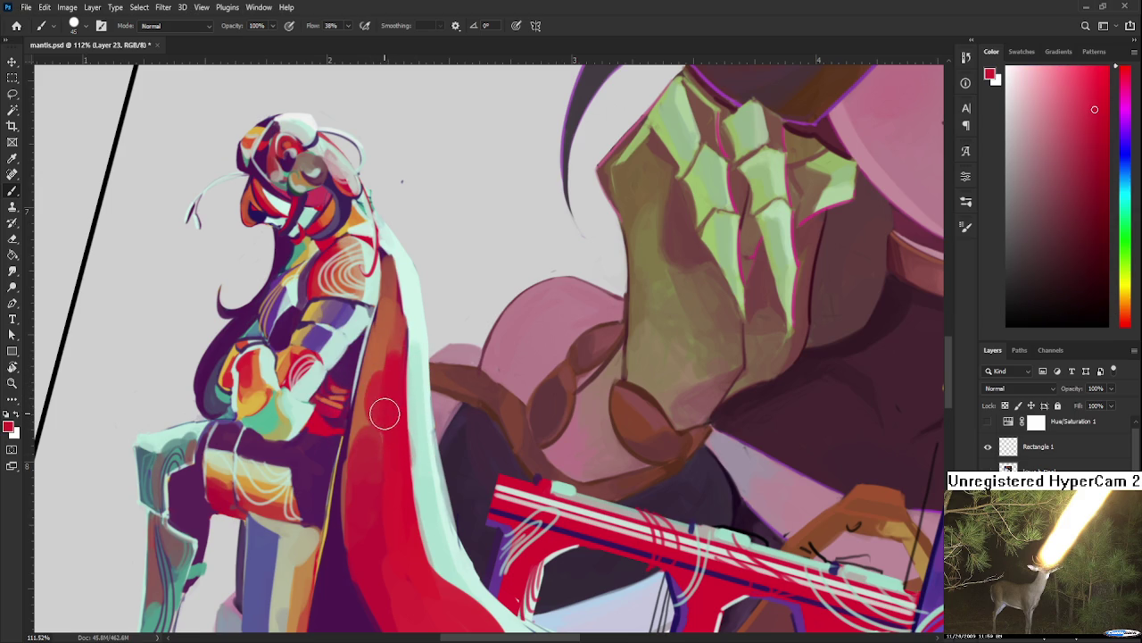
left_click(384, 370, "alt")
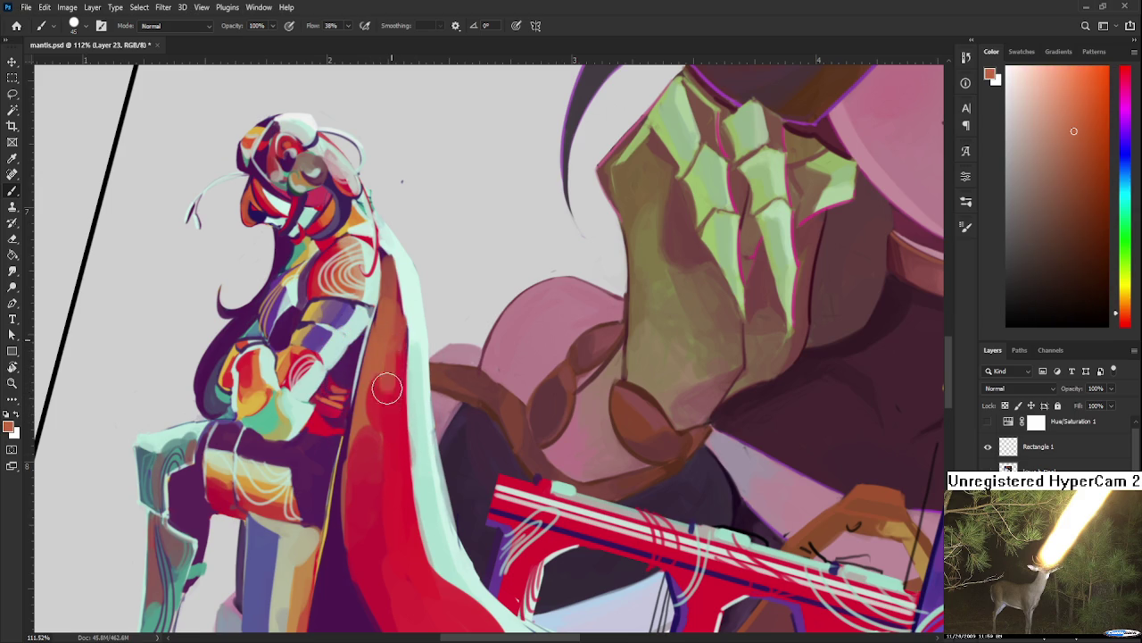
left_click(389, 409, "alt")
left_click(393, 393, "alt")
left_click(389, 391, "alt")
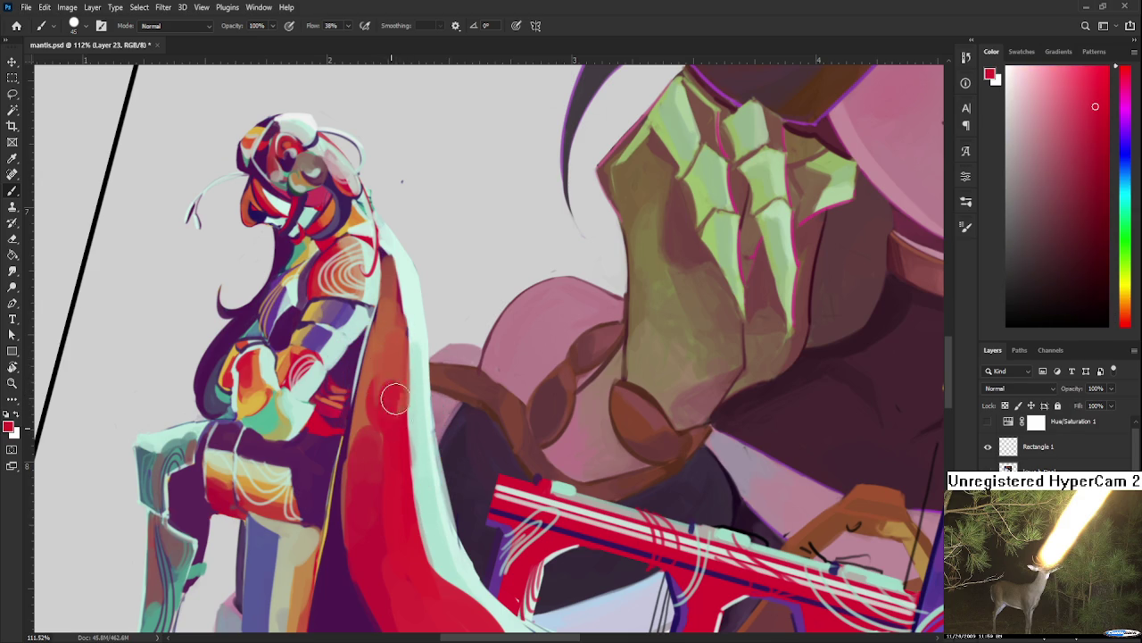
Step: Paint a mint highlight down the cloak's right edge
left_click(411, 425, "alt")
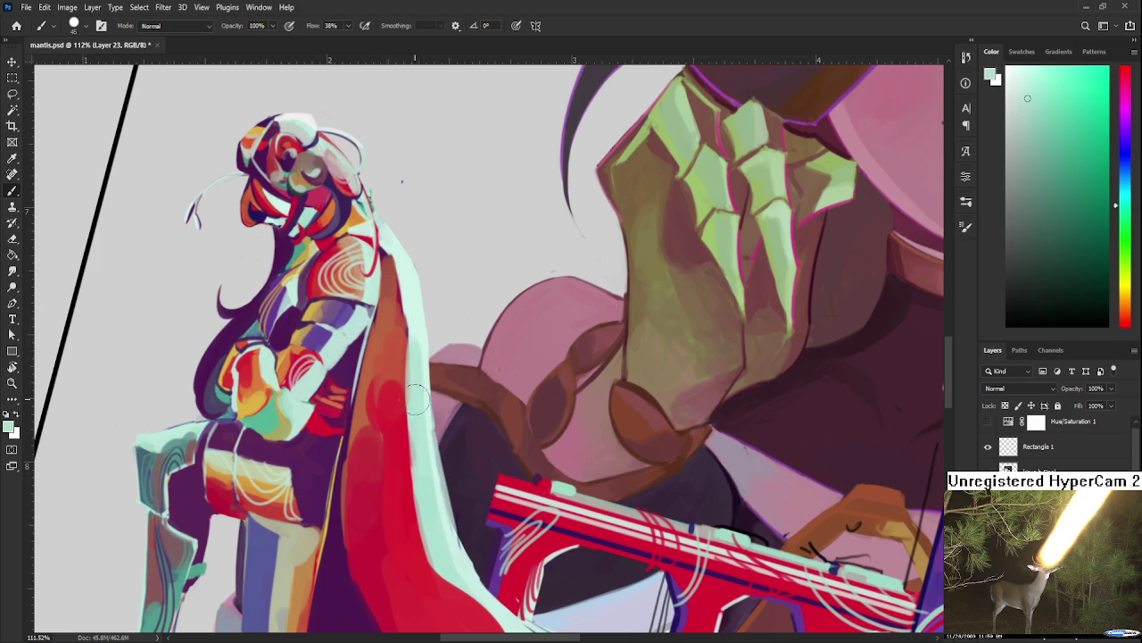
left_click_drag(414, 371, 423, 509)
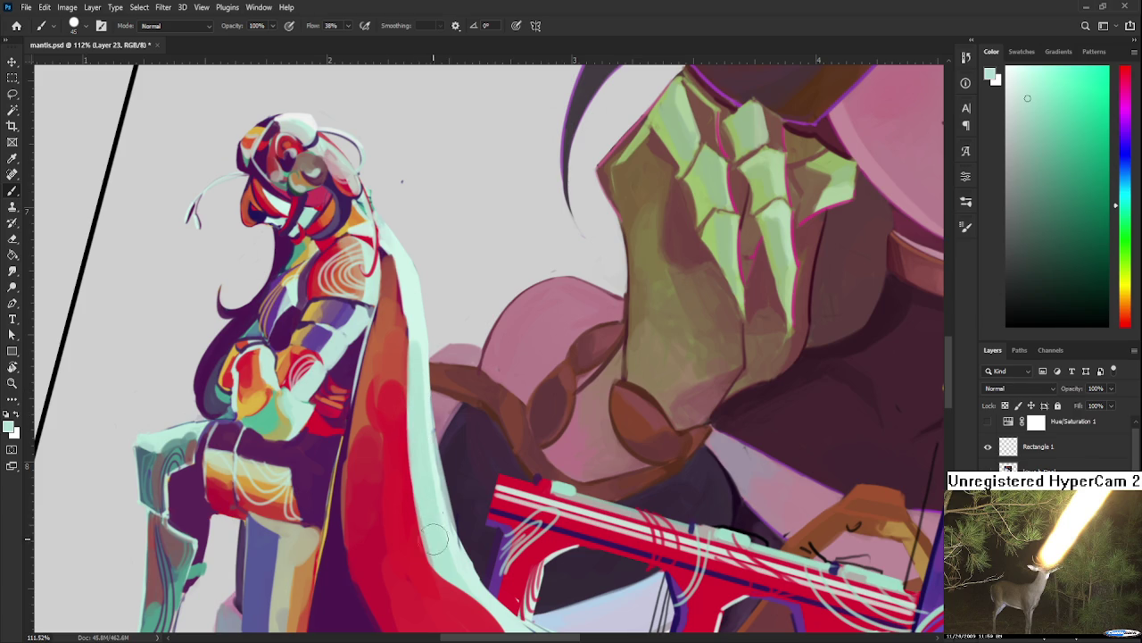
left_click(406, 495, "alt")
left_click_drag(419, 565, 398, 494)
left_click(407, 496, "alt")
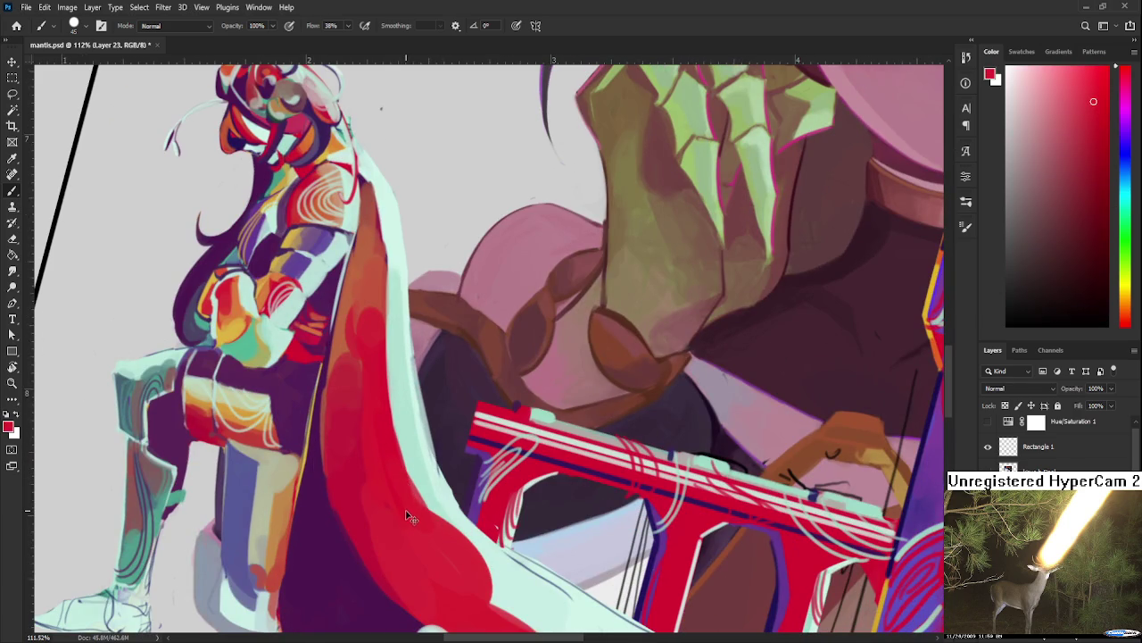
Step: Sample closely matched lighter and darker reds across the knight's cloak to blend its shading
left_click(415, 516, "alt")
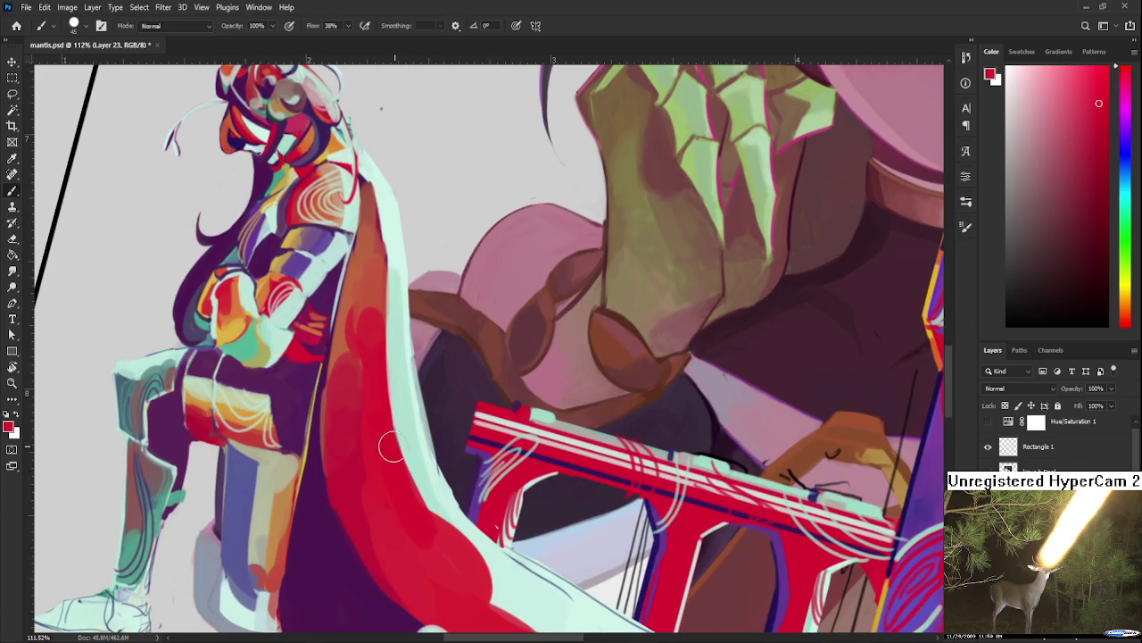
left_click(382, 478, "alt")
left_click(419, 544, "alt")
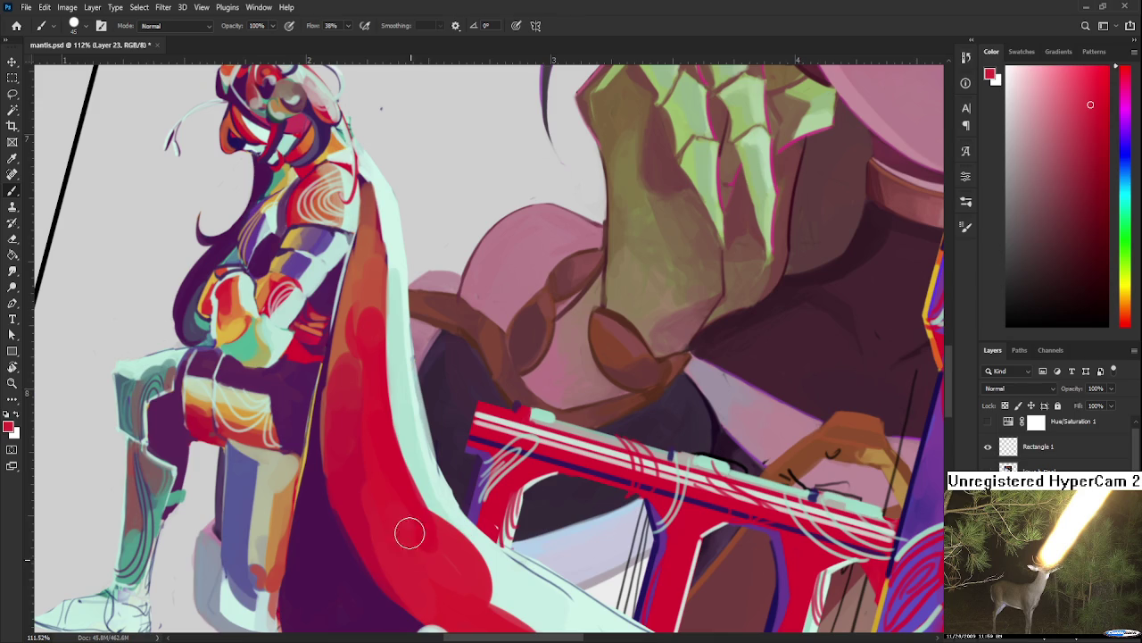
left_click(357, 457, "alt")
left_click(371, 502, "alt")
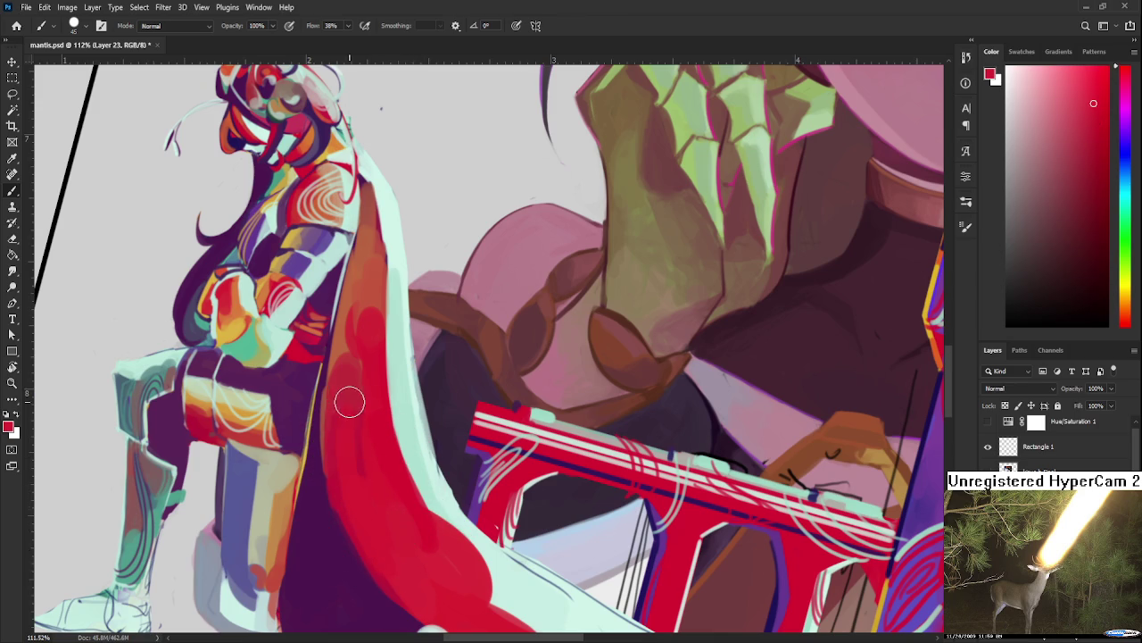
left_click(357, 452, "alt")
left_click(378, 479, "alt")
left_click(349, 427, "alt")
left_click(374, 424, "alt")
left_click(373, 388, "alt")
left_click(356, 360, "alt")
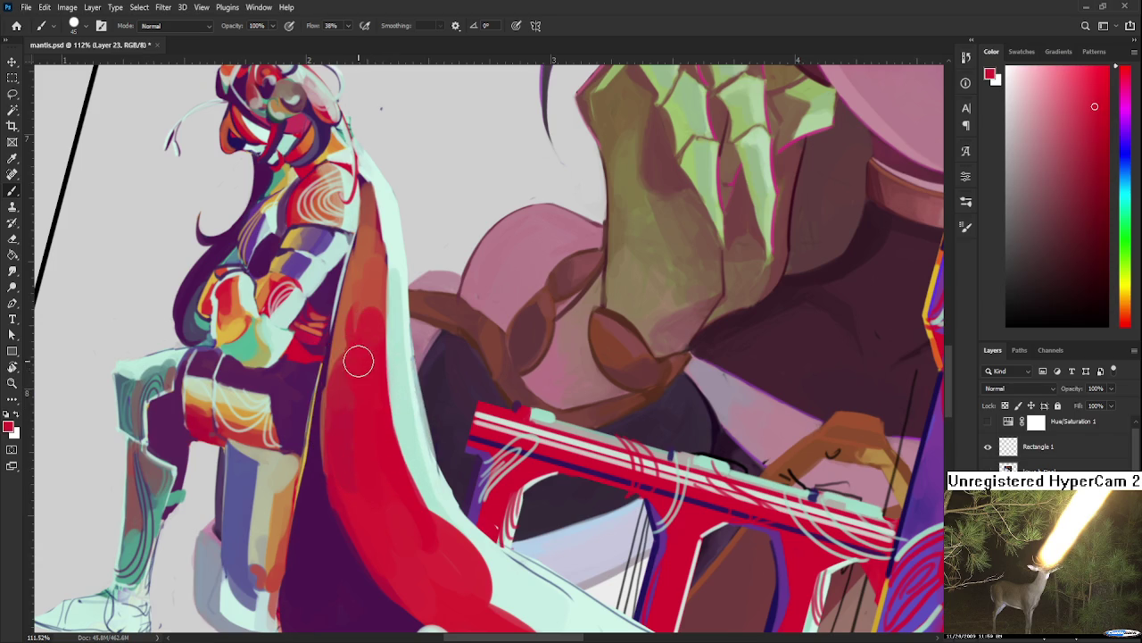
Step: Blend muted and brighter sampled reds into the lower cloak, then zoom out
left_click_drag(355, 361, 346, 496)
left_click(343, 460, "alt")
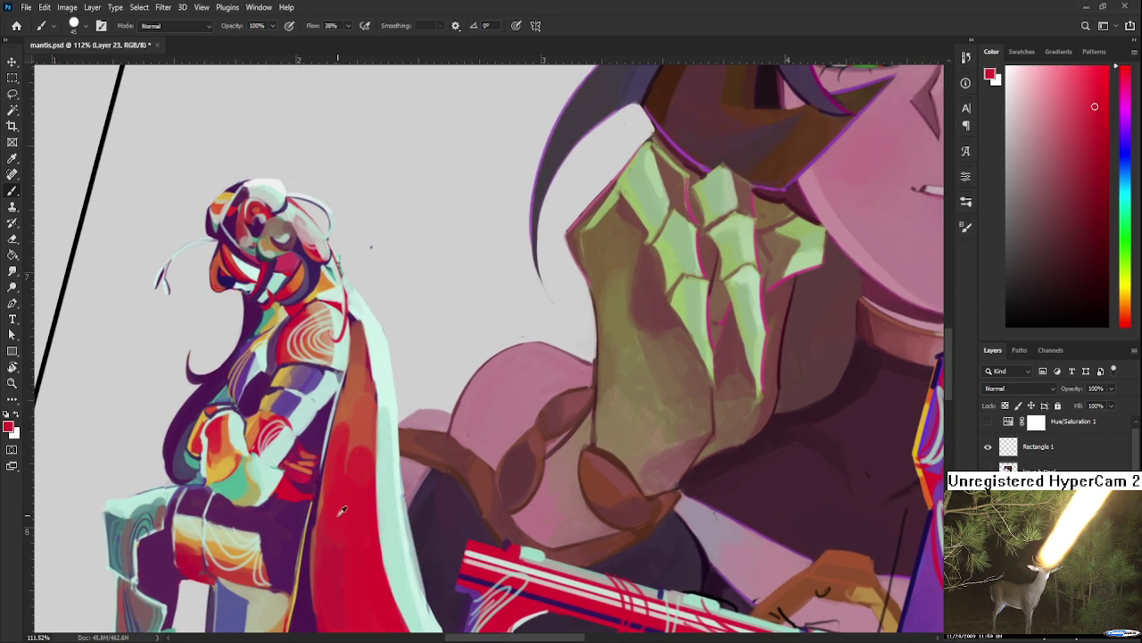
left_click(355, 426, "alt")
left_click(360, 421, "alt")
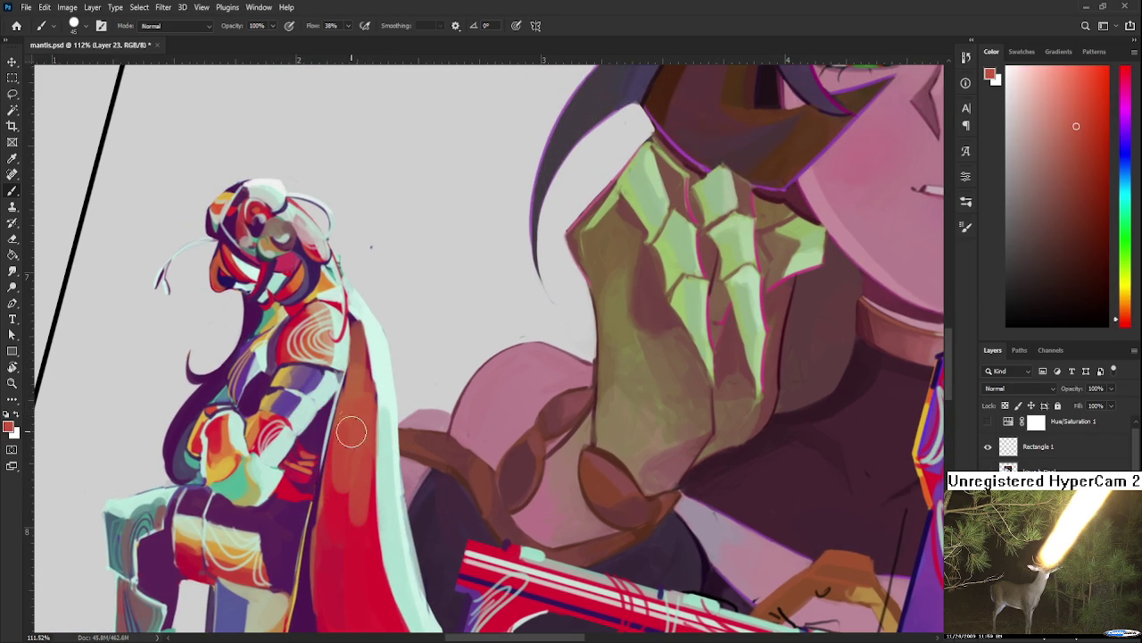
left_click(351, 553, "alt")
left_click(339, 500, "alt")
left_click(340, 521, "alt")
left_click(331, 510, "alt")
left_click(346, 534, "alt")
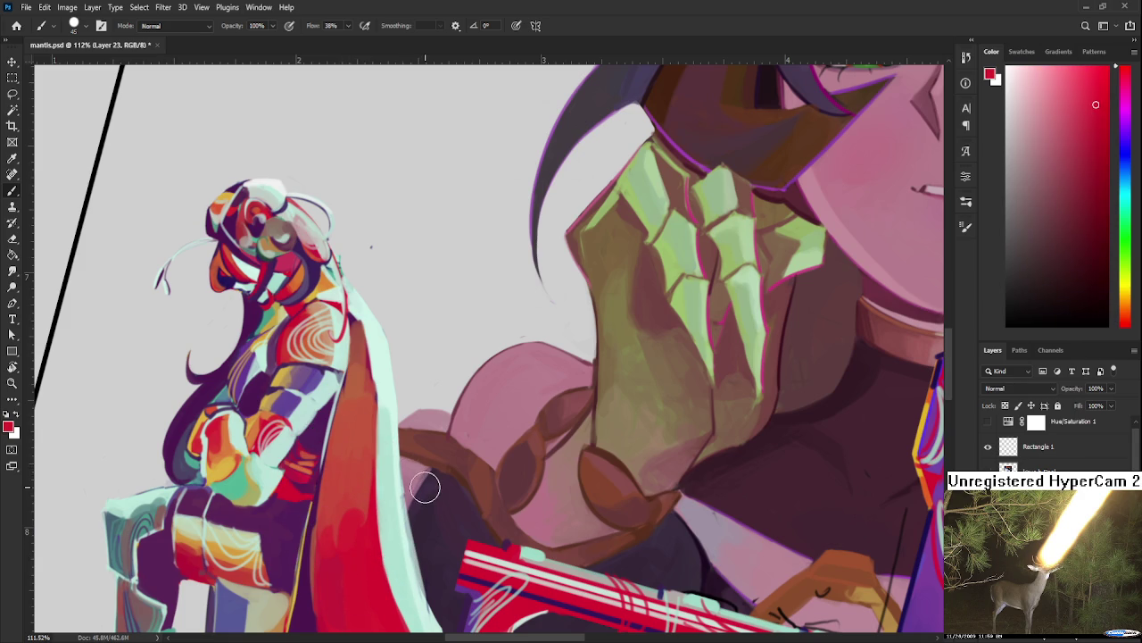
scroll(420, 477, "down", 5)
scroll(437, 437, "up", 3)
scroll(437, 438, "up", 2)
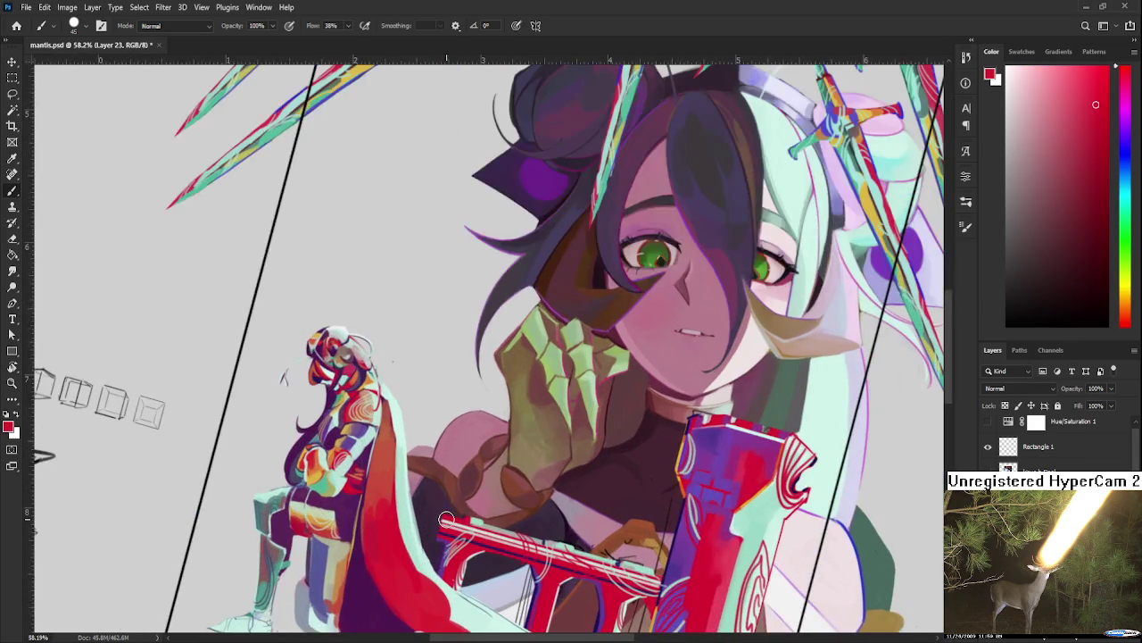
Step: Tilt the canvas and paint sampled orange strokes over the red lower cloak
key("r")
left_click_drag(379, 346, 429, 441)
key("b")
left_click(335, 447, "alt")
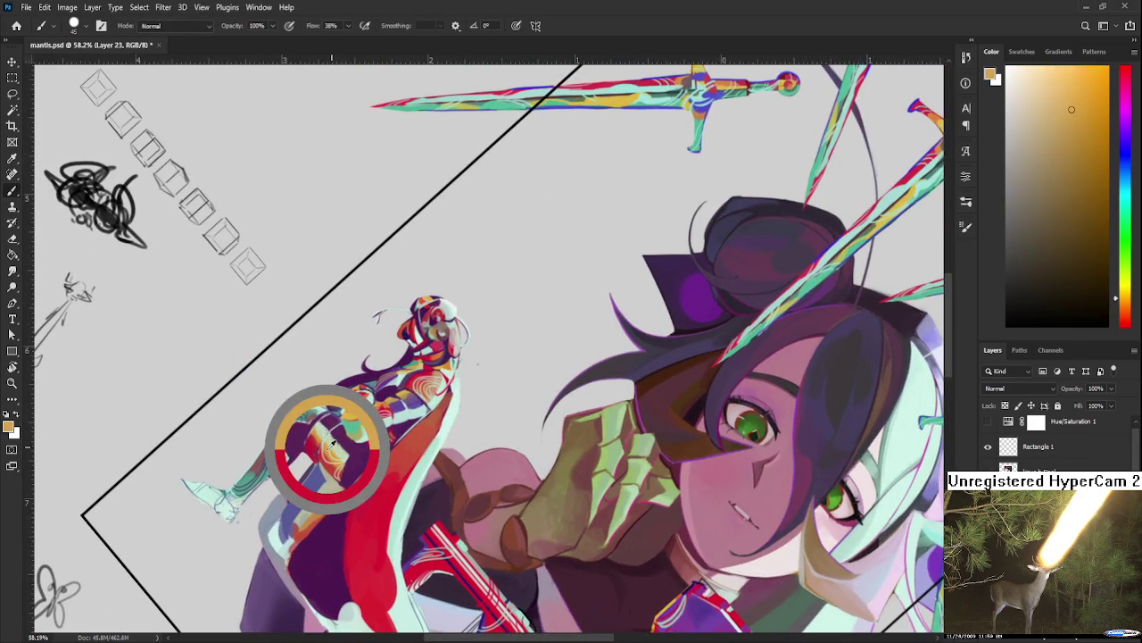
left_click(407, 470, "alt")
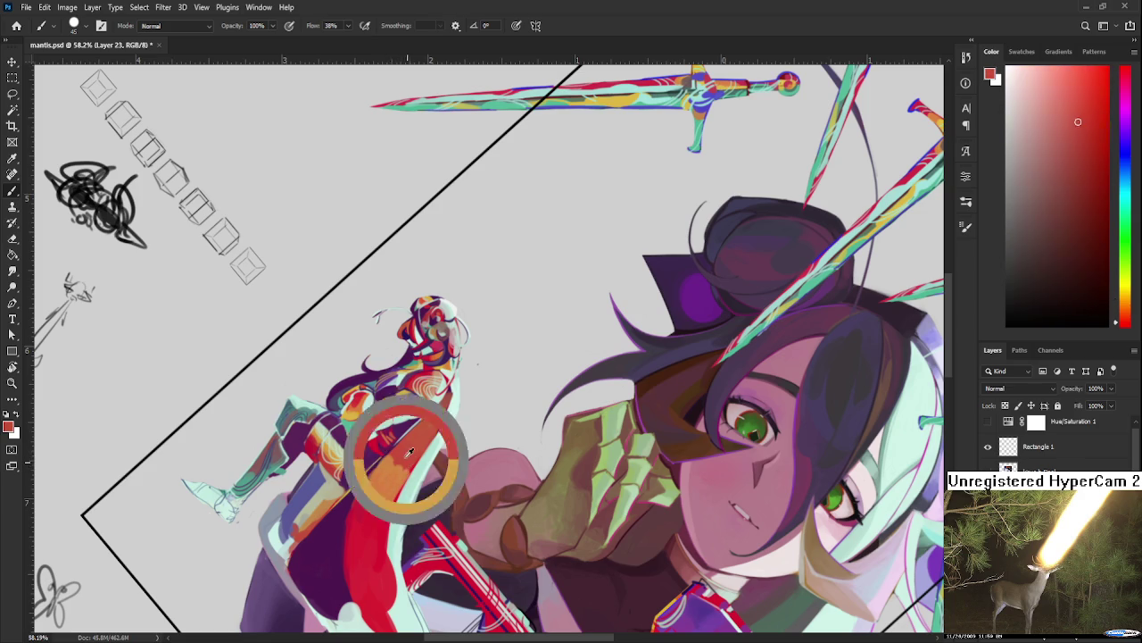
left_click(411, 464, "alt")
left_click(395, 487, "alt")
left_click(411, 458, "alt")
left_click(397, 486, "alt")
left_click(370, 503, "alt")
left_click_drag(366, 511, 367, 555)
Step: Add more orange over the lower cloak, with red strokes and small orange dabs
left_click(371, 506, "alt")
mouse_move(366, 487)
left_mouse_down()
mouse_move(359, 583)
mouse_move(373, 546)
left_mouse_up()
left_click(368, 573, "alt")
left_click_drag(355, 585, 382, 522)
left_click(379, 536, "alt")
left_click(379, 548, "alt")
left_click(381, 515, "alt")
left_click(395, 472, "alt")
left_click(375, 510, "alt")
left_click(374, 487, "alt")
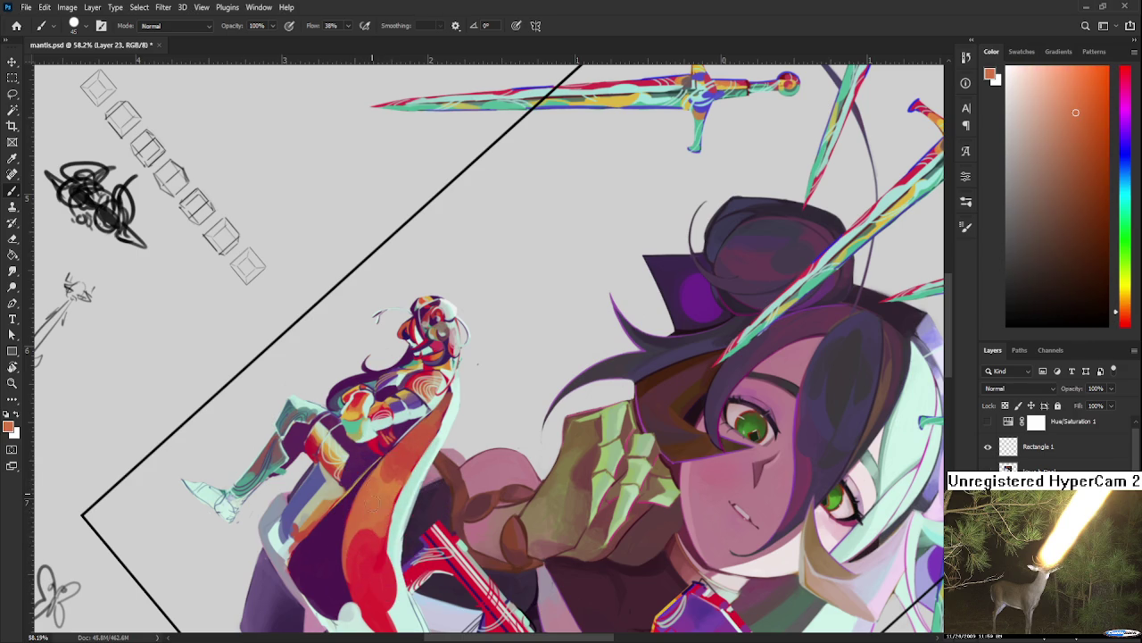
Step: Tilt the view further, paint a crimson stroke down the cloak, and cover the upper red with orange
left_click_drag(375, 487, 393, 403)
left_click(393, 403, "alt")
left_click(393, 388, "alt")
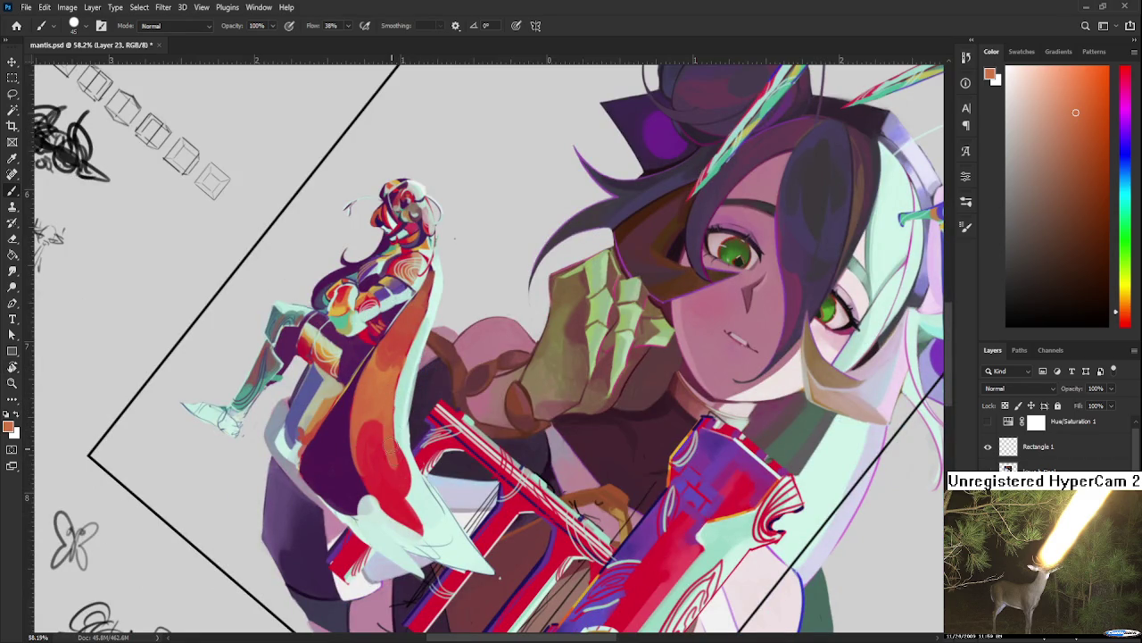
left_click(386, 465, "alt")
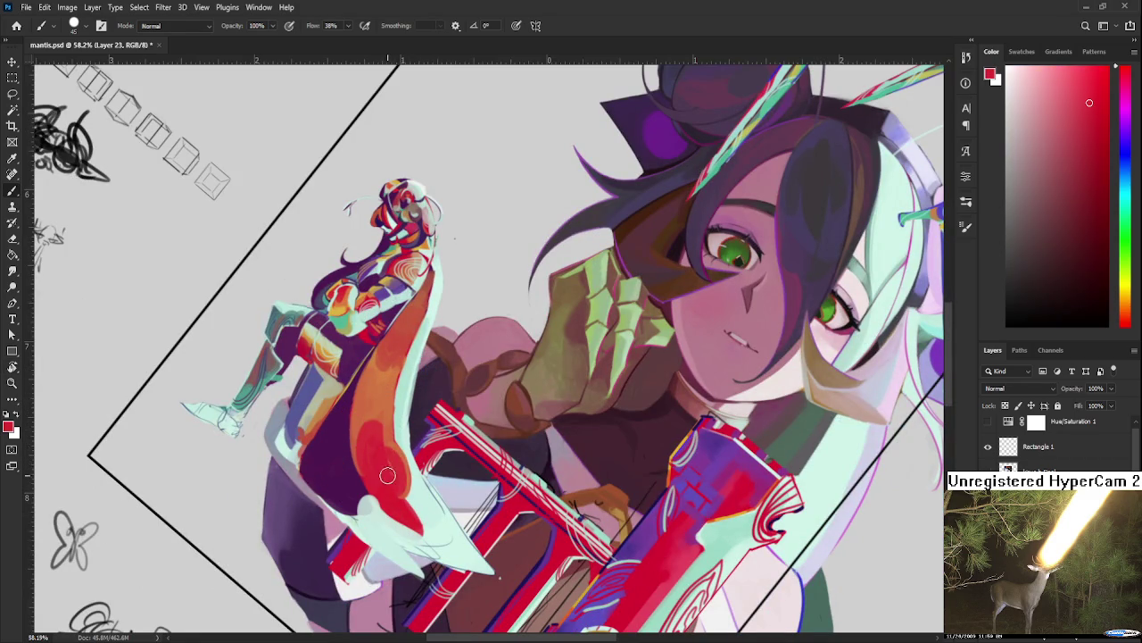
left_click(392, 442, "alt")
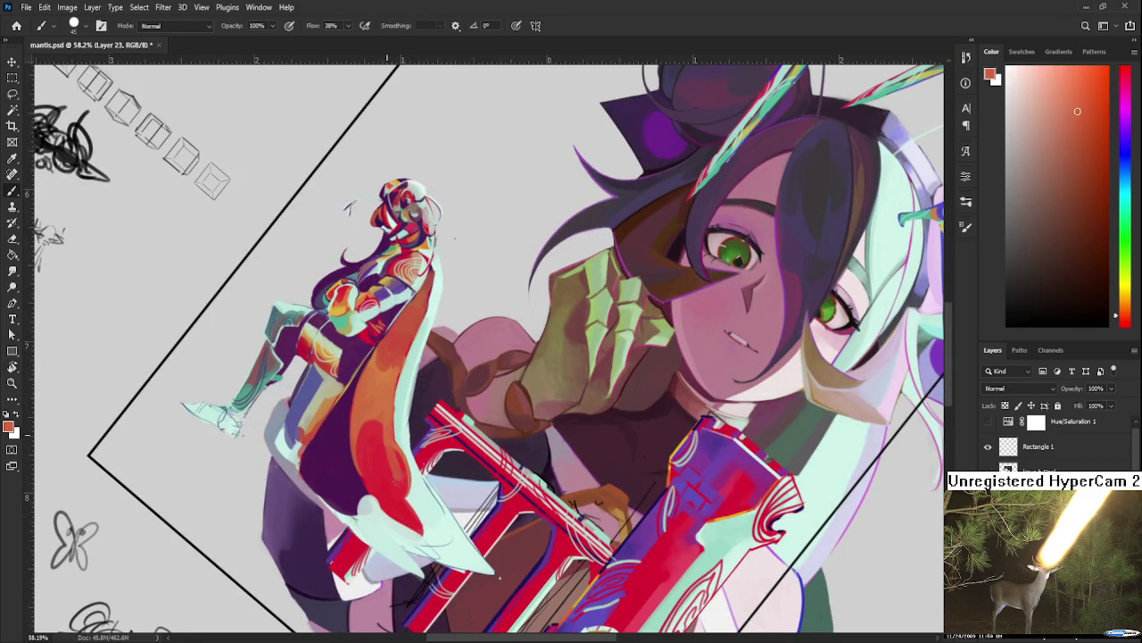
left_click(379, 444, "alt")
left_click_drag(379, 433, 397, 479)
left_click(388, 445, "alt")
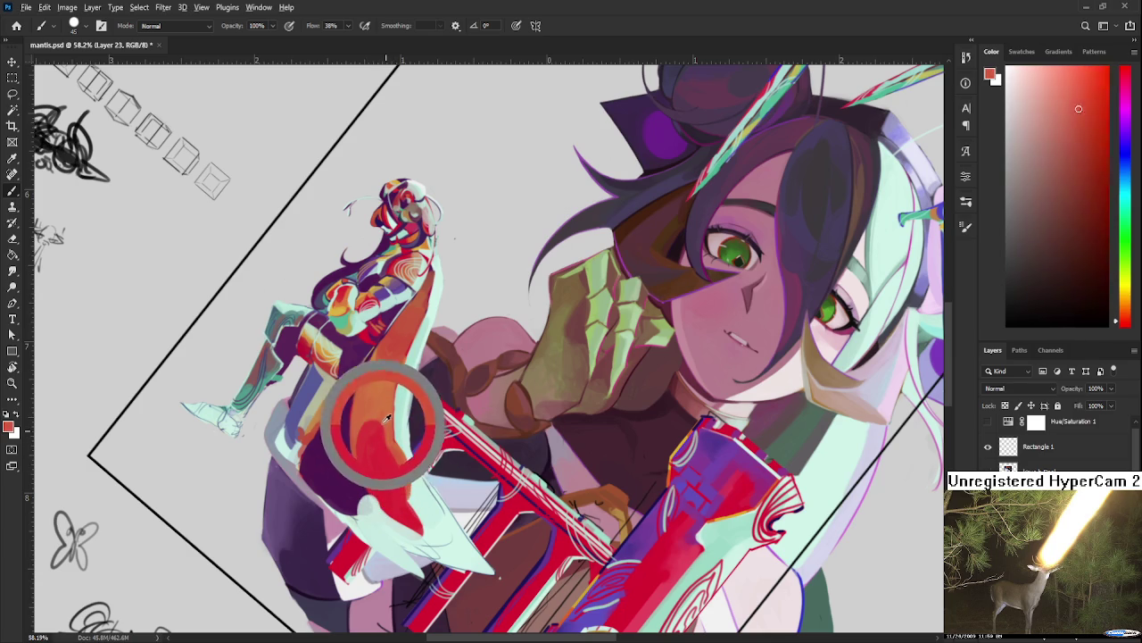
left_click_drag(382, 424, 375, 412)
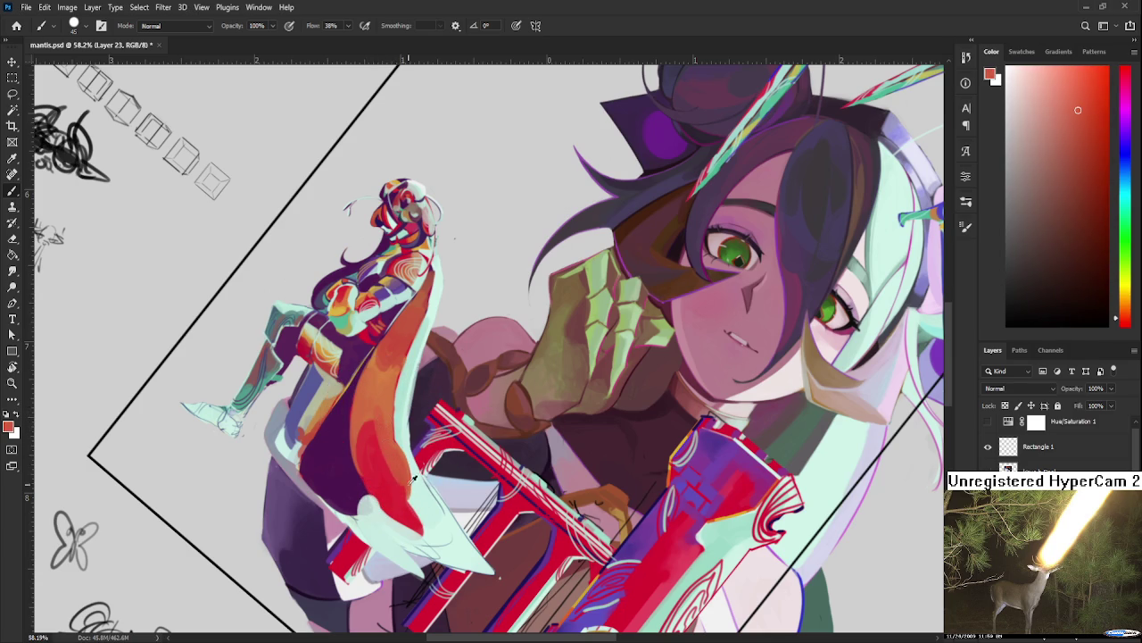
Step: Paint a deeper red stroke down the lower cloak and sample the pale mint edge colour
left_click(391, 482, "alt")
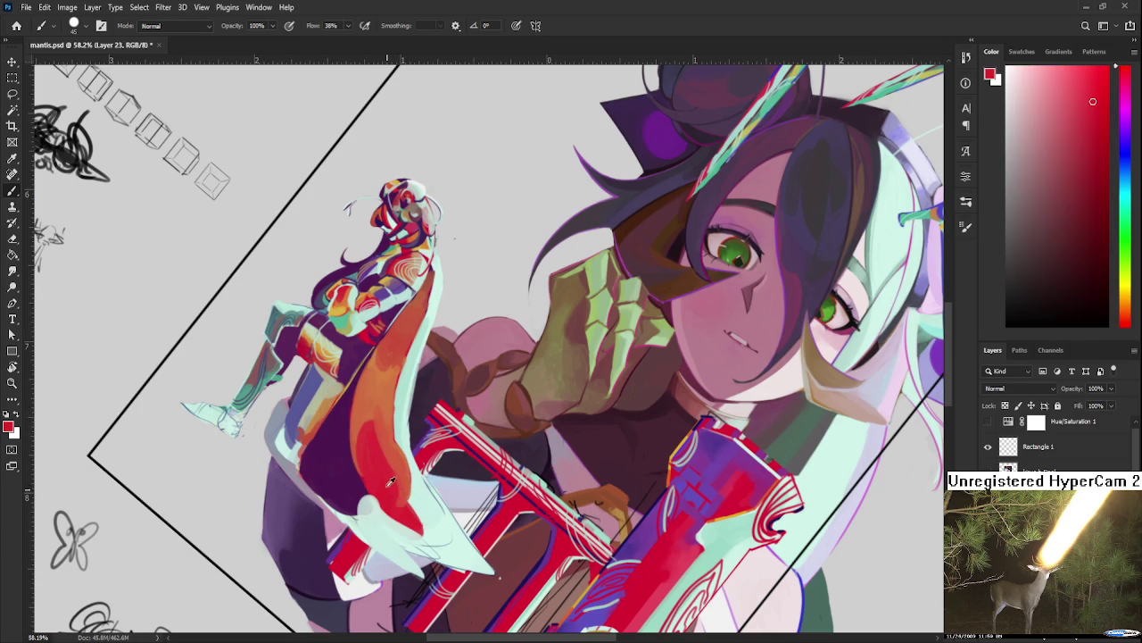
left_click_drag(391, 497, 419, 532)
left_click(423, 541, "alt")
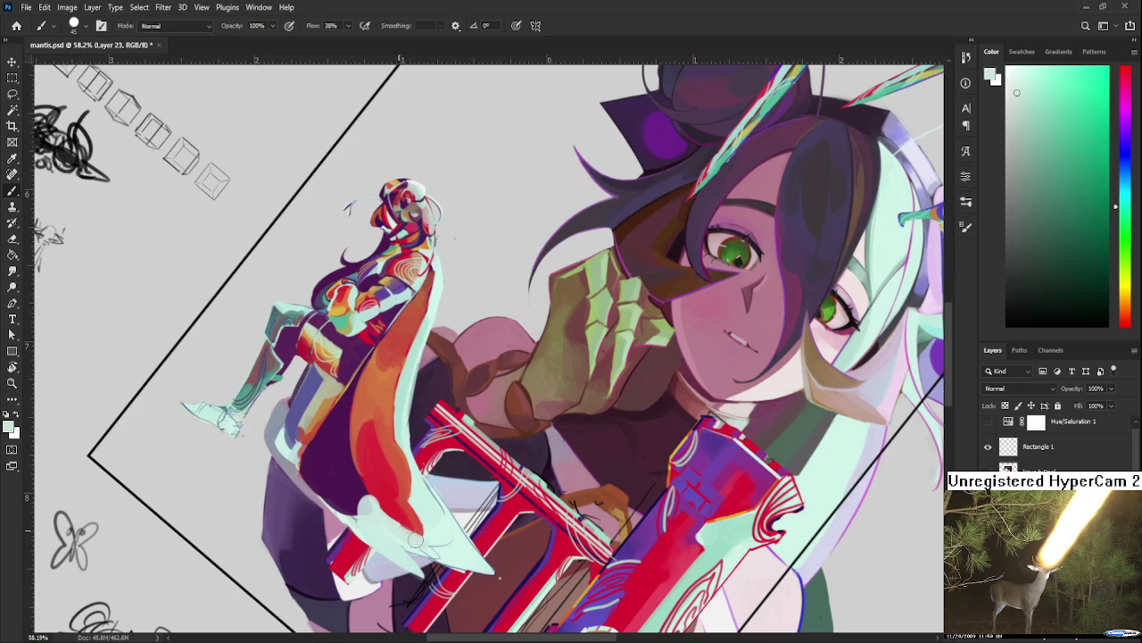
left_click(421, 505, "alt")
key("r")
left_click_drag(416, 501, 412, 391)
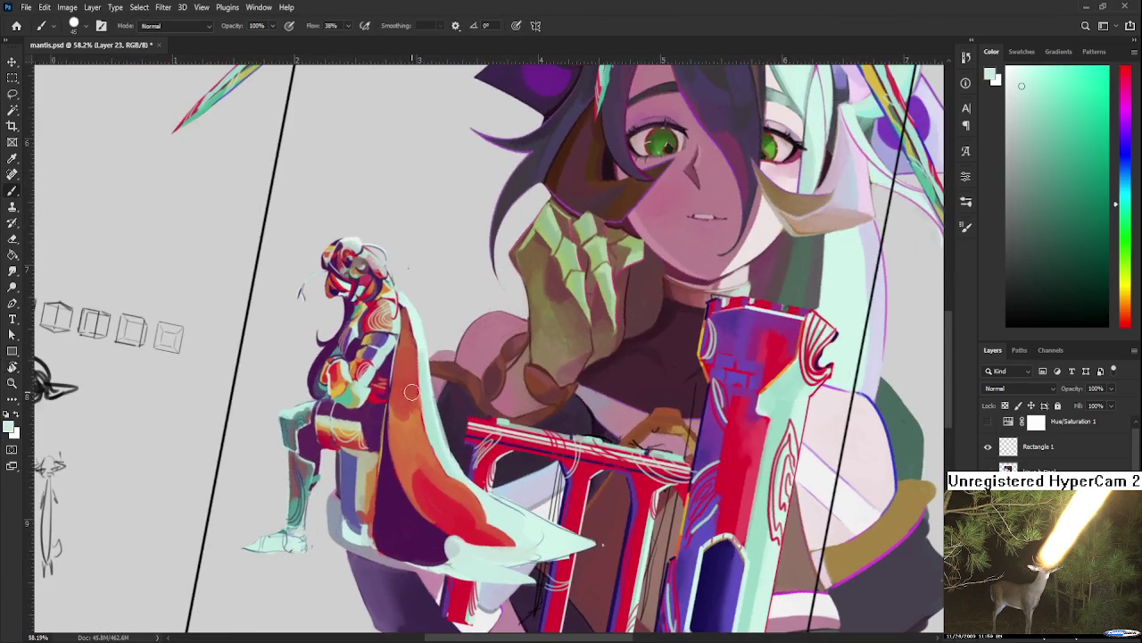
Step: Paint faint light and darker strokes along the cape edge, sampling red and pale teal
left_click(420, 379, "alt")
left_click_drag(416, 328, 412, 355)
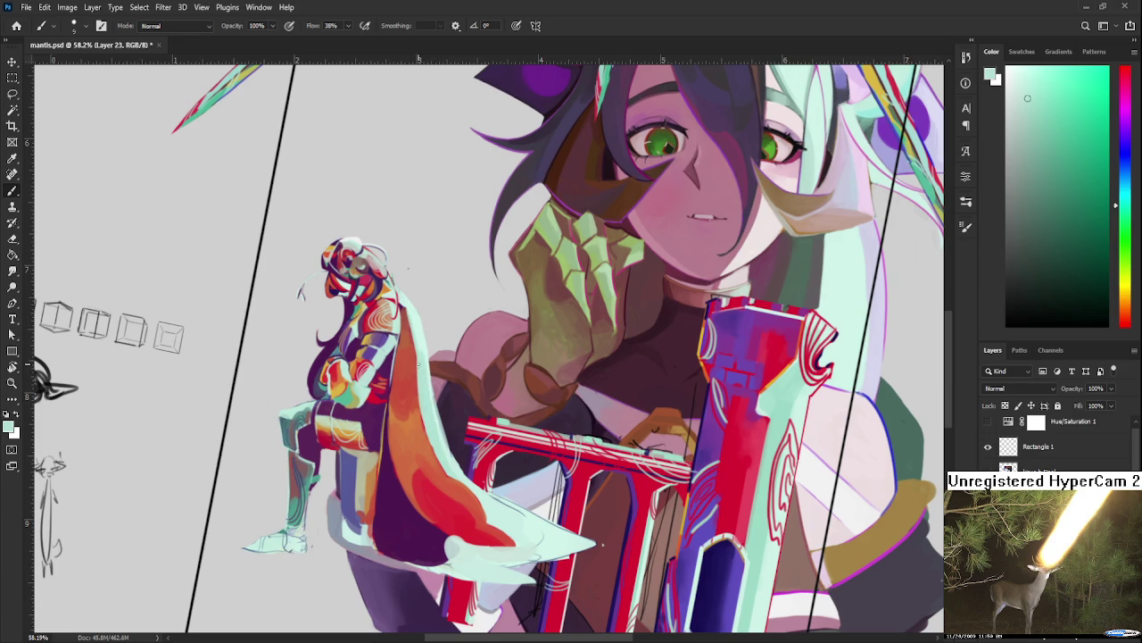
left_click_drag(425, 412, 439, 462)
left_click(464, 491, "alt")
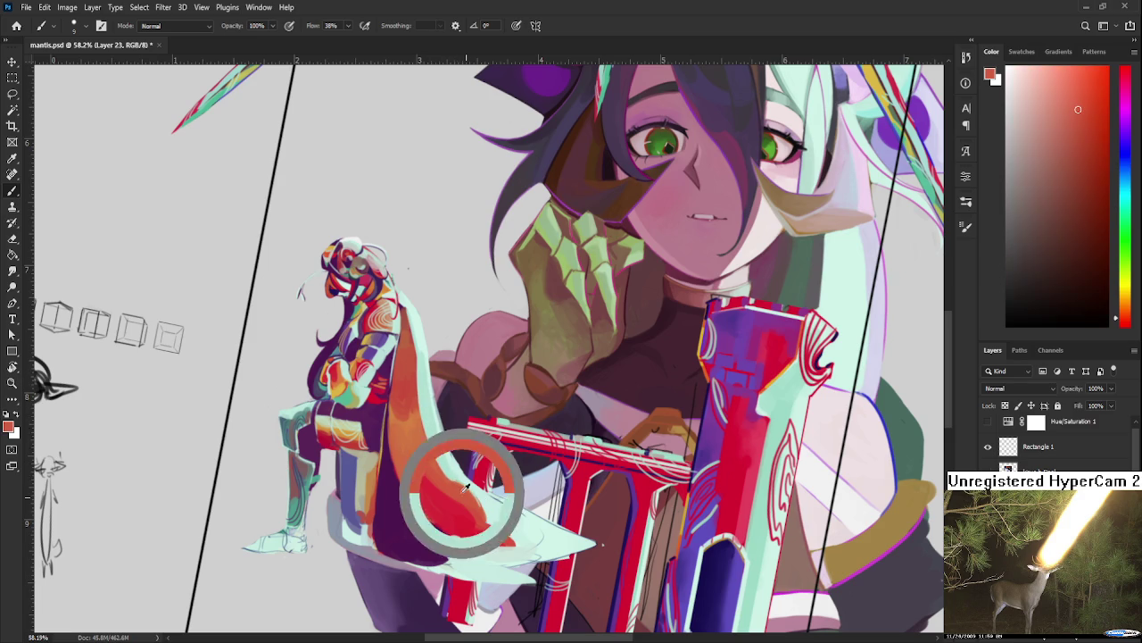
left_click(481, 493, "alt")
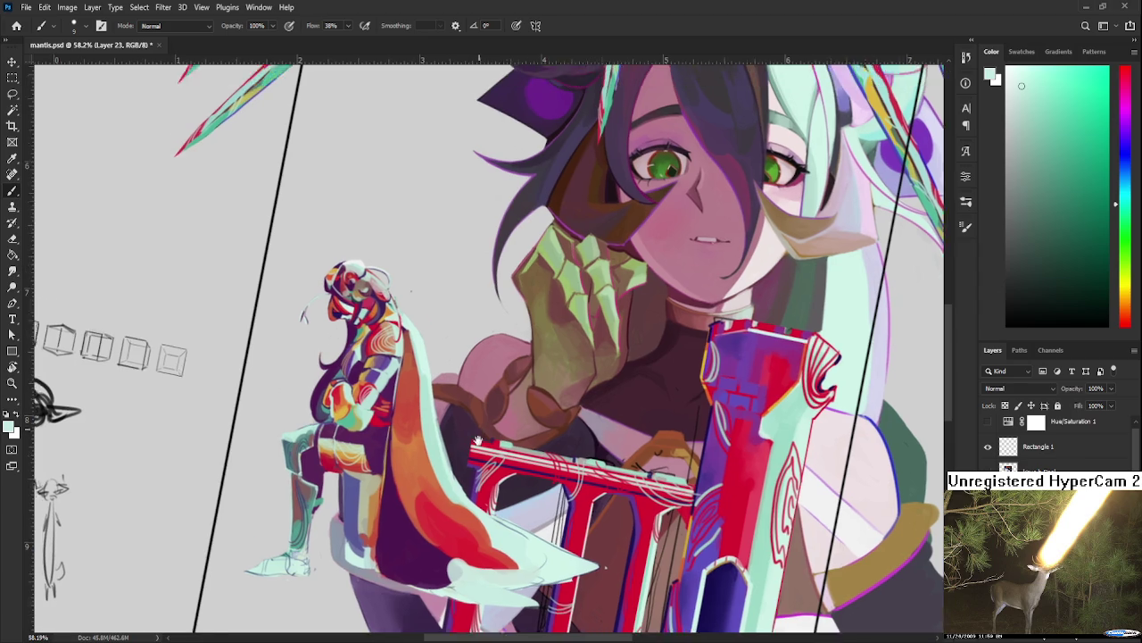
left_click_drag(535, 431, 504, 564)
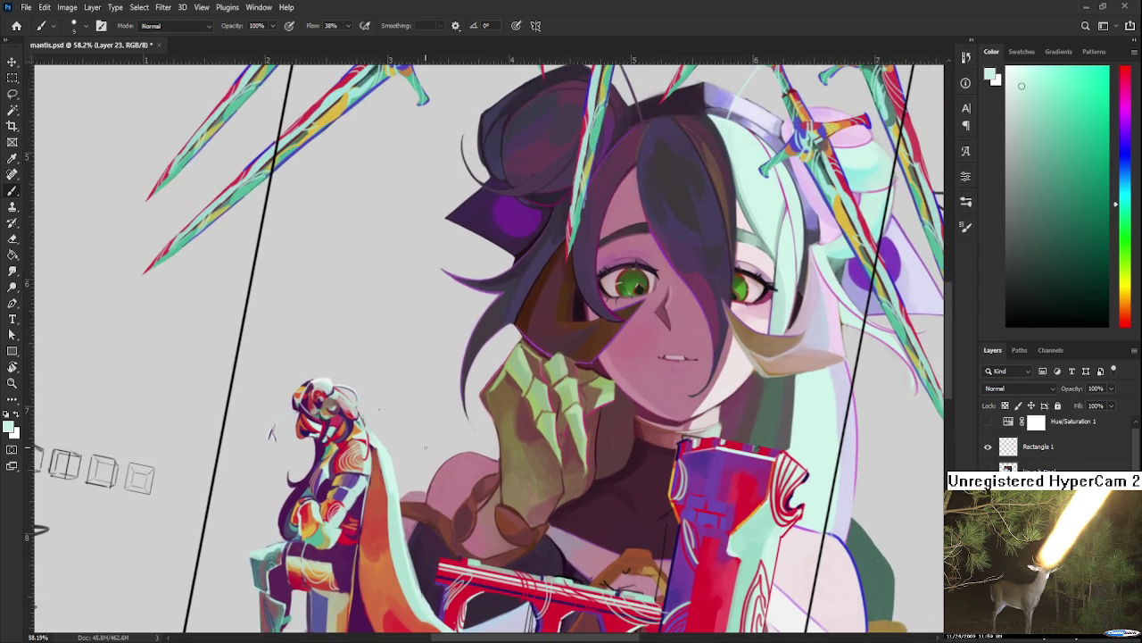
left_click(430, 437, "alt")
left_click(392, 496, "alt")
Step: Paint a pale teal stroke down the cape's left edge, settling on a lighter teal
left_click_drag(382, 455, 383, 513)
left_click(378, 444, "alt")
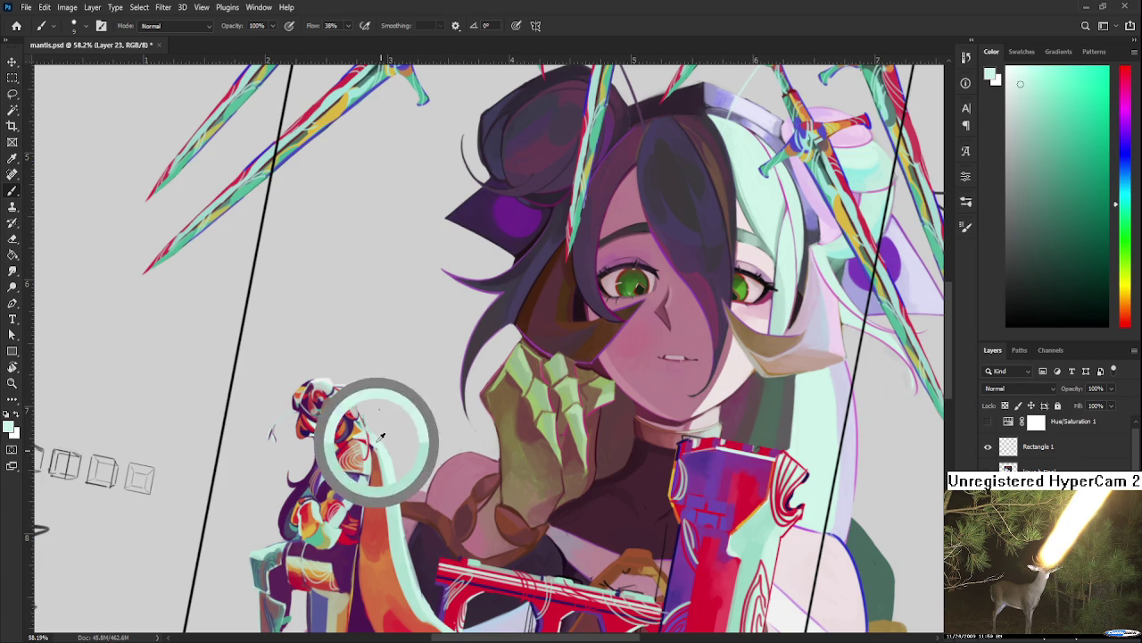
left_click(375, 456, "alt")
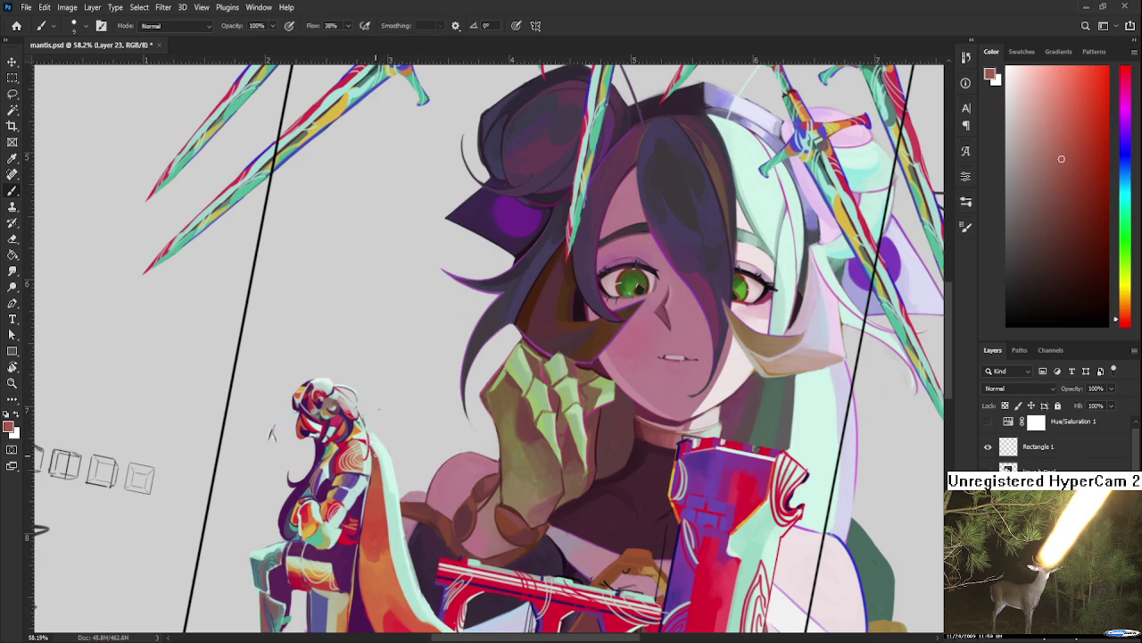
left_click(382, 450, "alt")
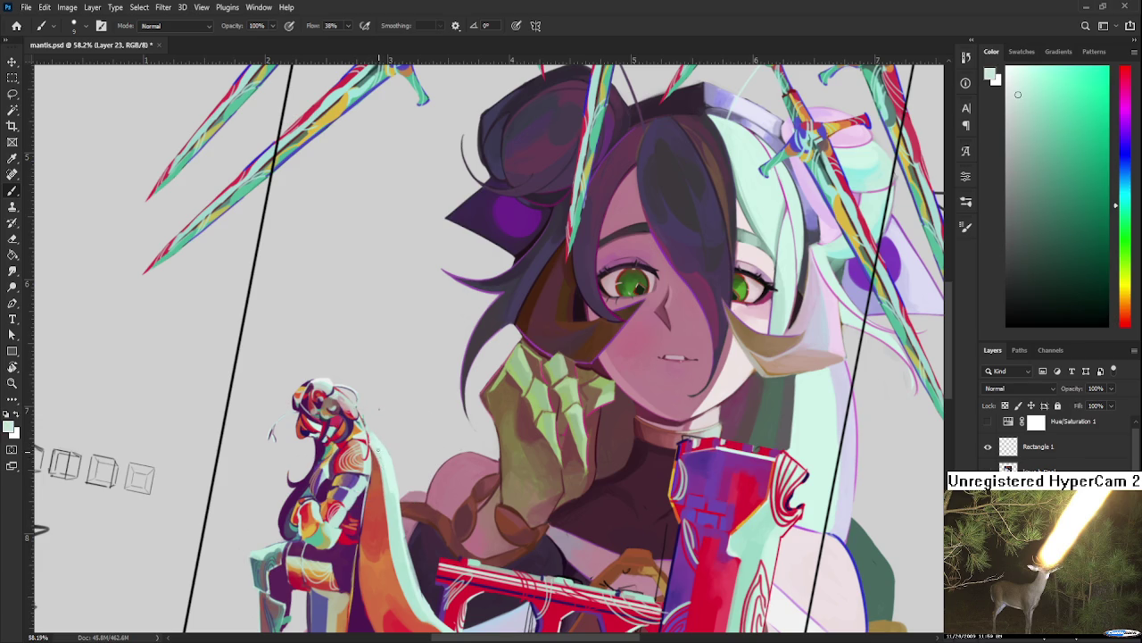
left_click(390, 488, "alt")
scroll(385, 446, "down", 5)
left_click(399, 393, "alt")
left_click_drag(384, 350, 418, 504)
Step: Redo the light teal stroke along the cape's left edge until it sits right
key("ctrl+z")
key("ctrl+z")
left_click_drag(382, 351, 426, 501)
key("ctrl+z")
left_click_drag(382, 356, 418, 493)
key("ctrl+z")
left_click_drag(387, 399, 405, 484)
key("ctrl+z")
mouse_move(393, 426)
left_mouse_down()
mouse_move(412, 473)
mouse_move(554, 485)
left_mouse_up()
Step: Reset the canvas rotation to level and recentre the view on the knight's cape
scroll(497, 489, "down", 5)
key("r")
key("Escape")
scroll(482, 491, "up", 10)
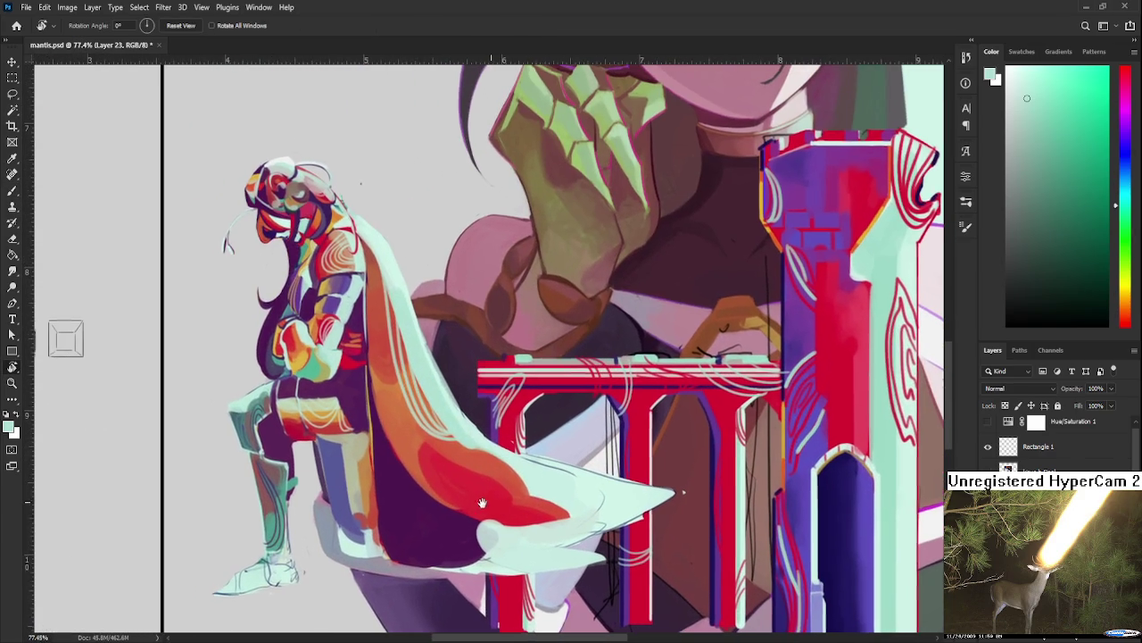
left_click_drag(482, 491, 543, 498)
Step: Paint pale teal over the dark patch at the cape tip and reshape it
key("b")
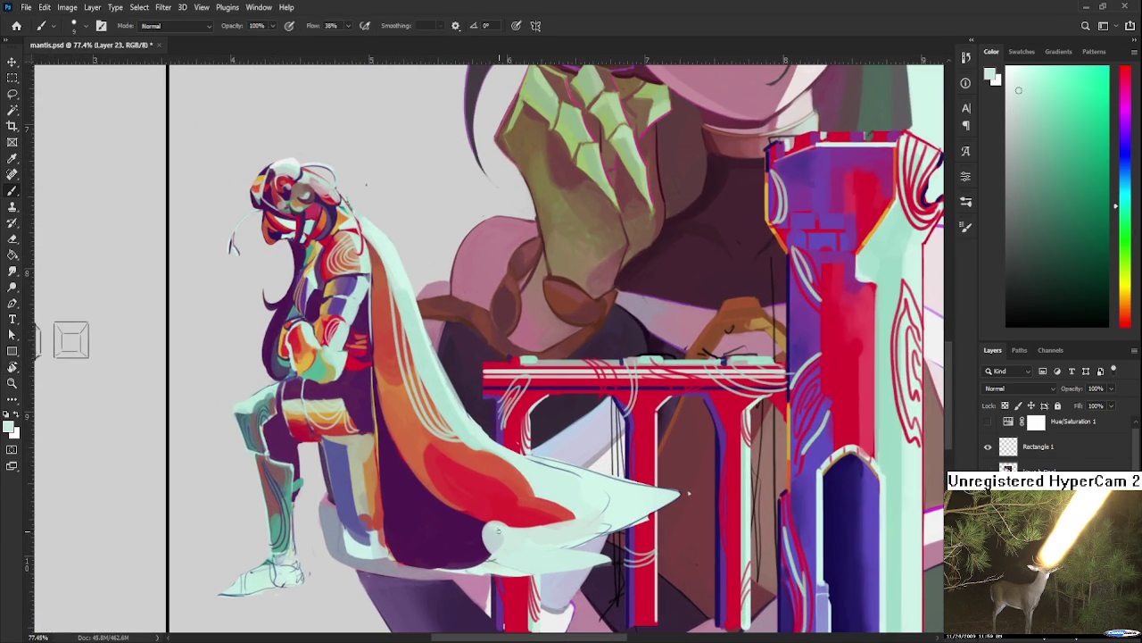
mouse_move(512, 545)
left_mouse_down()
mouse_move(492, 530)
mouse_move(527, 562)
left_mouse_up()
mouse_move(473, 527)
left_mouse_down()
mouse_move(530, 531)
mouse_move(534, 560)
left_mouse_up()
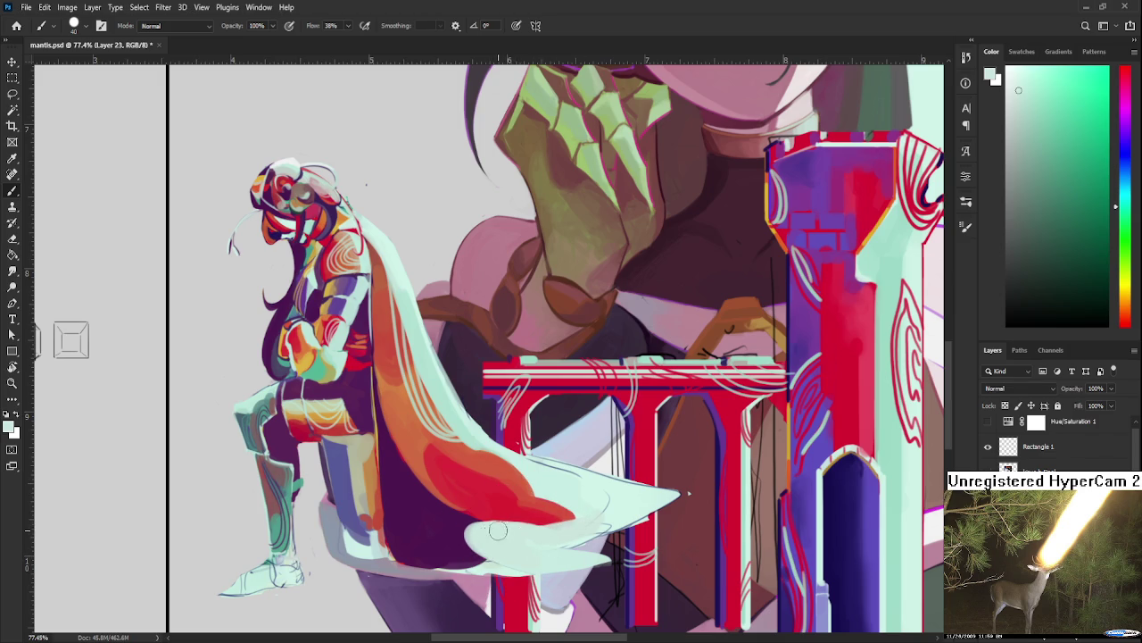
left_click_drag(527, 536, 604, 503)
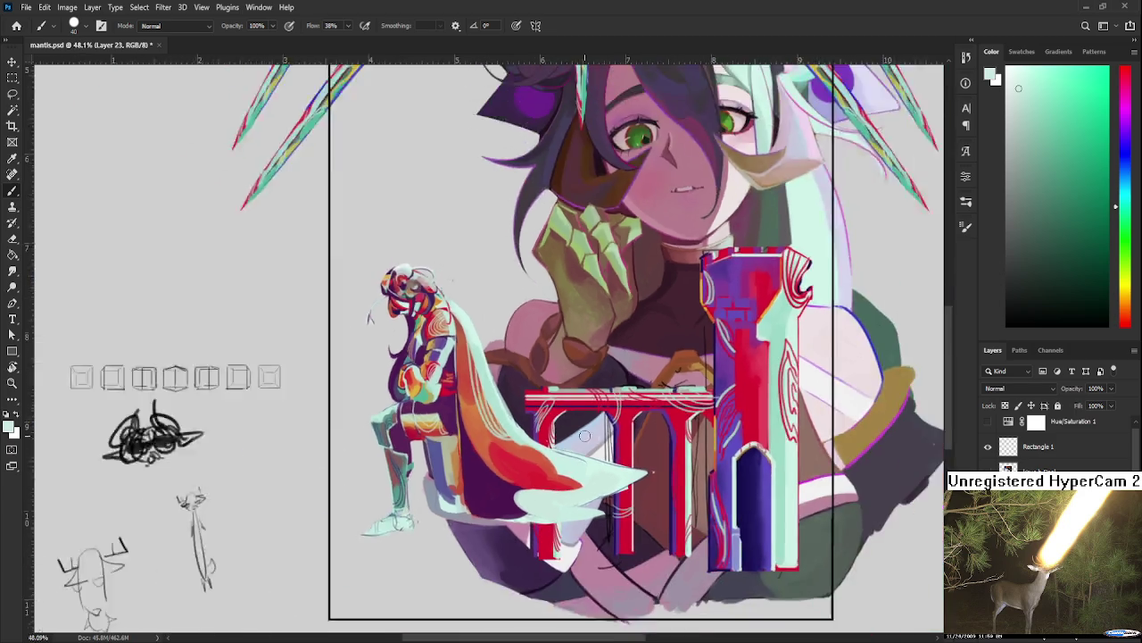
Step: Sample the cape's orange-red and widen the orange band over the dark purple
mouse_move(623, 482)
left_mouse_down()
mouse_move(578, 432)
mouse_move(375, 446)
left_mouse_up()
key("r")
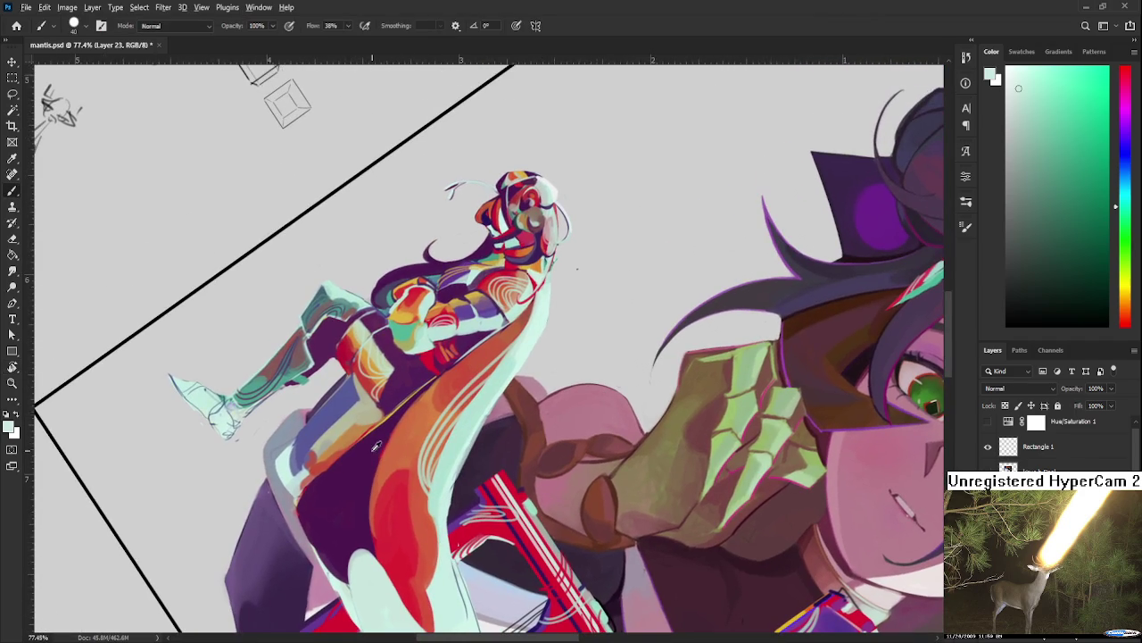
left_click(373, 452, "alt")
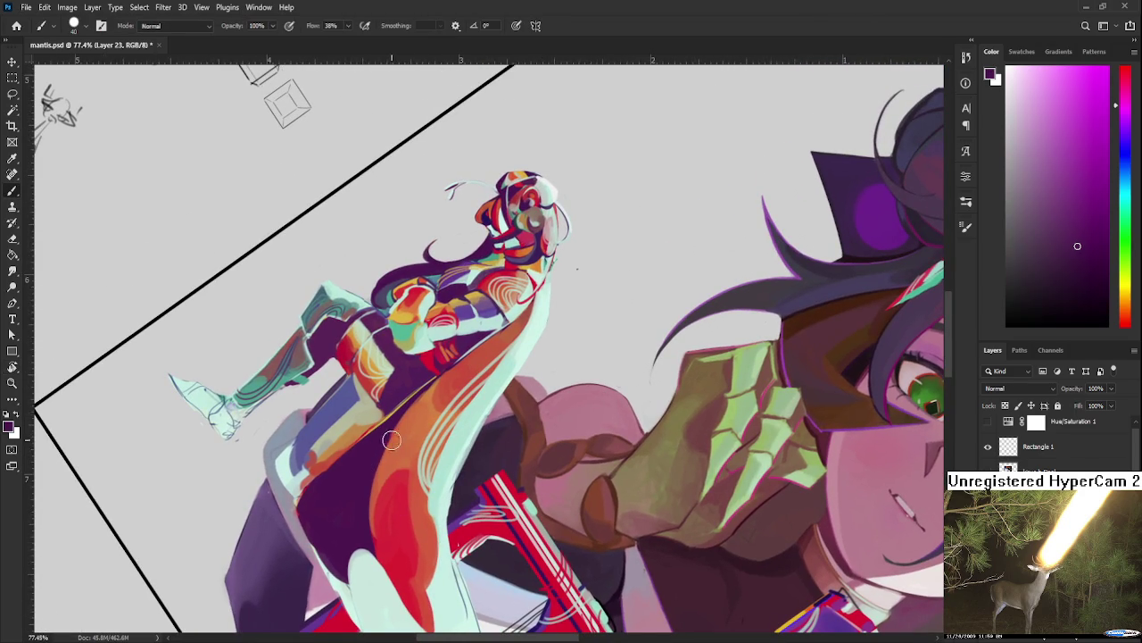
left_click(389, 426, "alt")
left_click_drag(393, 420, 355, 536)
left_click_drag(392, 430, 361, 540)
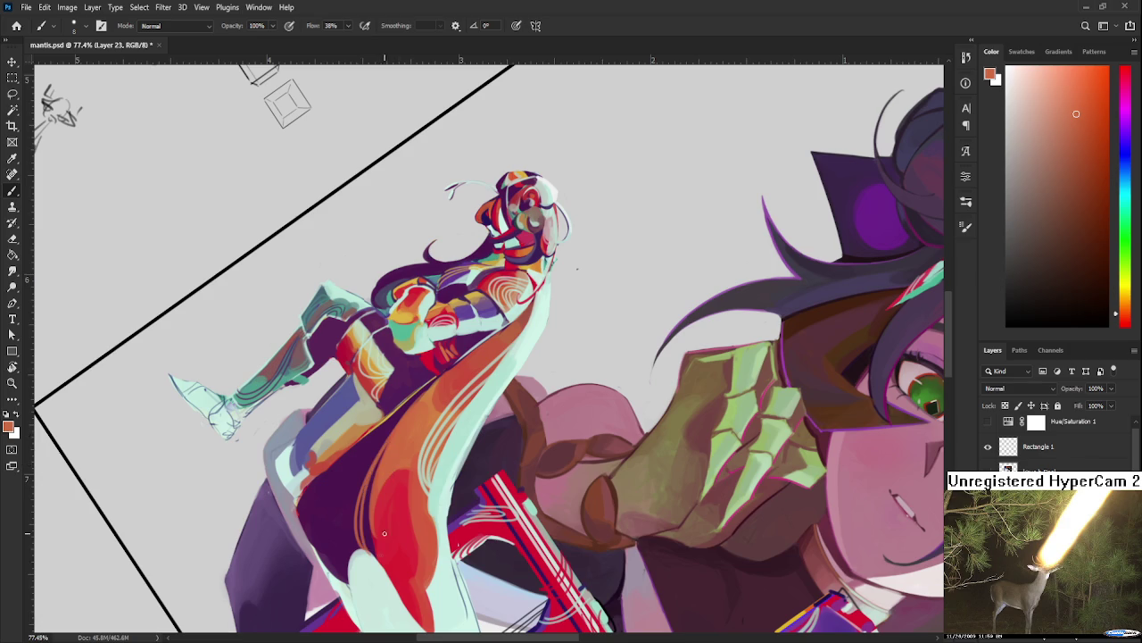
mouse_move(360, 541)
left_mouse_down()
mouse_move(386, 449)
mouse_move(384, 517)
mouse_move(582, 485)
left_mouse_up()
Step: Tilt the canvas and paint sampled red over the orange band and dark area
key("r")
scroll(582, 485, "down", 3)
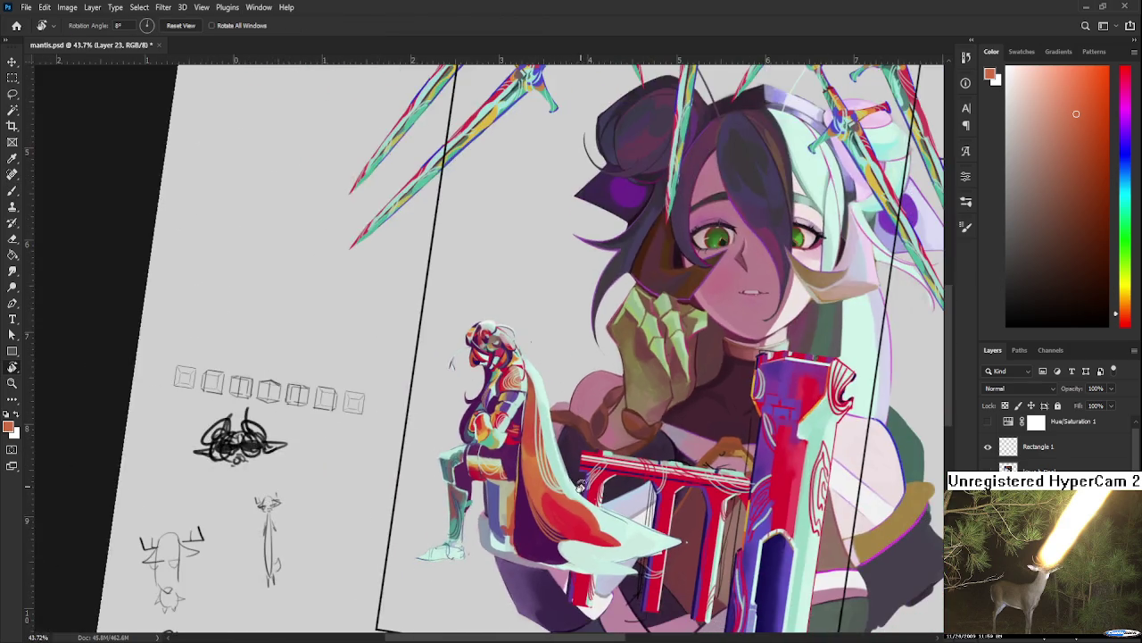
scroll(582, 485, "up", 3)
left_click_drag(578, 491, 450, 492)
key("b")
left_click(422, 546, "alt")
mouse_move(422, 545)
left_mouse_down()
mouse_move(417, 506)
mouse_move(434, 476)
left_mouse_up()
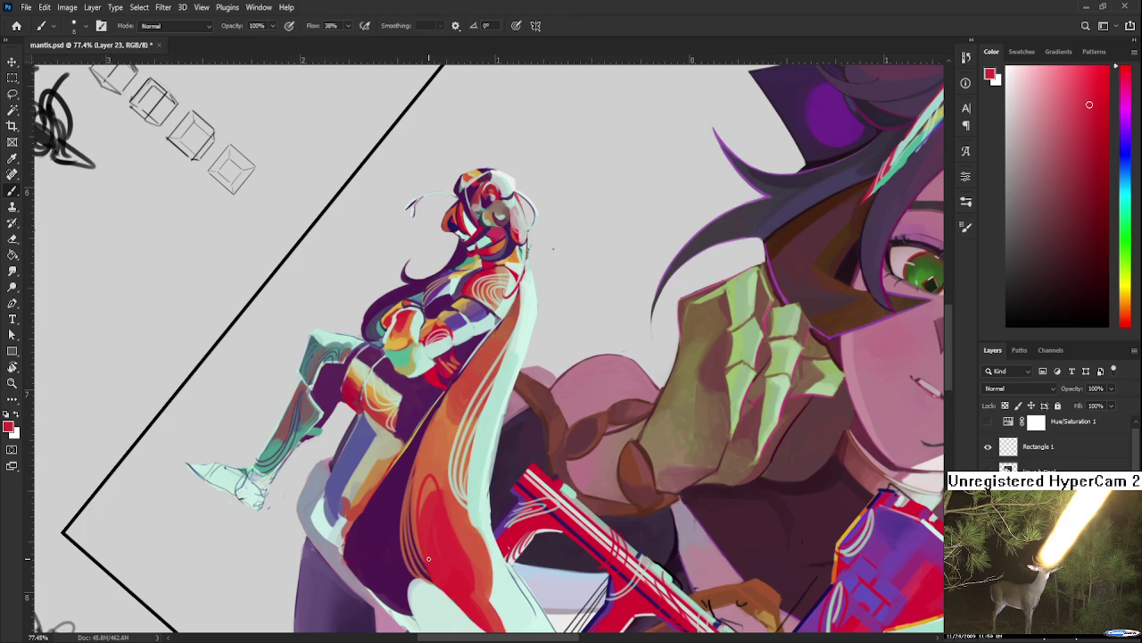
left_click_drag(429, 564, 429, 478)
left_click_drag(431, 579, 447, 415)
Step: Undo and repaint the red stroke along the orange band's edge
key("ctrl+z")
left_click_drag(425, 549, 450, 402)
key("ctrl+z")
mouse_move(428, 576)
left_mouse_down()
mouse_move(432, 444)
mouse_move(422, 541)
mouse_move(499, 508)
left_mouse_up()
key("ctrl+z")
key("r")
key("b")
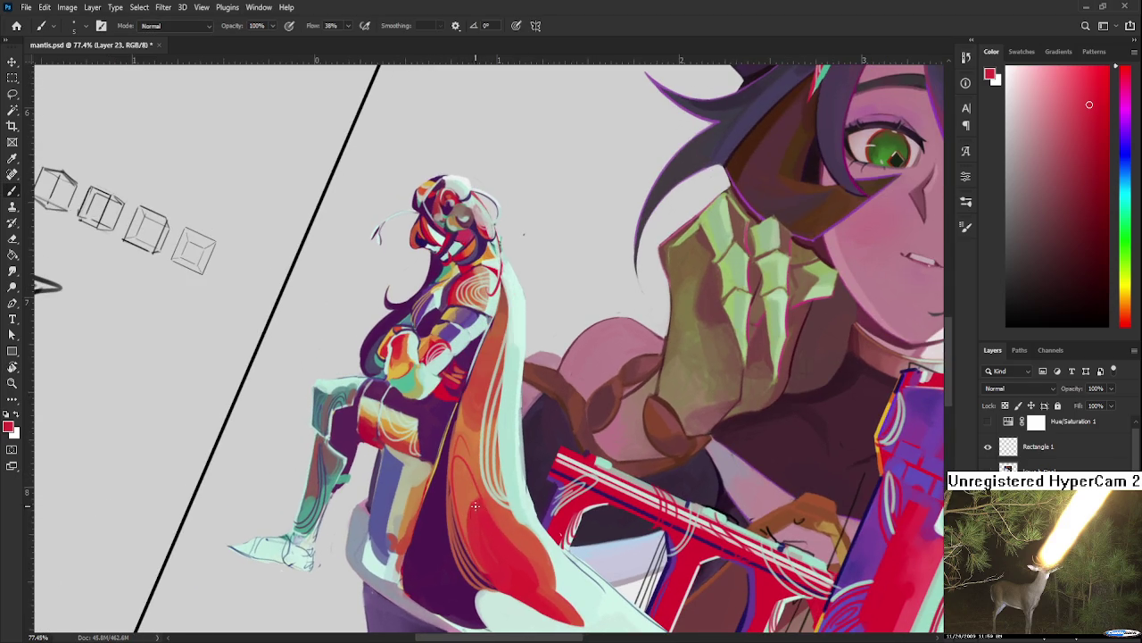
Step: Touch up the thin light lines and paint red strokes into the orange band
mouse_move(459, 442)
left_mouse_down()
mouse_move(482, 512)
mouse_move(475, 535)
left_mouse_up()
key("ctrl+z")
left_click_drag(457, 439, 480, 541)
key("ctrl+z")
left_click_drag(455, 446, 481, 516)
key("ctrl+z")
mouse_move(457, 442)
left_mouse_down()
mouse_move(479, 518)
mouse_move(668, 522)
mouse_move(621, 521)
mouse_move(755, 540)
left_mouse_up()
Step: Darken and reshape the red-orange cape area, then zoom out
key("r")
key("b")
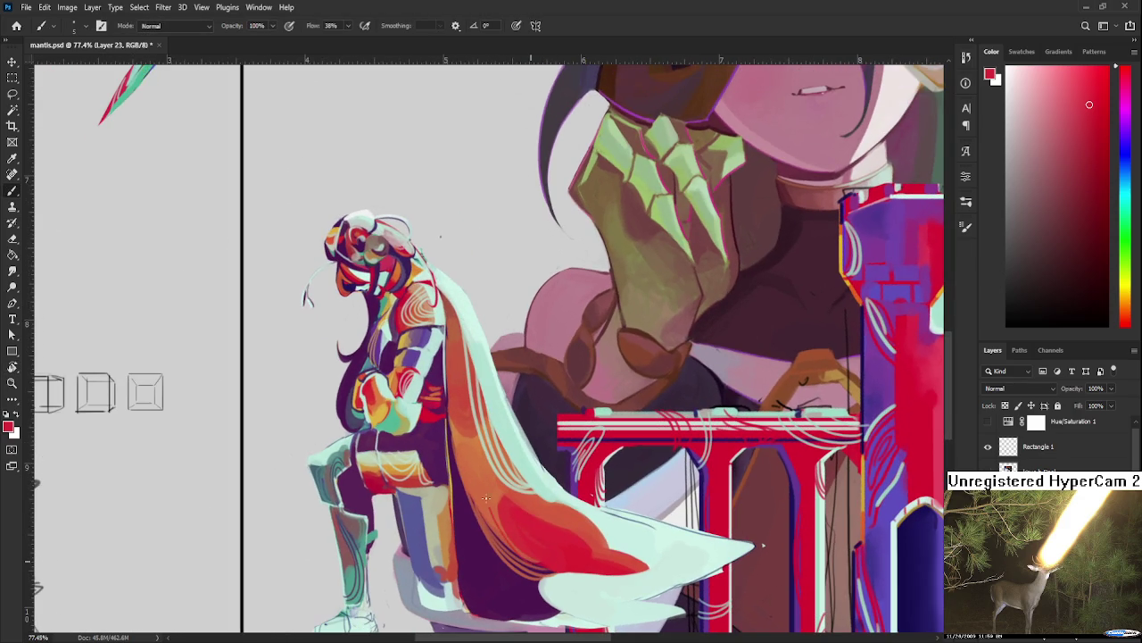
left_click_drag(504, 533, 482, 451)
left_click_drag(503, 495, 485, 455)
scroll(552, 536, "down", 3)
scroll(555, 535, "down", 2)
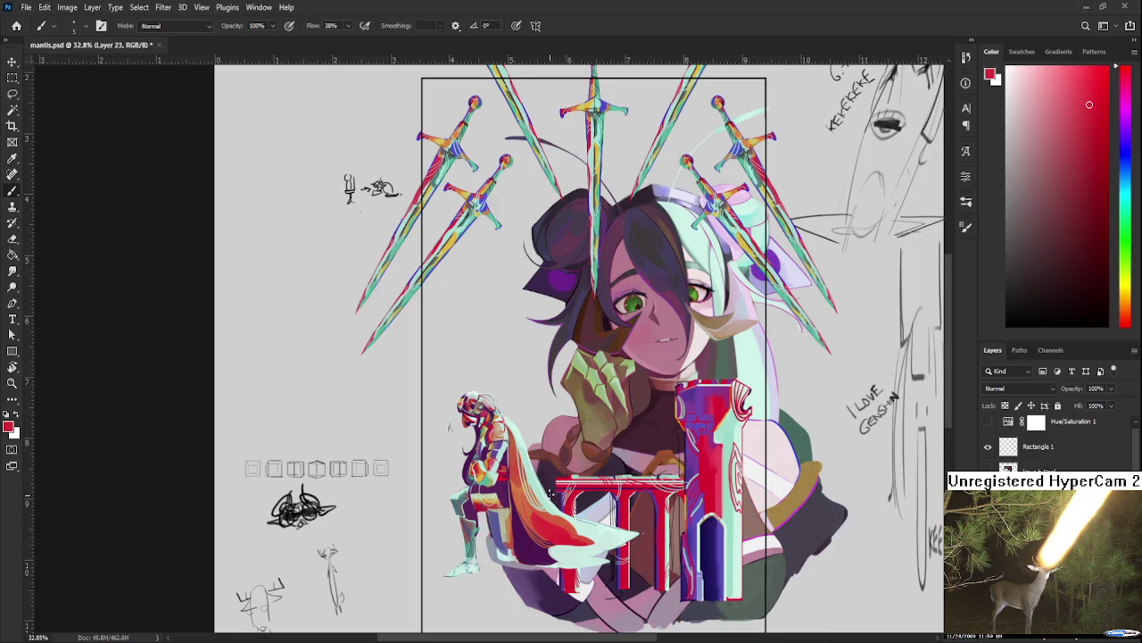
Step: Tilt the view onto the knight and sample its orange and red tones
scroll(555, 503, "up", 2)
scroll(571, 527, "up", 2)
scroll(575, 536, "down", 2)
scroll(585, 544, "up", 2)
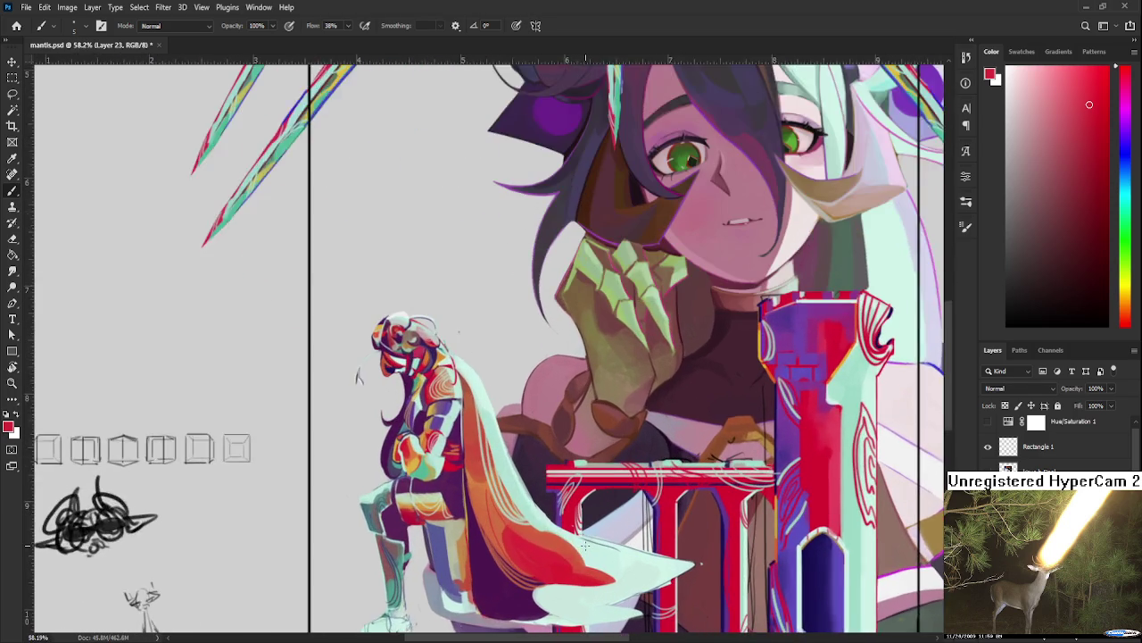
scroll(586, 546, "up", 1)
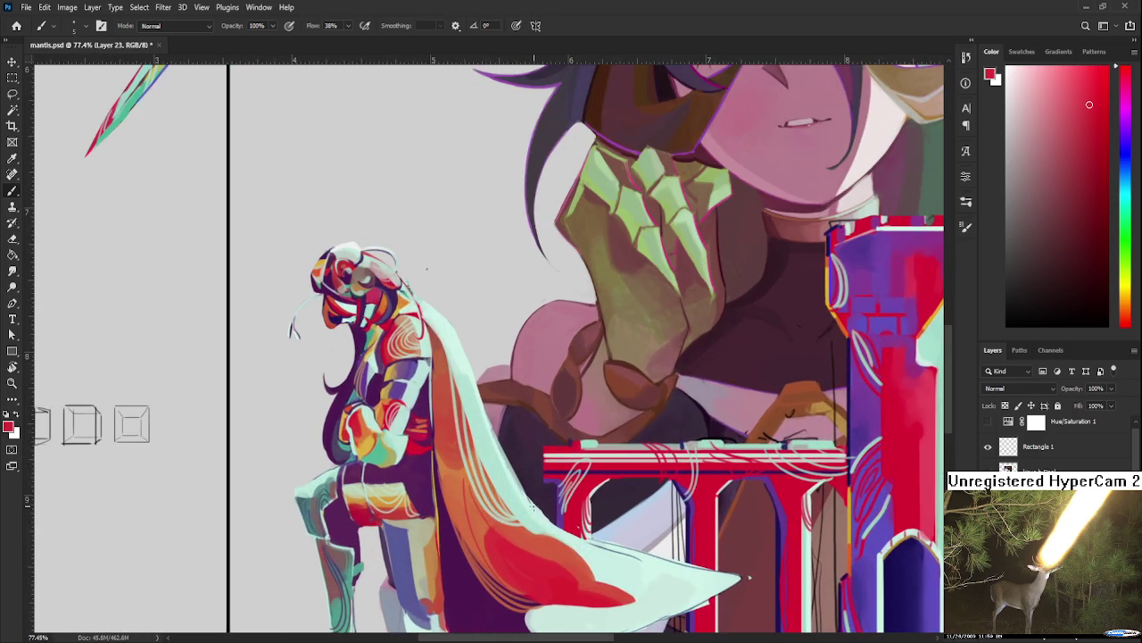
left_click_drag(711, 565, 624, 446)
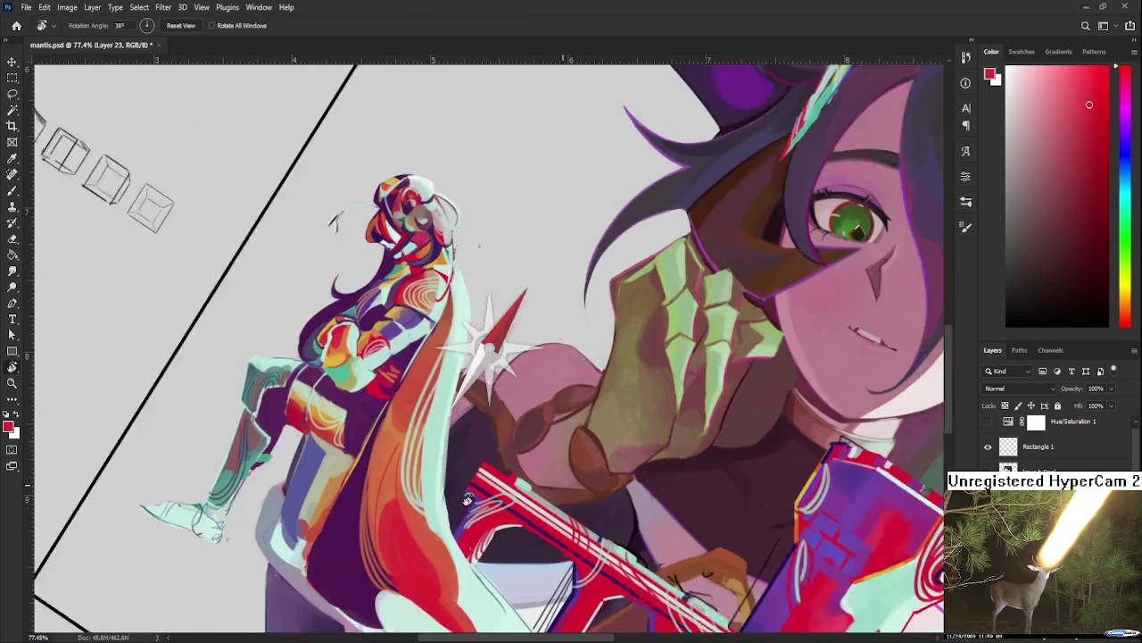
left_click_drag(408, 391, 370, 430)
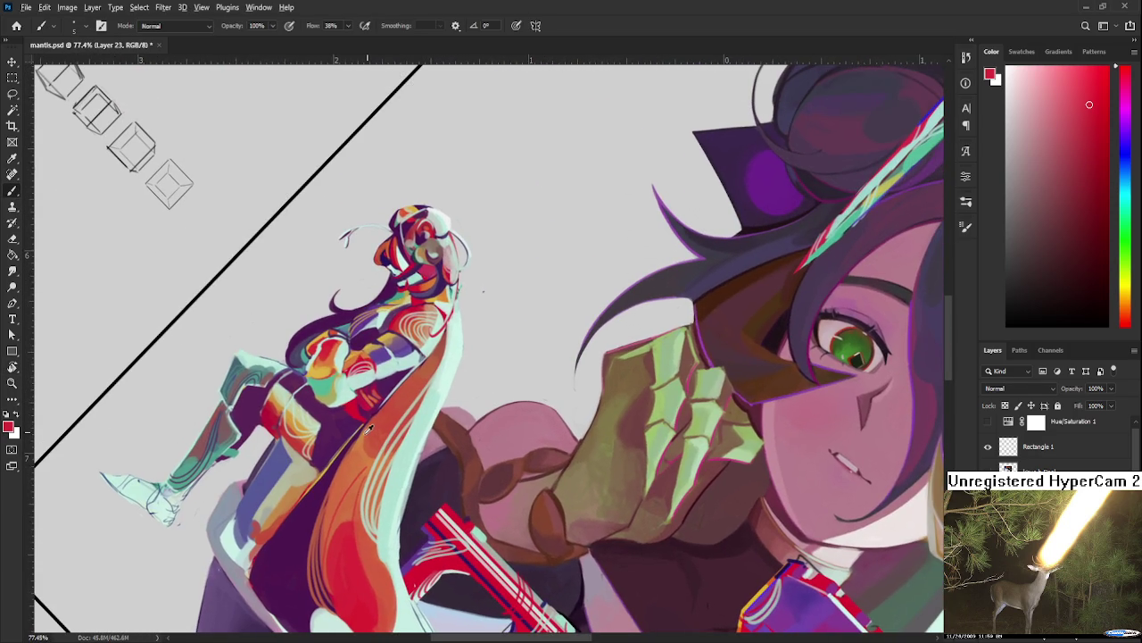
left_click(369, 432, "alt")
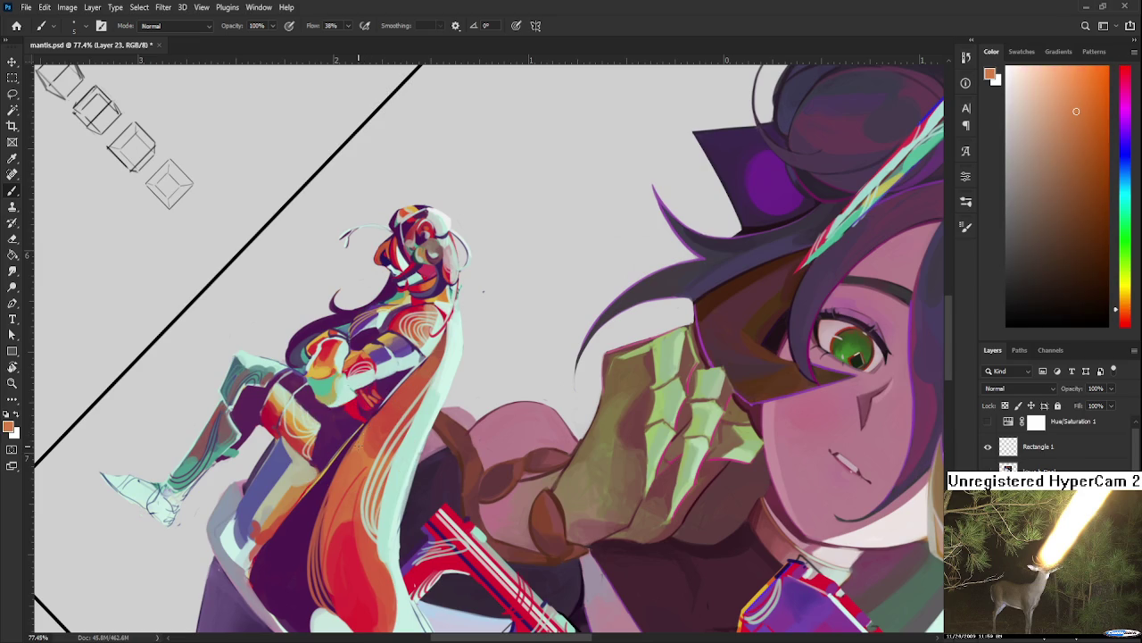
left_click(394, 405, "alt")
mouse_move(432, 377)
left_mouse_down()
mouse_move(405, 436)
mouse_move(413, 414)
left_mouse_up()
left_click(416, 403, "alt")
left_click_drag(450, 321, 410, 419)
Step: Paint a short teal stroke along the knight's head edge
key("e")
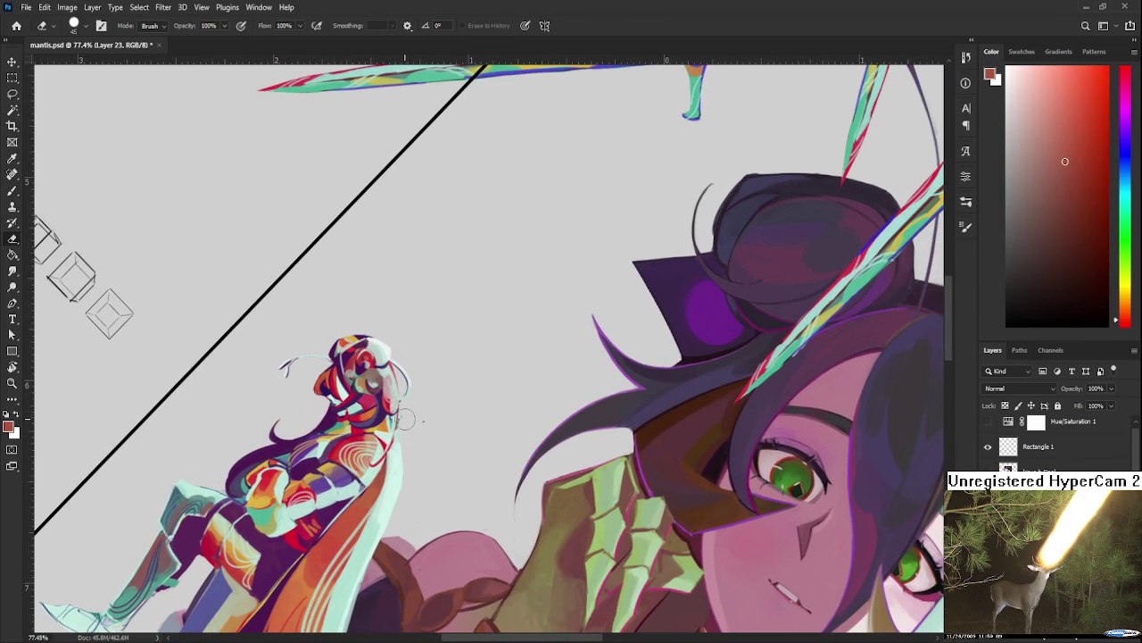
scroll(409, 419, "up", 3)
scroll(410, 419, "up", 2)
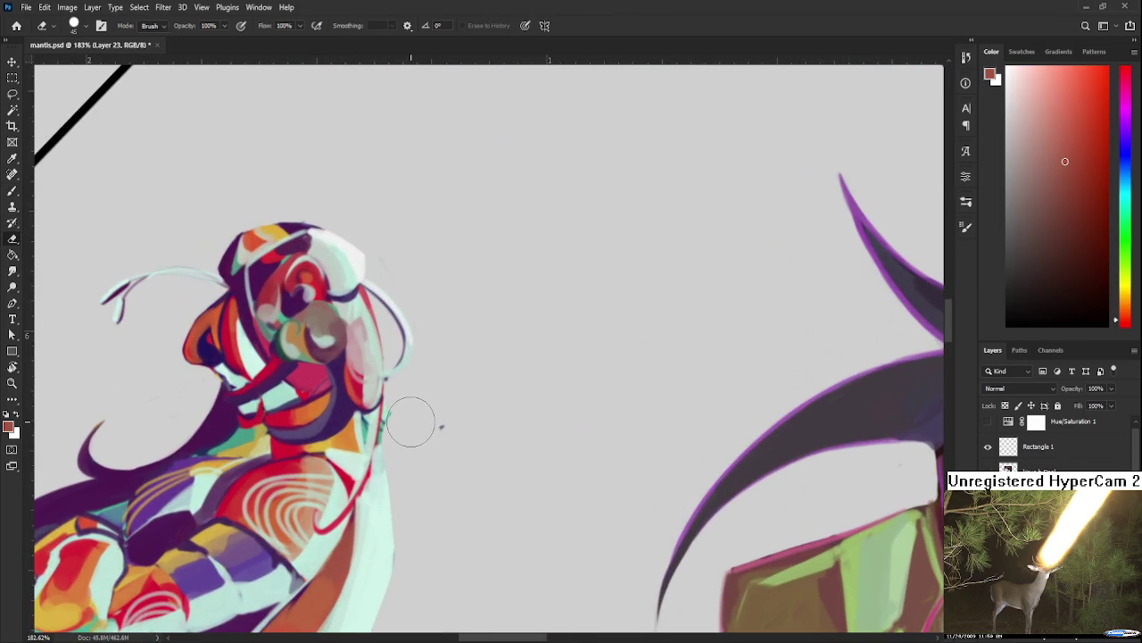
key("b")
left_click(247, 432, "alt")
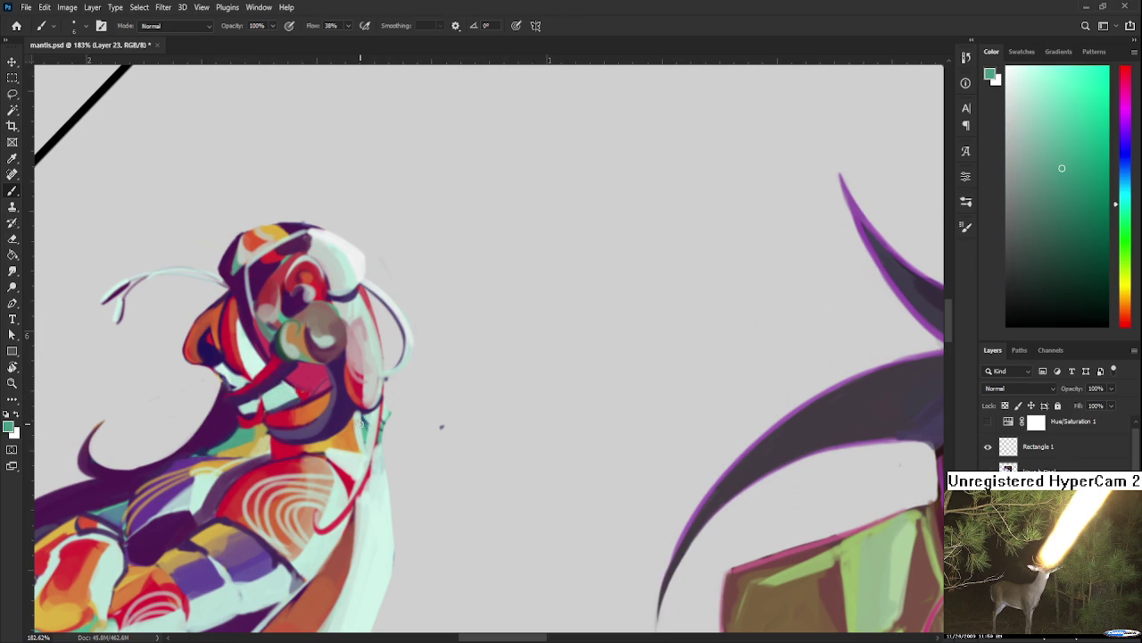
left_click_drag(386, 409, 381, 440)
Step: Brighten the right edge of the knight's hair with three mint strokes
key("e")
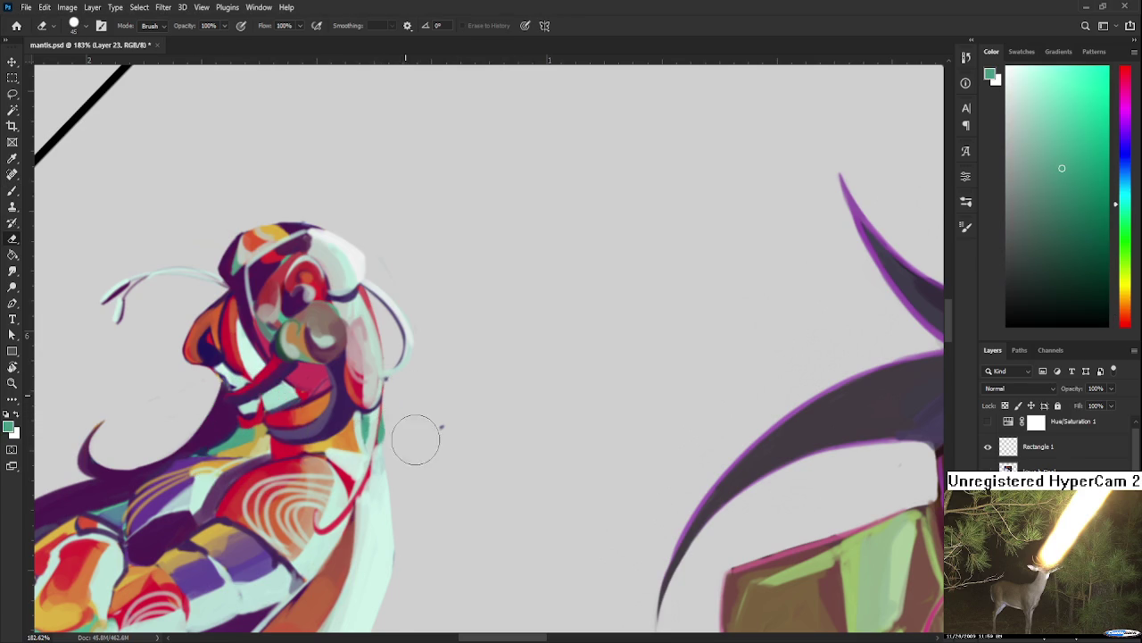
scroll(440, 433, "down", 5)
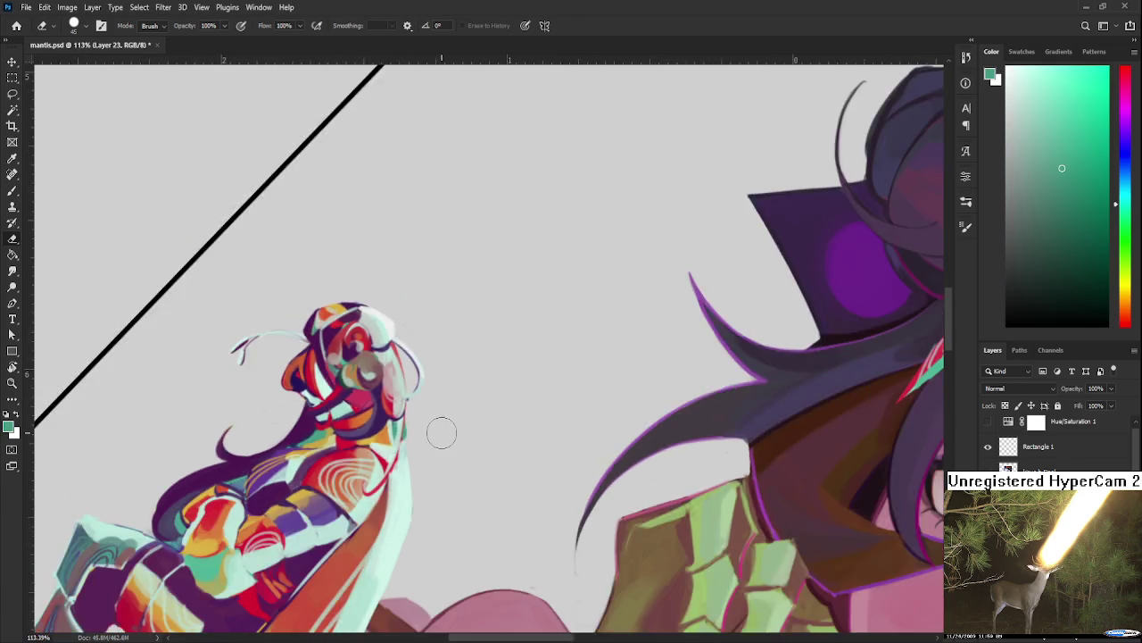
key("b")
left_click(390, 371, "alt")
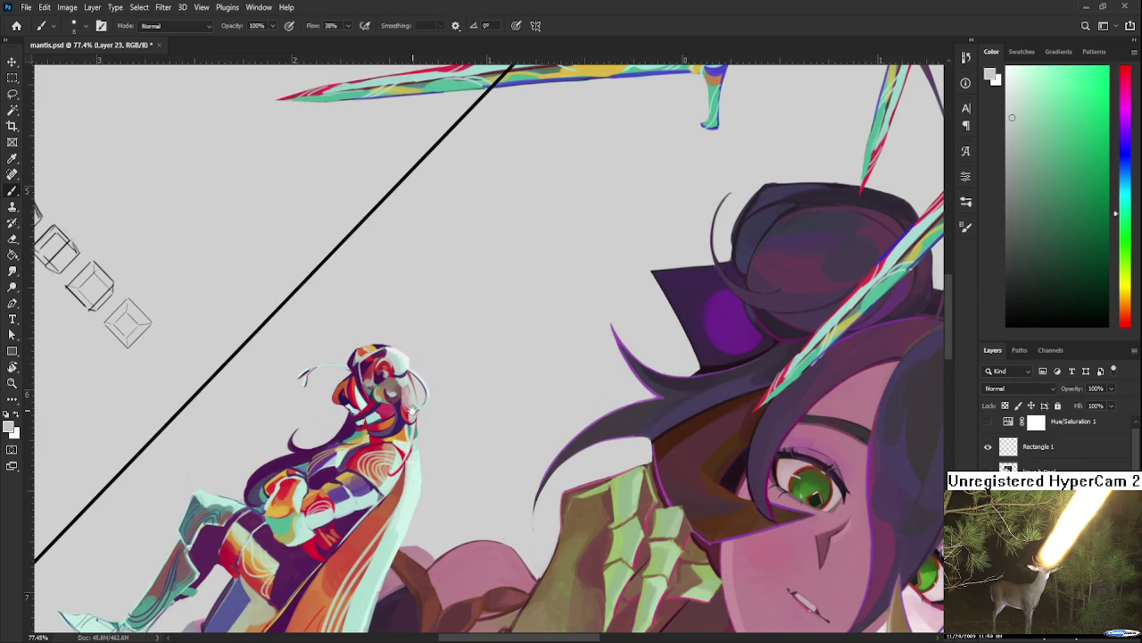
scroll(419, 375, "down", 2)
left_click(424, 376, "alt")
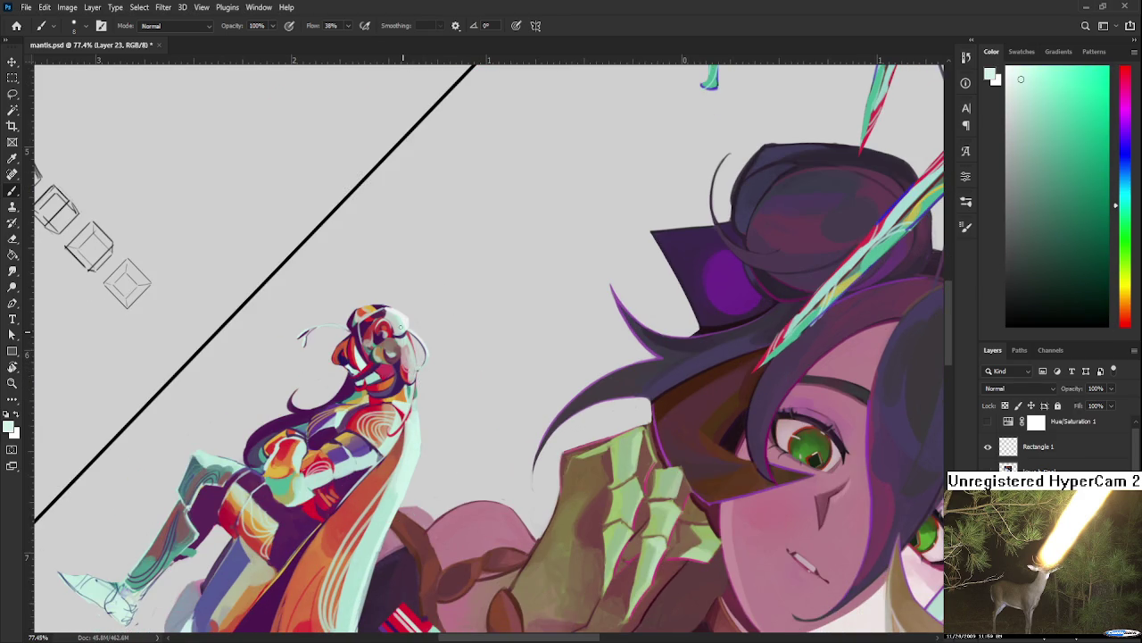
left_click_drag(415, 369, 425, 473)
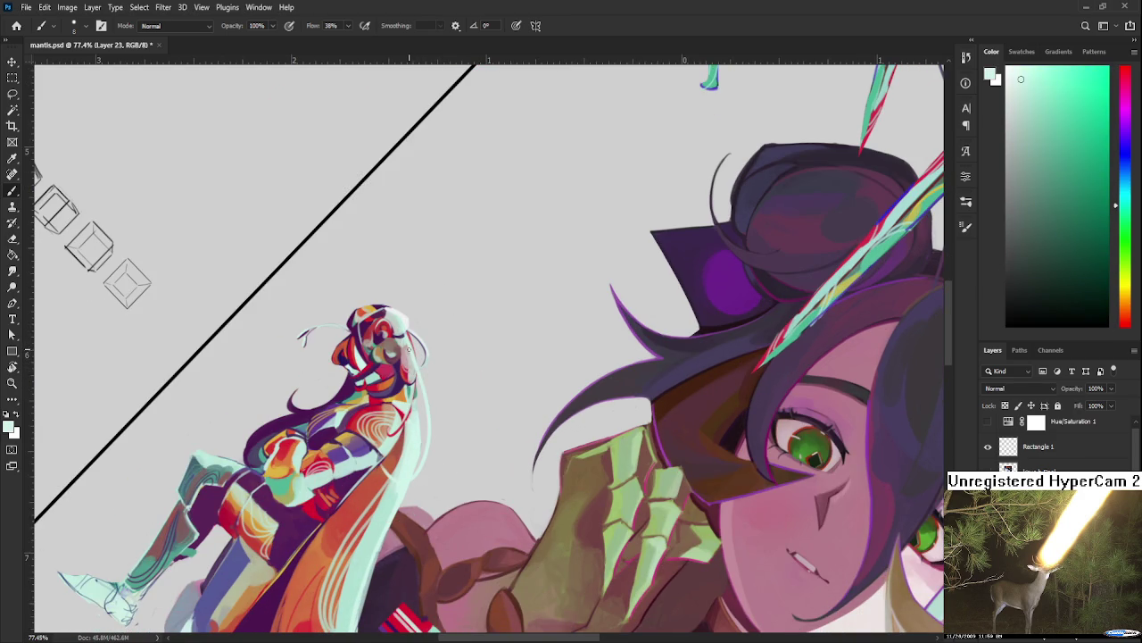
left_click_drag(419, 375, 424, 451)
mouse_move(425, 403)
left_mouse_down()
mouse_move(423, 453)
mouse_move(420, 401)
mouse_move(452, 500)
left_mouse_up()
Step: Draw a thin pink-red line down the hair's right edge, then level the canvas view
left_click(409, 406, "alt")
key("ctrl+z")
key("ctrl+z")
left_click_drag(436, 403, 452, 499)
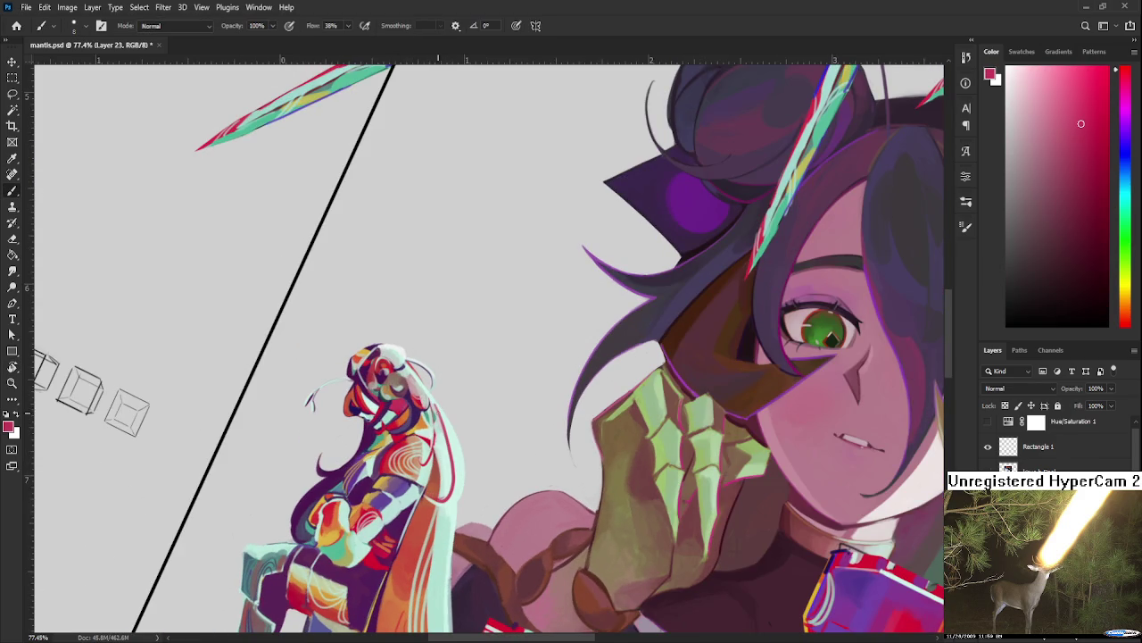
left_click_drag(437, 406, 461, 301)
key("r")
mouse_move(545, 491)
left_mouse_down()
mouse_move(595, 461)
mouse_move(573, 455)
left_mouse_up()
scroll(594, 461, "down", 5)
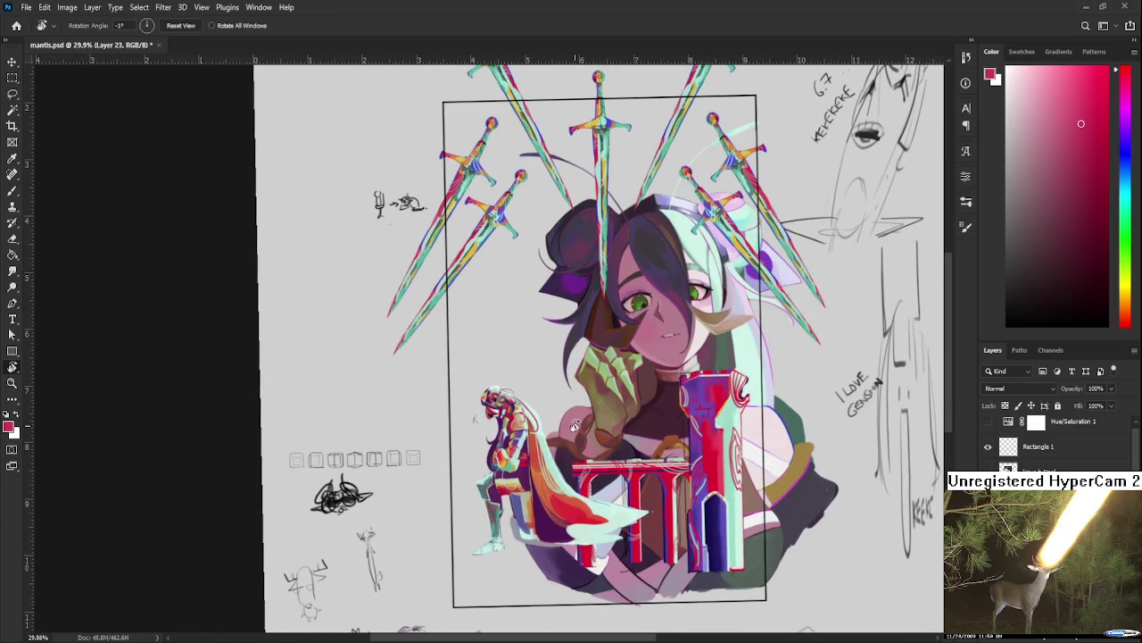
Step: Tilt the view onto the small knight and sample the light mint colour
scroll(580, 416, "down", 1)
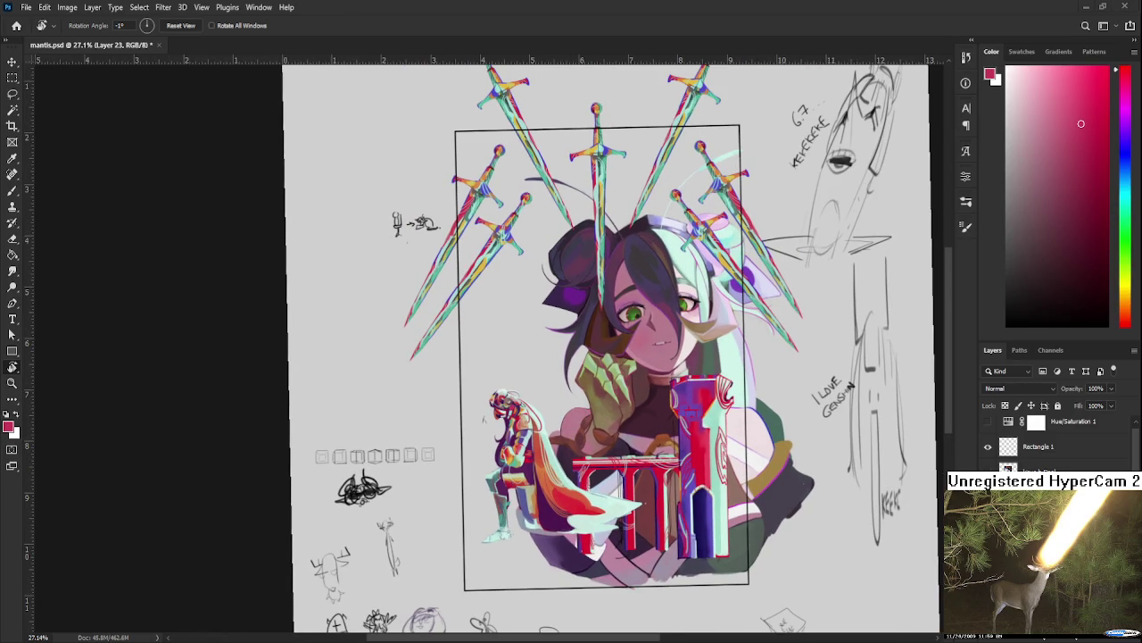
scroll(558, 428, "up", 1)
scroll(558, 428, "up", 1)
scroll(553, 438, "up", 1)
scroll(544, 433, "up", 1)
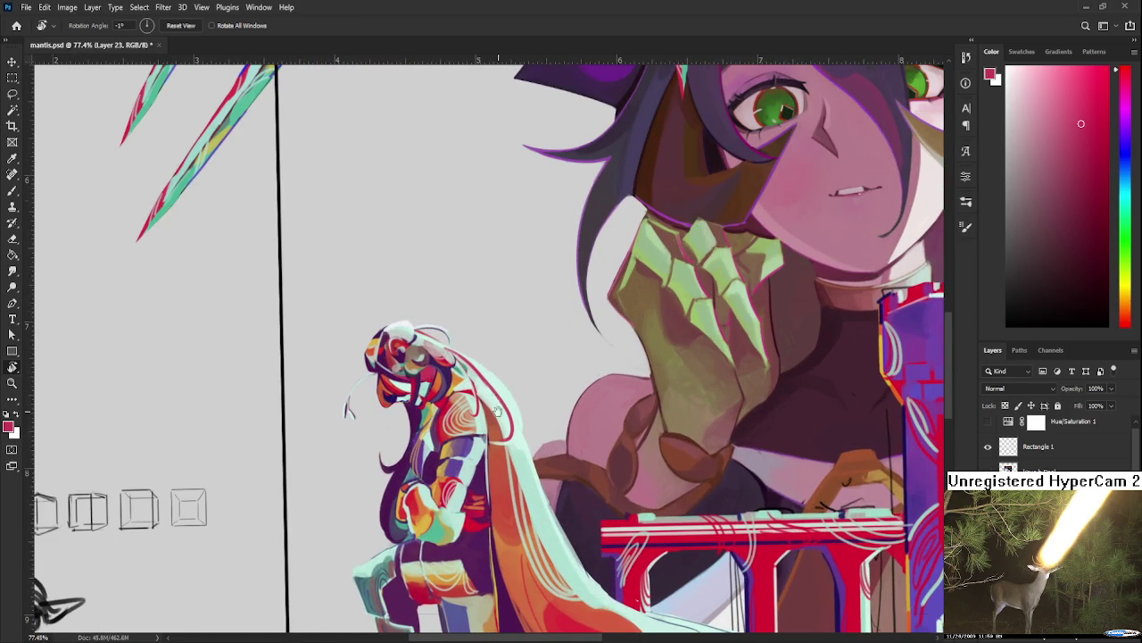
left_click_drag(496, 402, 394, 412)
left_click(393, 412, "alt")
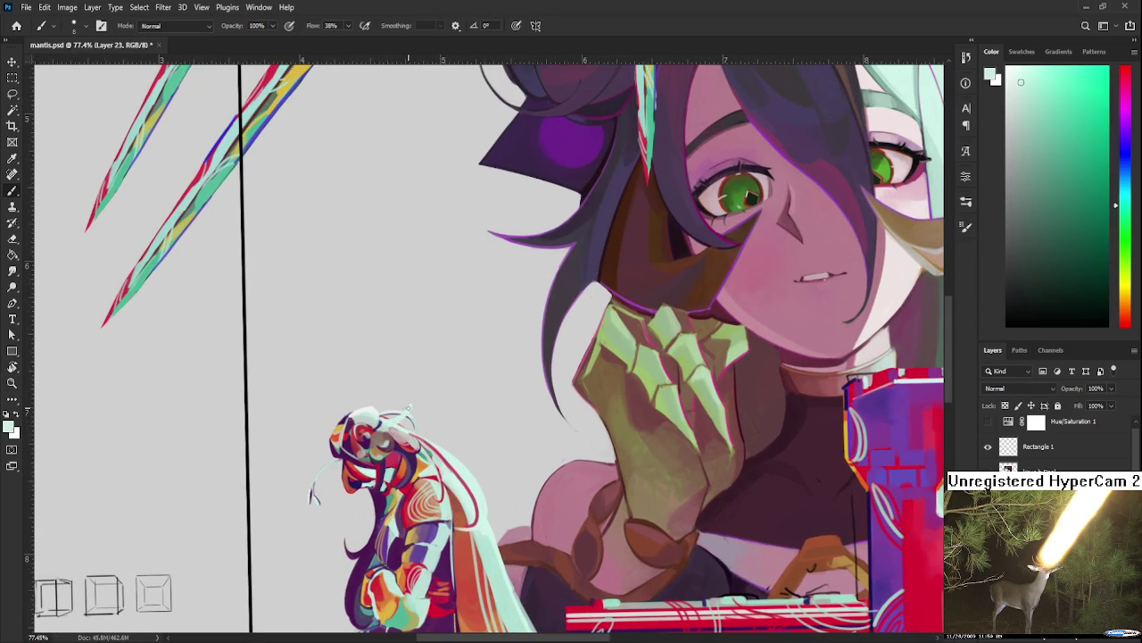
scroll(393, 437, "down", 3)
scroll(379, 456, "down", 2)
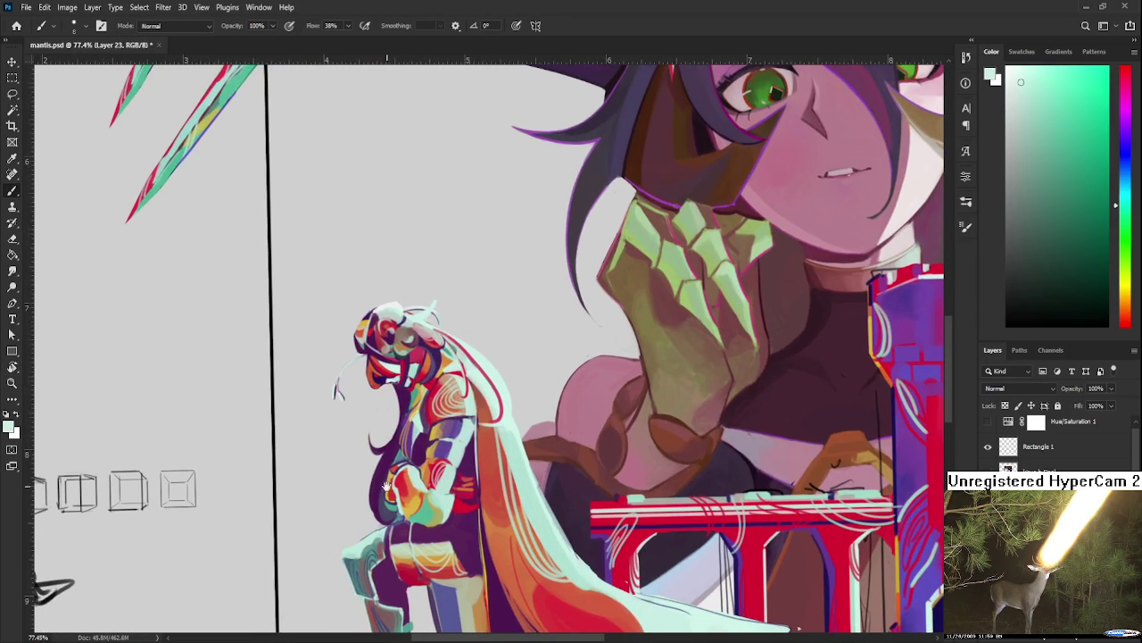
Step: Erase along the knight's dark hair strands with an eraser shrunk to size 10
key("e")
key("bracketleft")
key("bracketleft")
key("bracketleft")
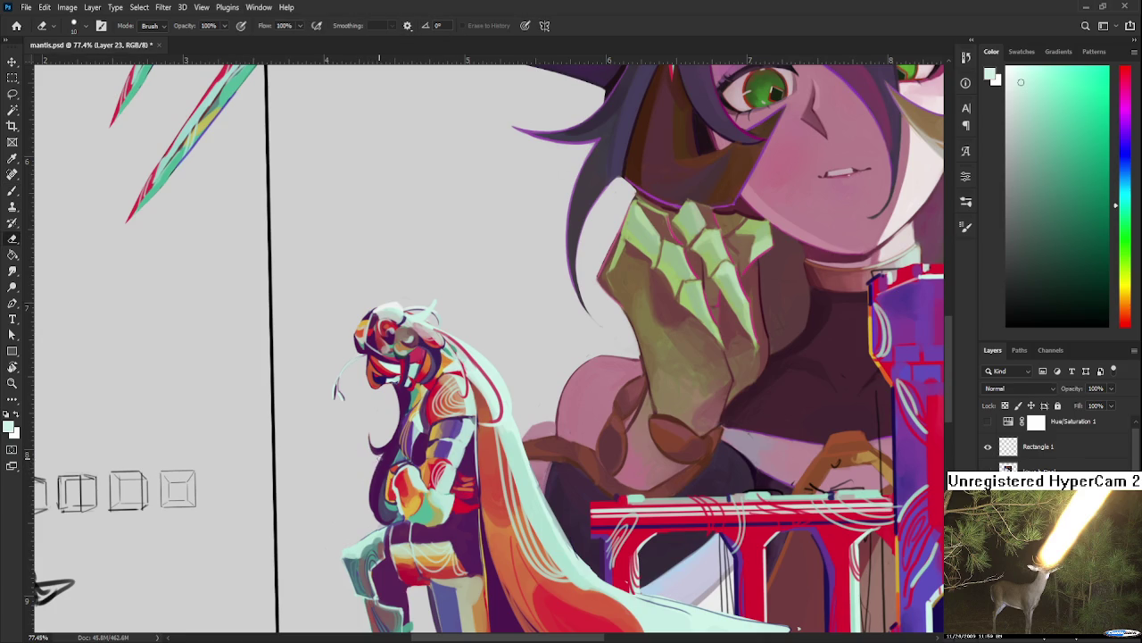
mouse_move(379, 467)
left_mouse_down()
mouse_move(382, 514)
mouse_move(393, 514)
mouse_move(374, 516)
left_mouse_up()
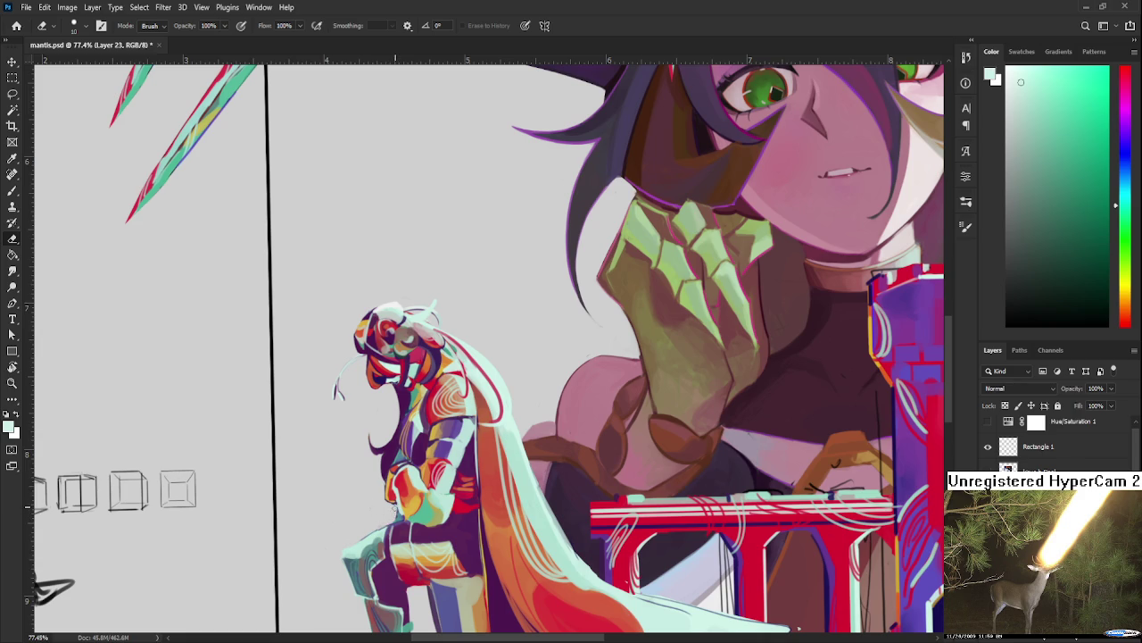
scroll(499, 496, "down", 5)
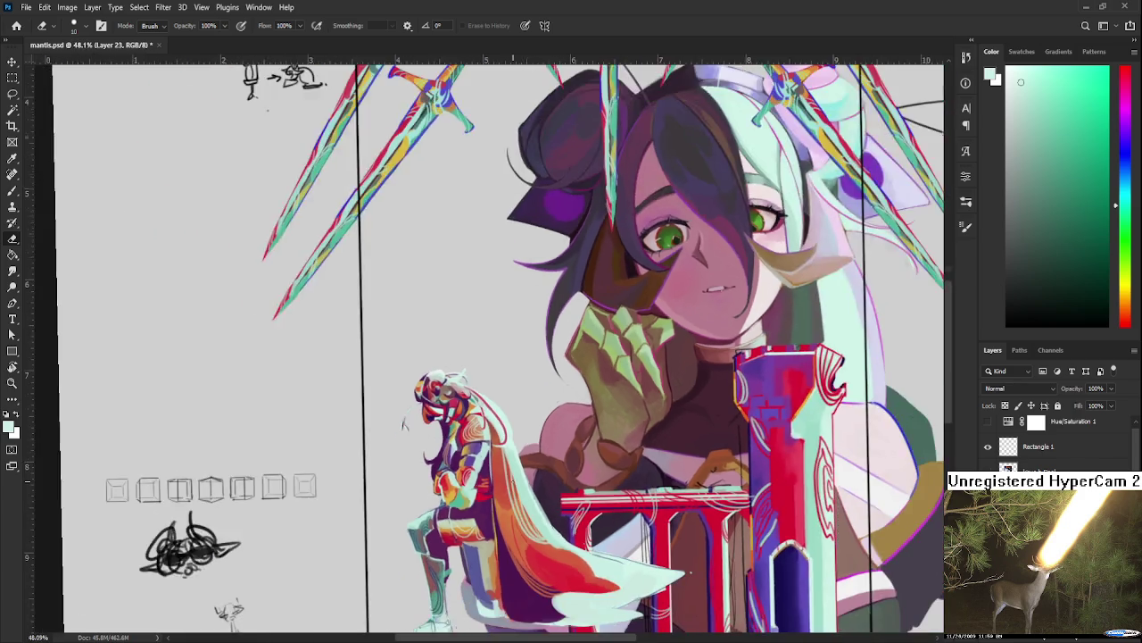
key("r")
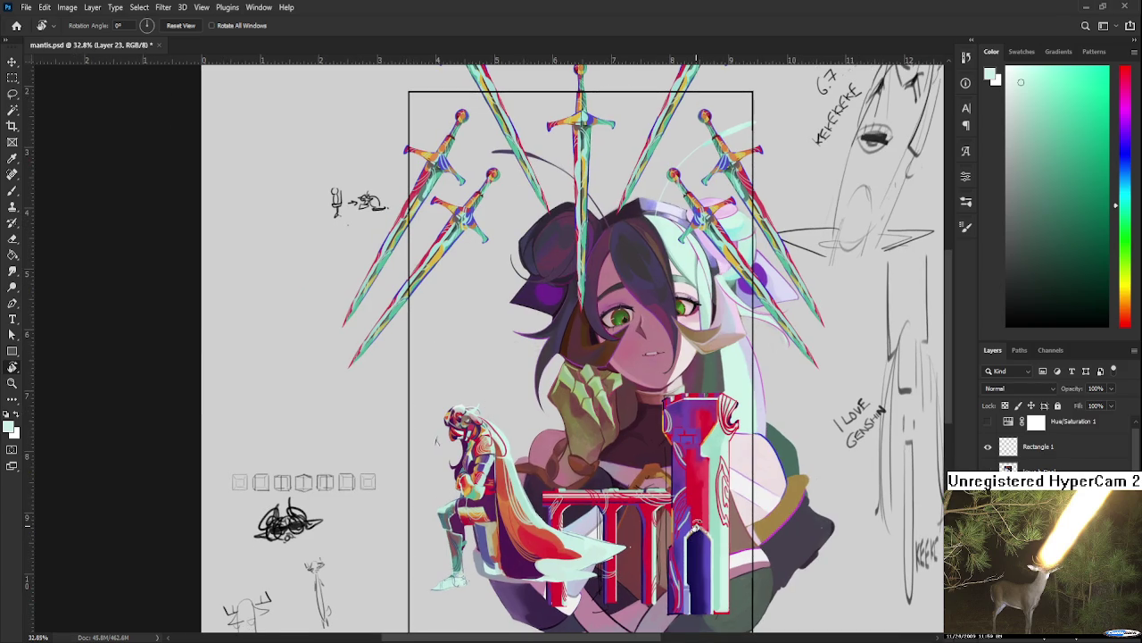
left_click_drag(693, 517, 689, 475)
scroll(689, 473, "down", 2)
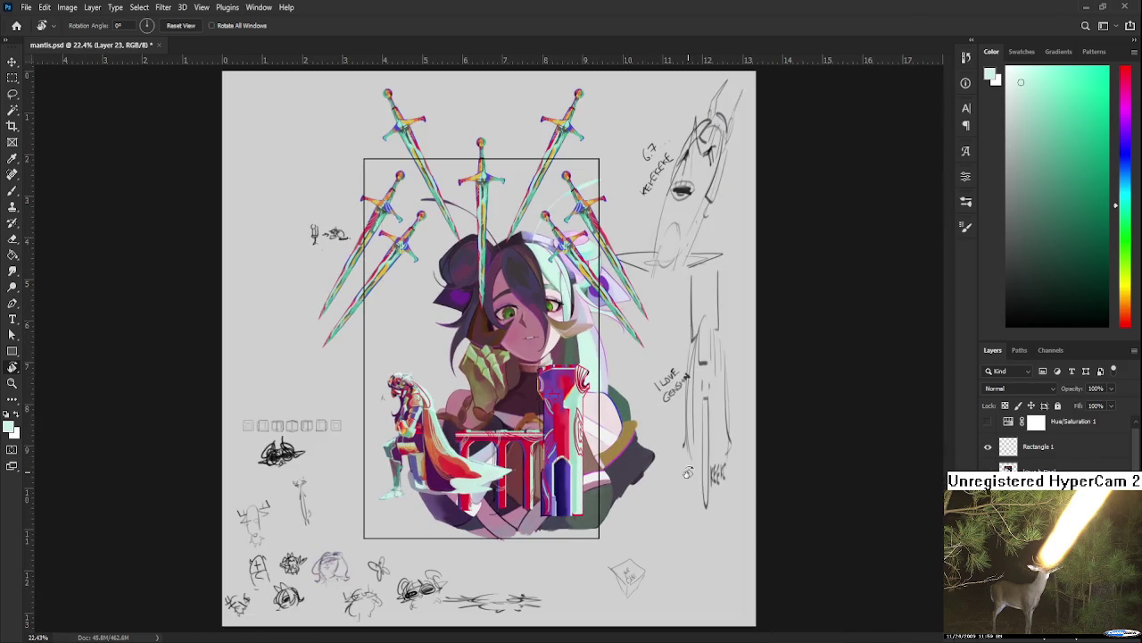
scroll(449, 456, "up", 3)
scroll(481, 495, "up", 2)
scroll(481, 495, "up", 3)
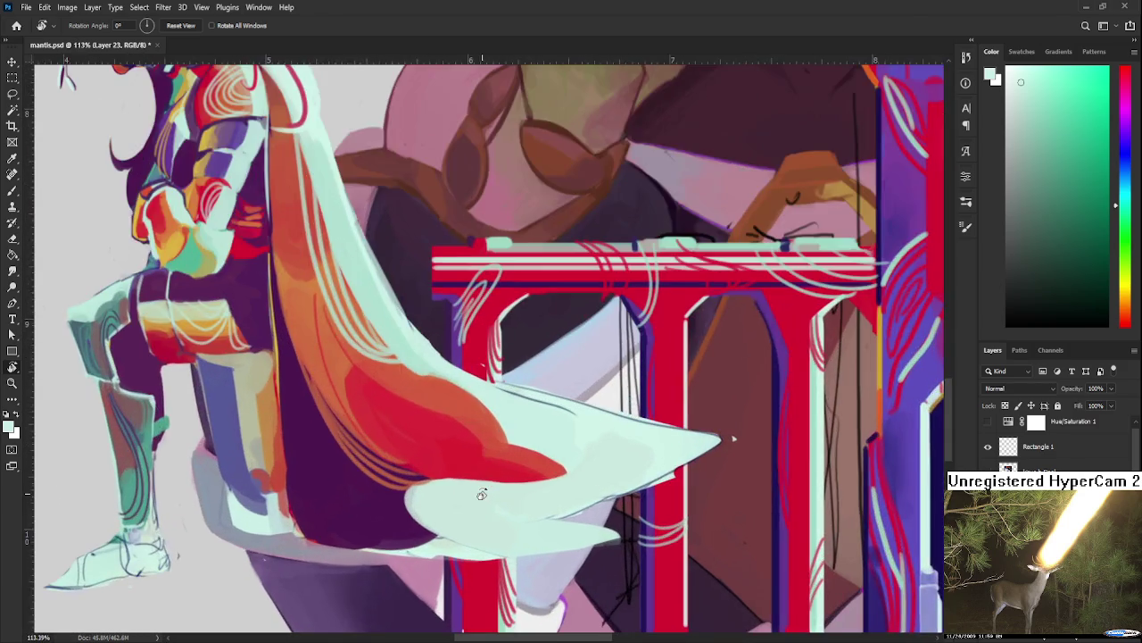
scroll(638, 460, "down", 2)
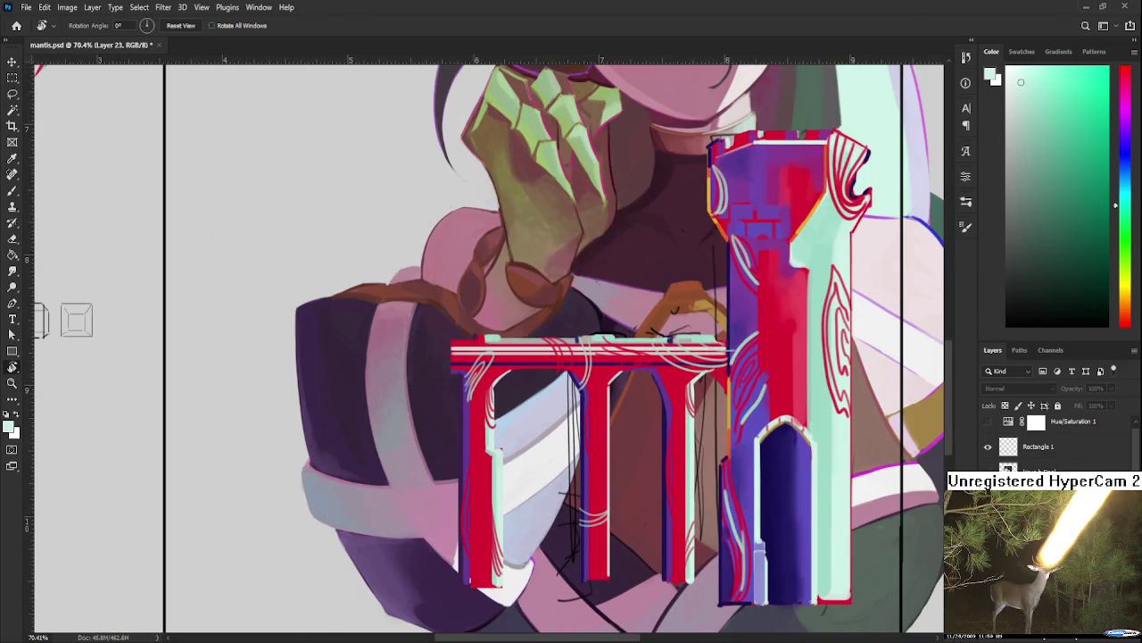
Step: Rotate the view and extend bright red shading down the knight's cape
mouse_move(637, 460)
left_mouse_down()
mouse_move(380, 479)
mouse_move(388, 434)
left_mouse_up()
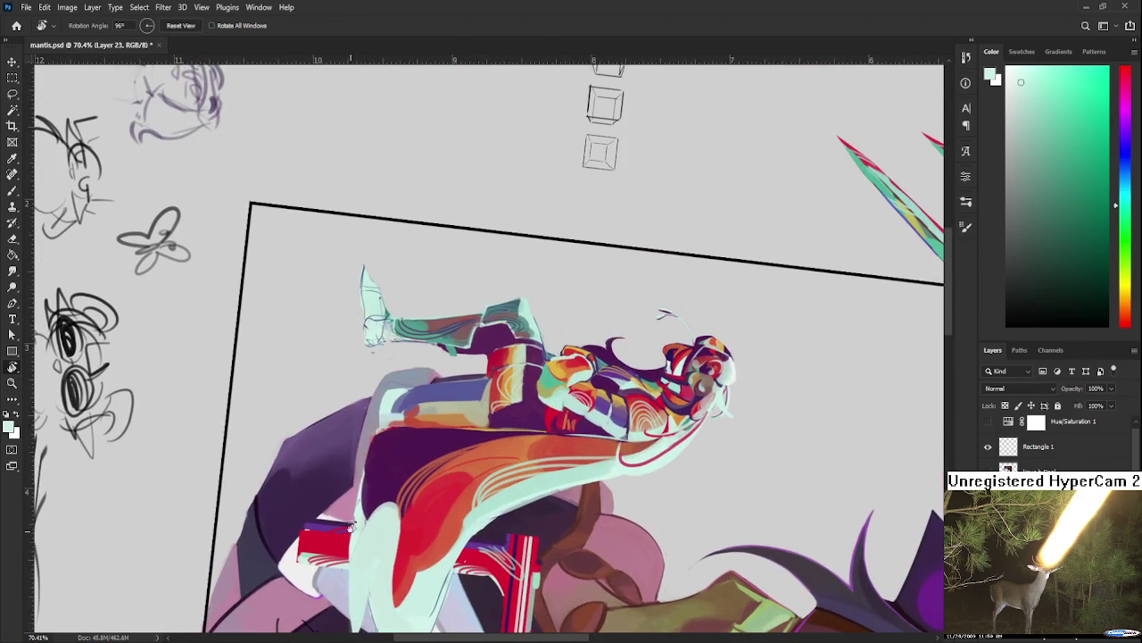
left_click(377, 439, "alt")
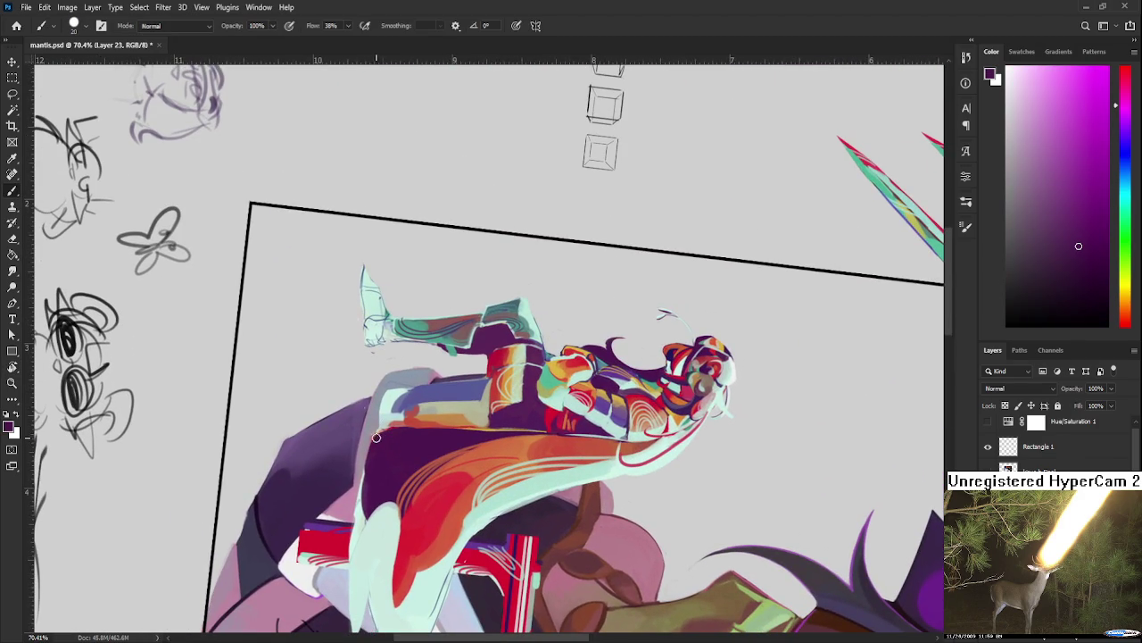
left_click(375, 532, "alt")
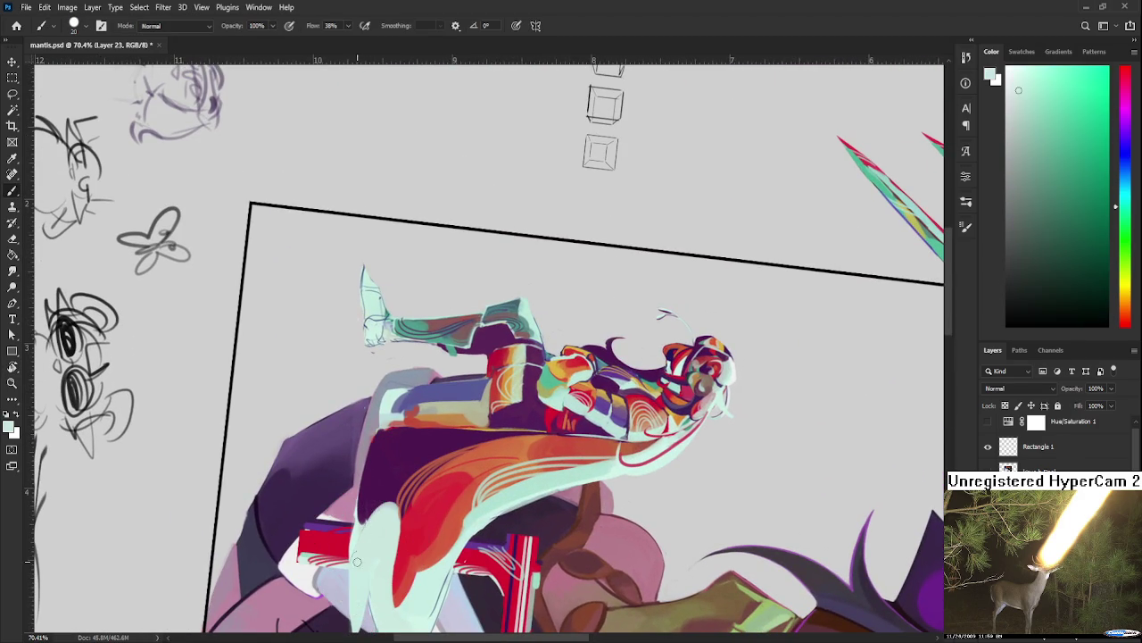
key("r")
mouse_move(382, 515)
left_mouse_down()
mouse_move(418, 567)
mouse_move(416, 488)
left_mouse_up()
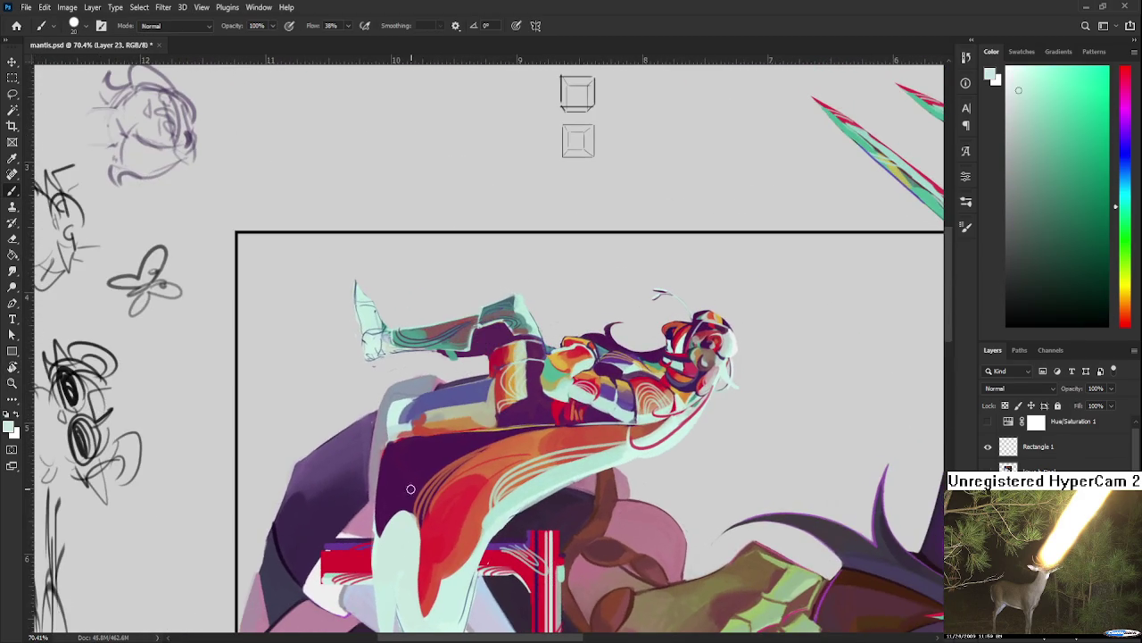
left_click(416, 489, "alt")
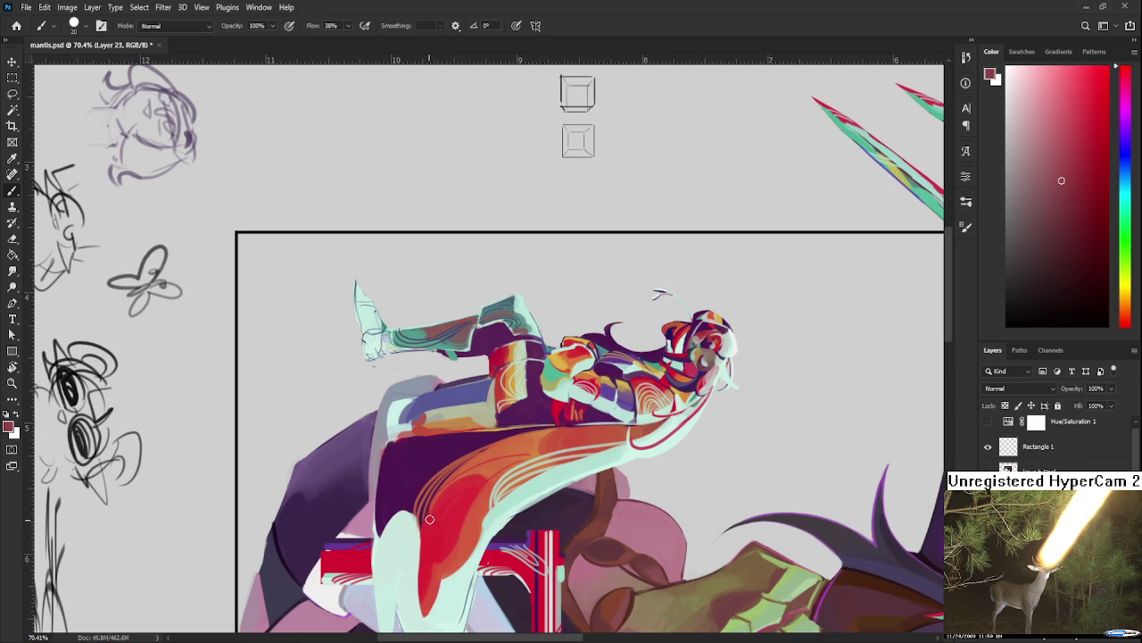
scroll(427, 518, "down", 3)
left_click(433, 471, "alt")
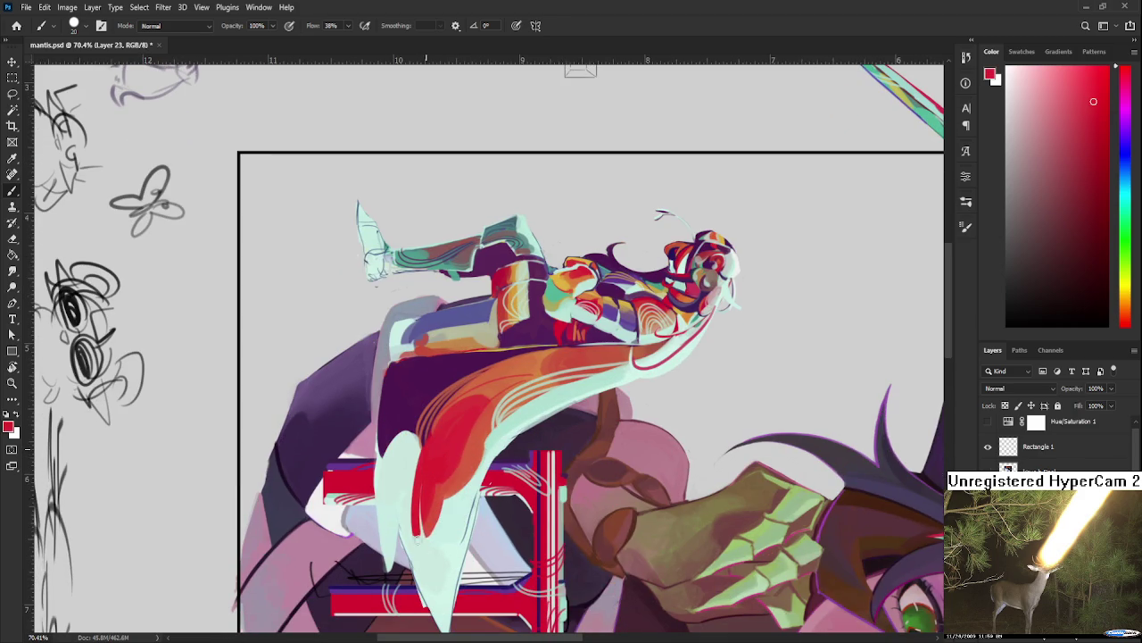
mouse_move(420, 451)
left_mouse_down()
mouse_move(440, 518)
mouse_move(529, 530)
mouse_move(489, 467)
mouse_move(474, 479)
left_mouse_up()
Step: Paint a pale mint highlight down the cape's inner edge and touch up its lower end
left_click(448, 515, "alt")
key("r")
key("b")
left_click(479, 492, "alt")
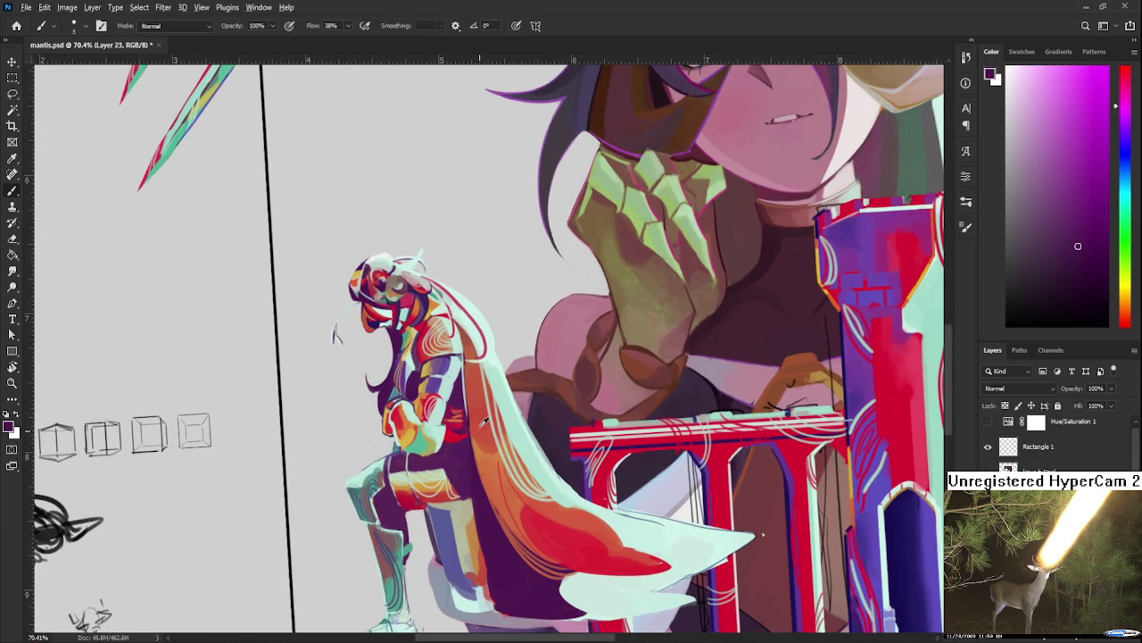
left_click(471, 377, "alt")
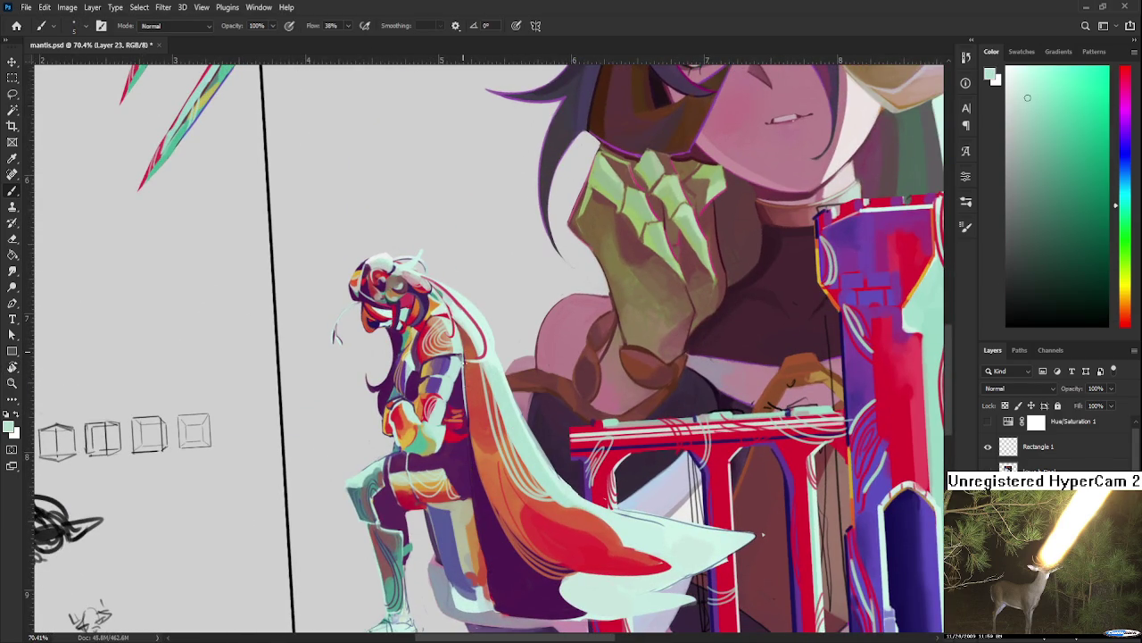
left_click_drag(466, 382, 489, 600)
key("ctrl+z")
left_click_drag(464, 384, 487, 580)
left_click_drag(473, 514, 480, 566)
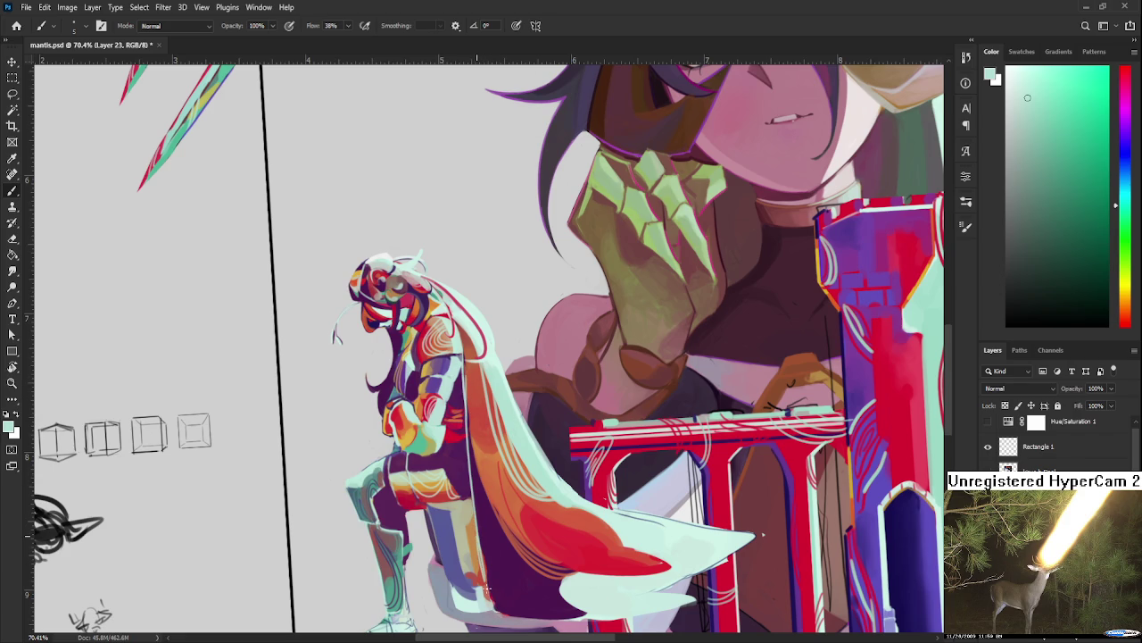
Step: Sample the cape's dark purple, mint and red-orange tones while moving along the cape
left_click(486, 572, "alt")
left_click(488, 572, "alt")
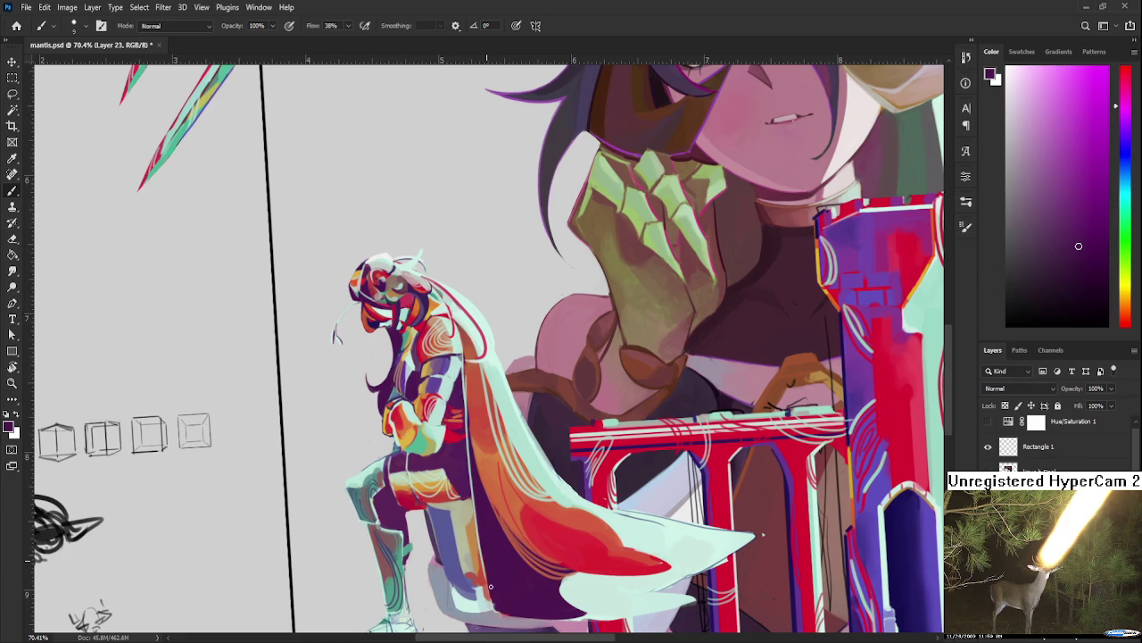
left_click(585, 589, "alt")
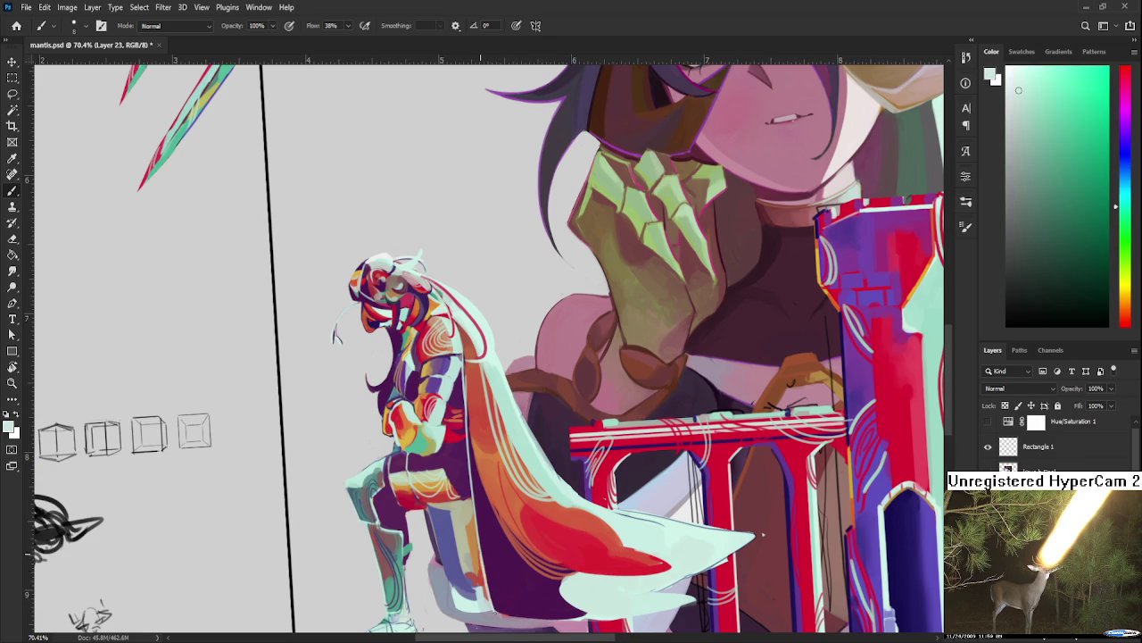
left_click(501, 612, "alt")
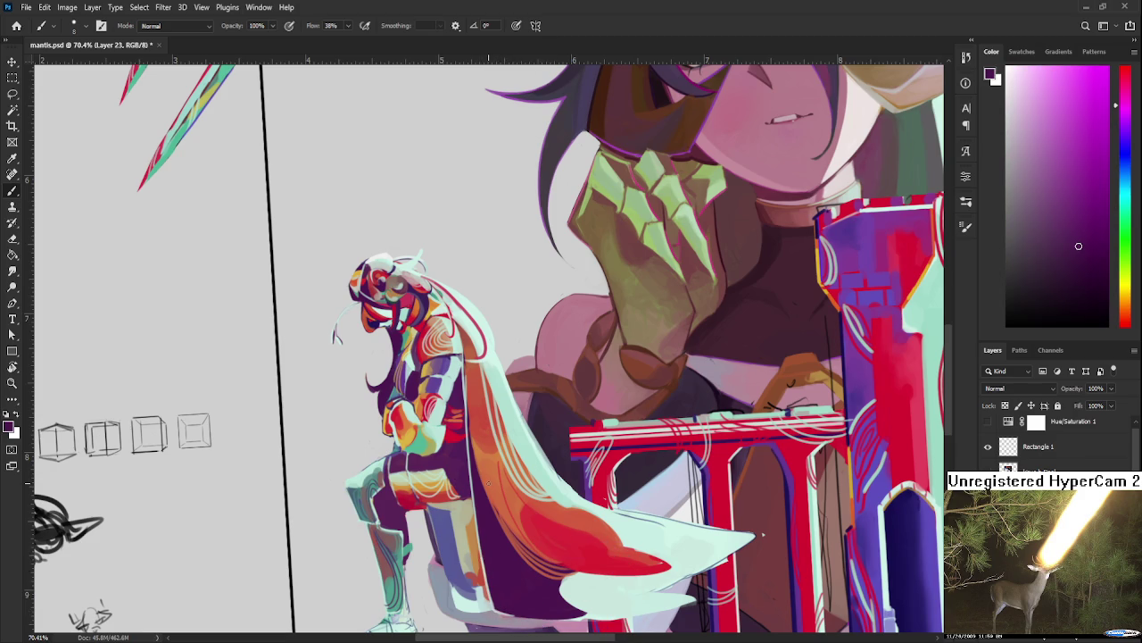
scroll(492, 308, "up", 5)
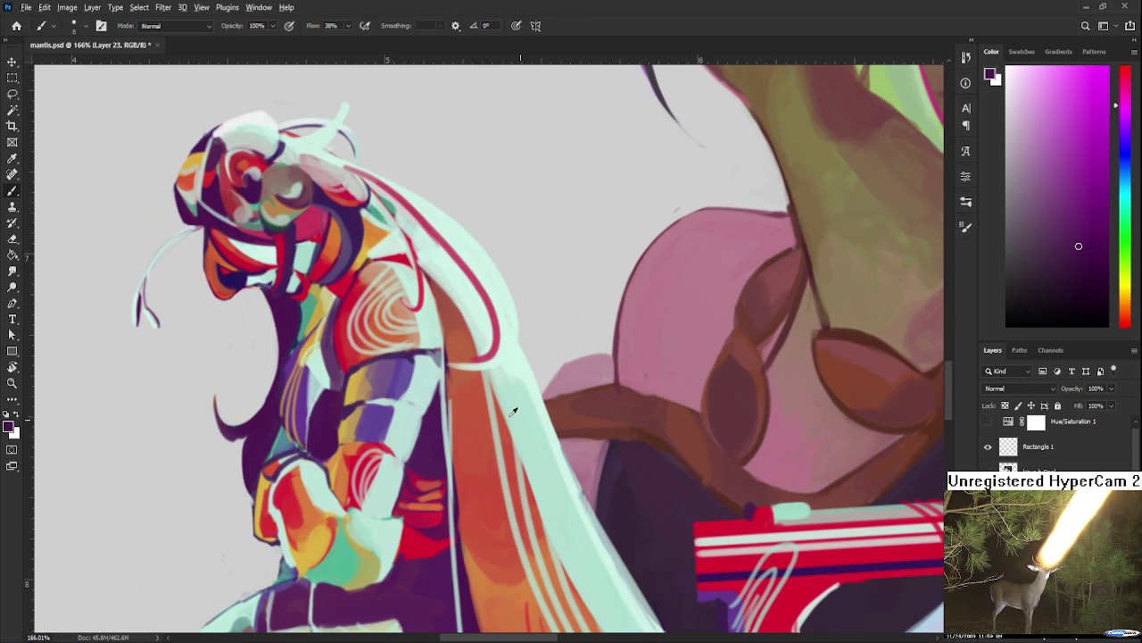
left_click(460, 421, "alt")
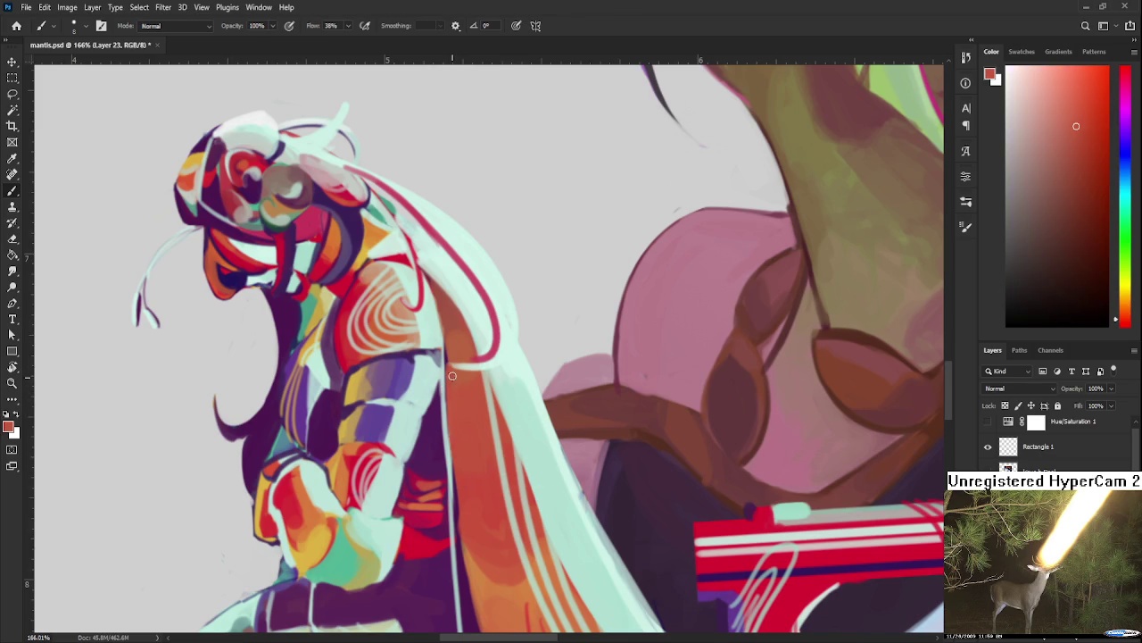
mouse_move(453, 373)
left_mouse_down()
mouse_move(456, 422)
mouse_move(438, 346)
left_mouse_up()
left_click(457, 442, "alt")
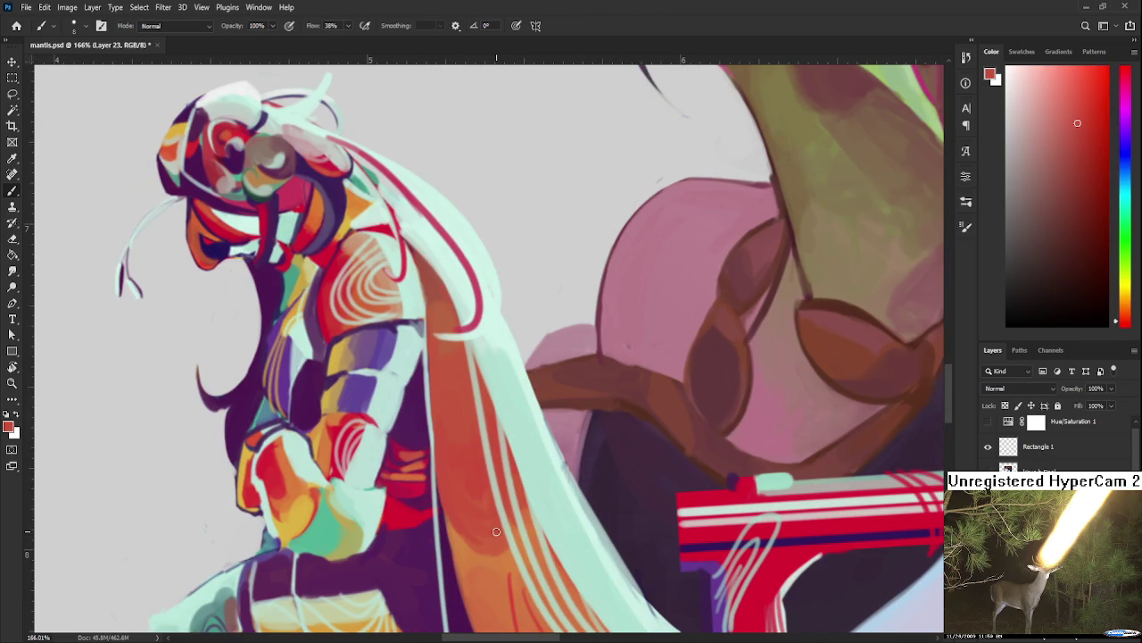
scroll(497, 531, "down", 3)
scroll(497, 531, "down", 3)
scroll(497, 531, "down", 3)
scroll(497, 531, "down", 2)
Step: Level the canvas view and sample the light grey background colour
key("r")
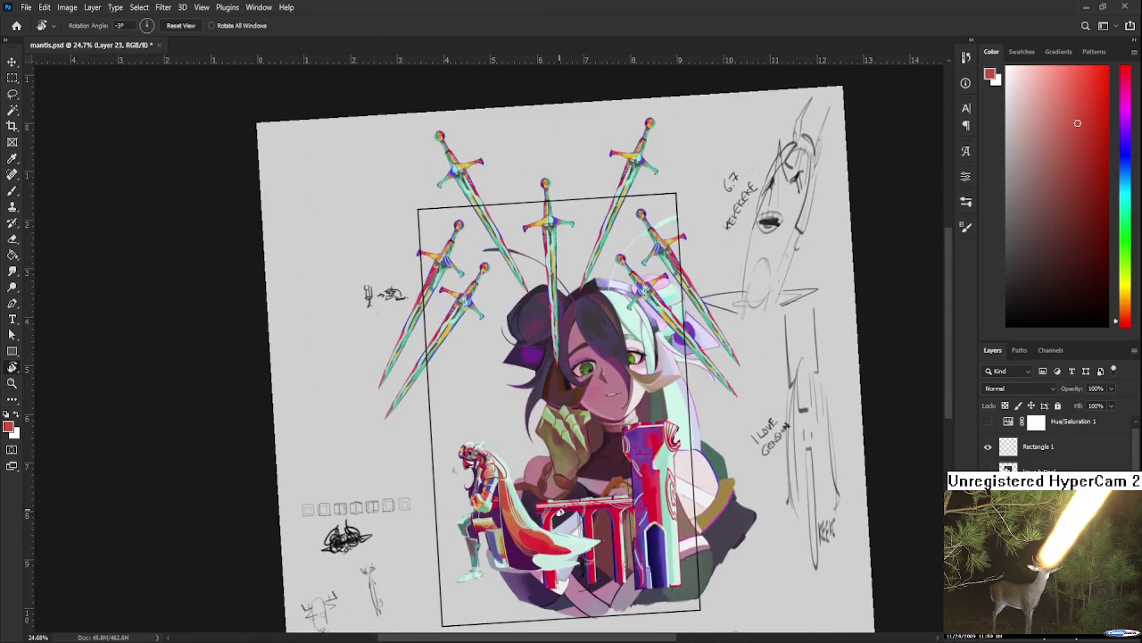
left_click_drag(546, 500, 539, 499)
scroll(527, 504, "up", 2)
scroll(514, 505, "up", 2)
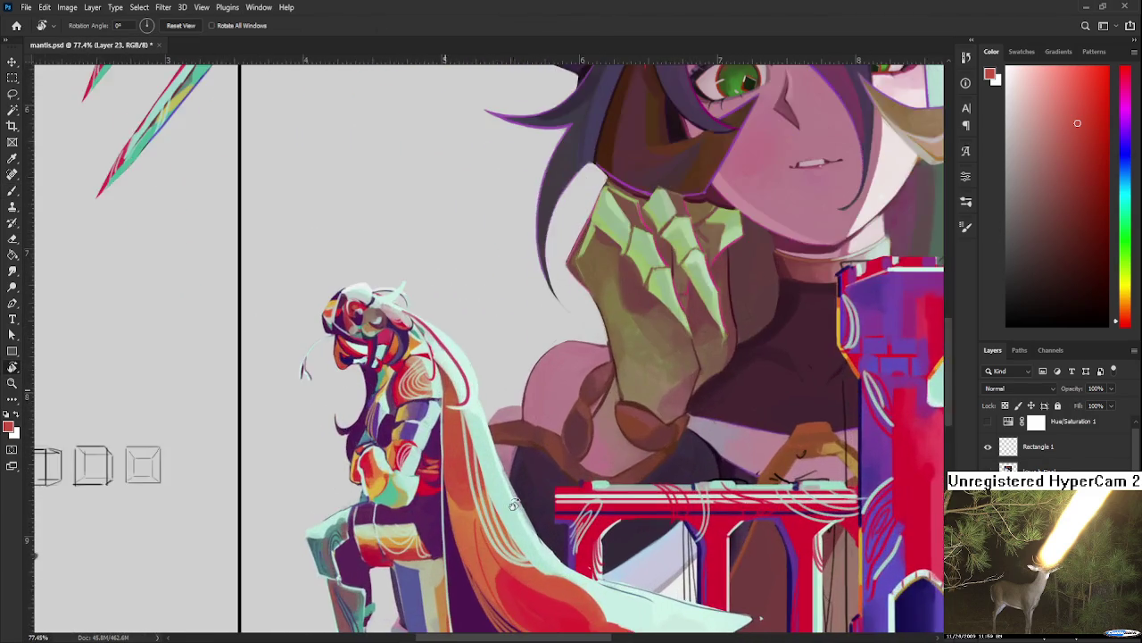
scroll(514, 505, "up", 1)
scroll(536, 495, "up", 1)
key("b")
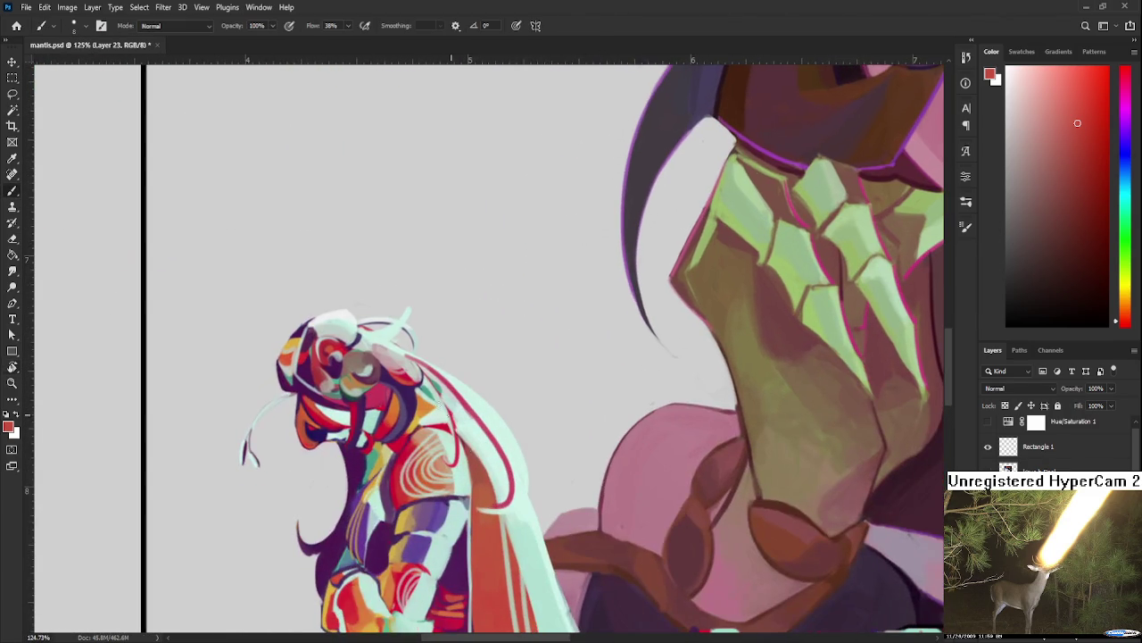
left_click(411, 357, "alt")
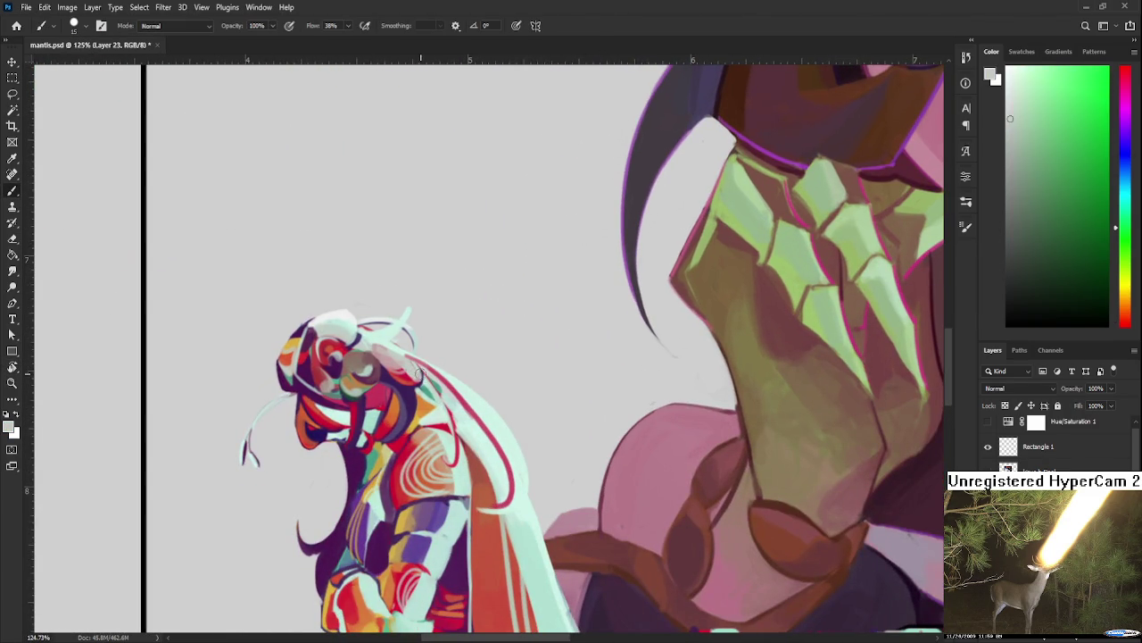
Step: Paint light grey strokes along the hair's outer edge, erasing the excess at the lower end
left_click_drag(418, 375, 513, 558)
left_click_drag(494, 503, 476, 370)
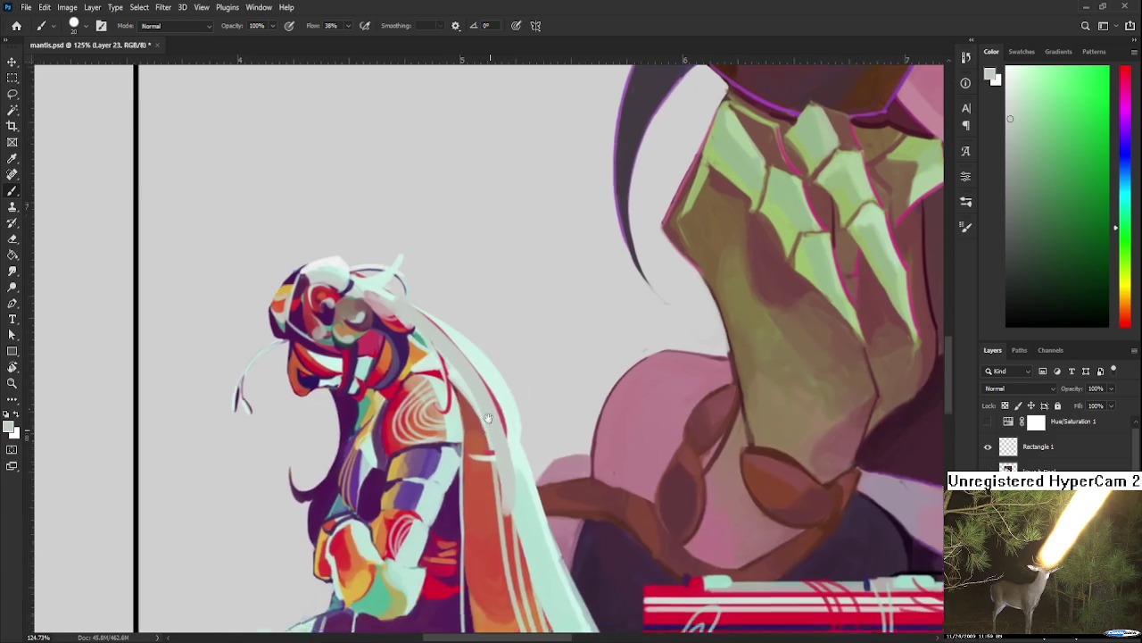
left_click_drag(501, 433, 466, 540)
key("ctrl+z")
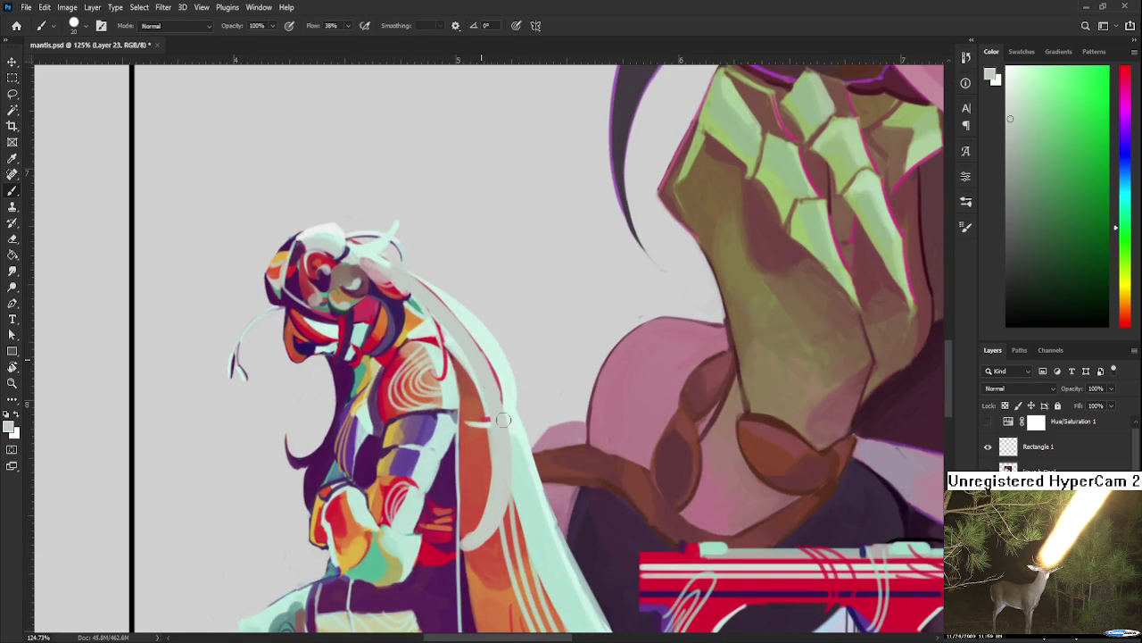
left_click_drag(489, 379, 563, 528)
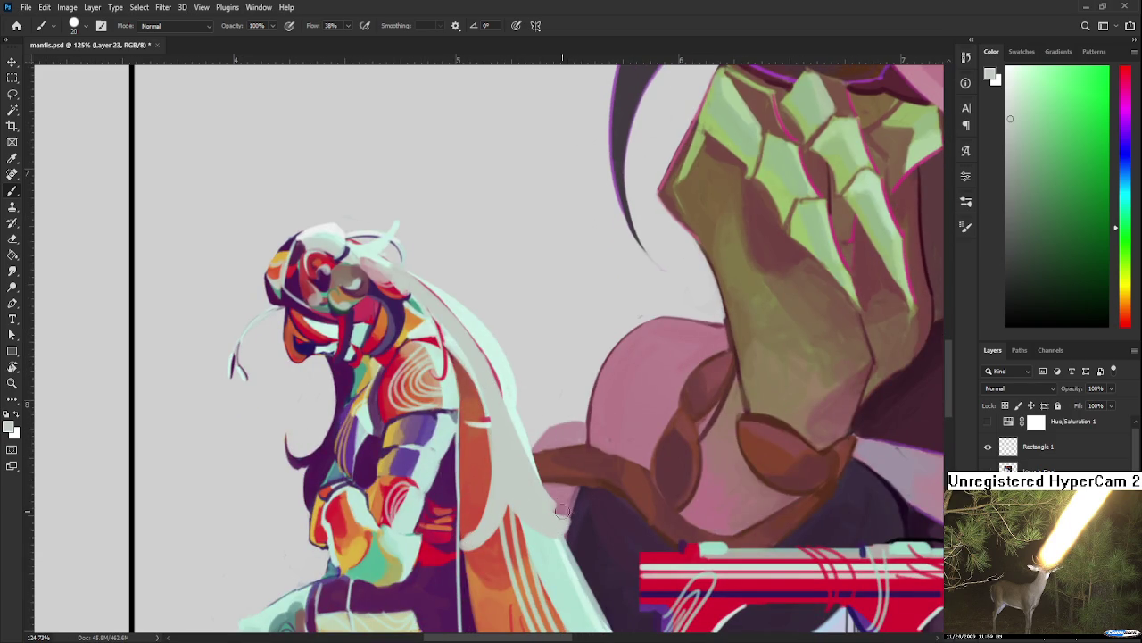
key("e")
left_click_drag(549, 498, 584, 518)
key("b")
Step: Rotate and zoom the view to tilt the small seated figure
left_click_drag(235, 357, 367, 490)
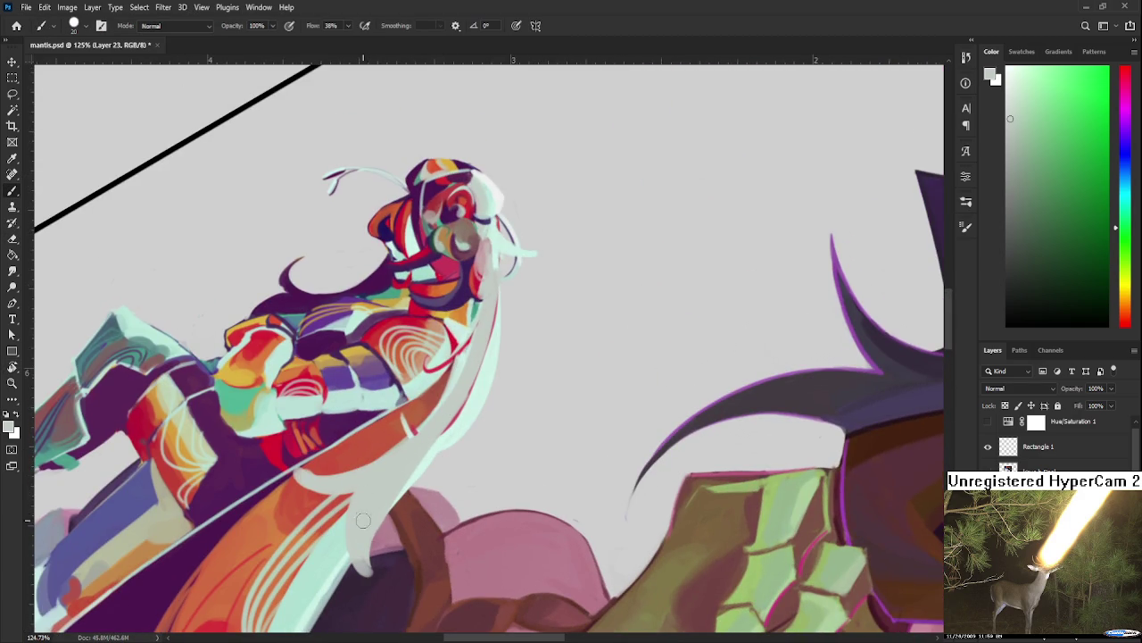
key("r")
left_click_drag(375, 578, 613, 459)
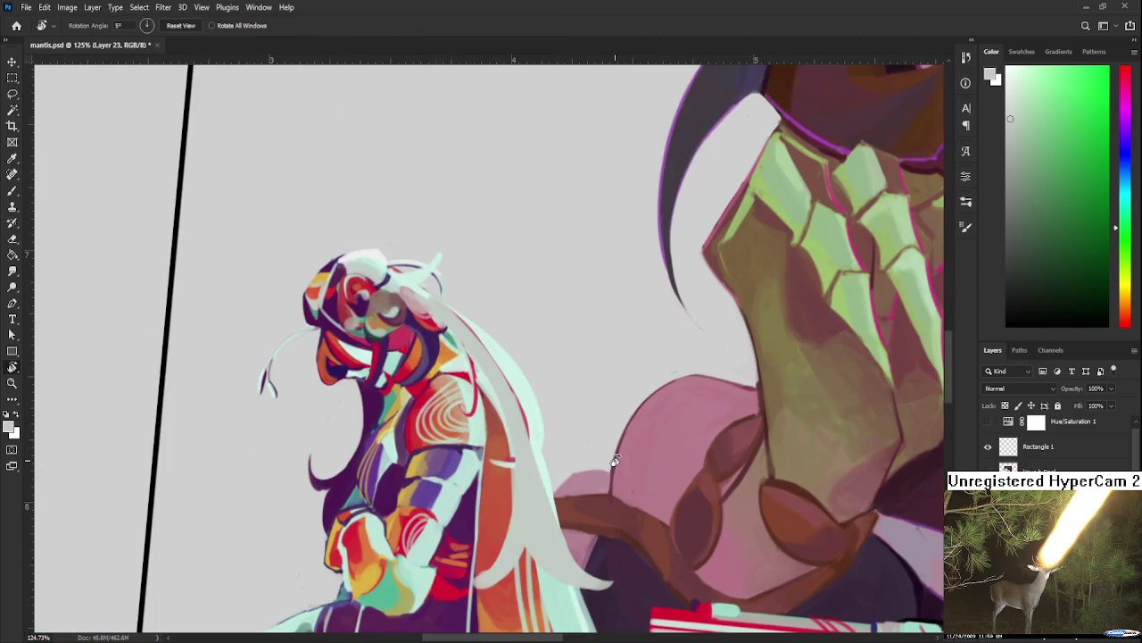
scroll(613, 460, "down", 3)
scroll(607, 458, "down", 3)
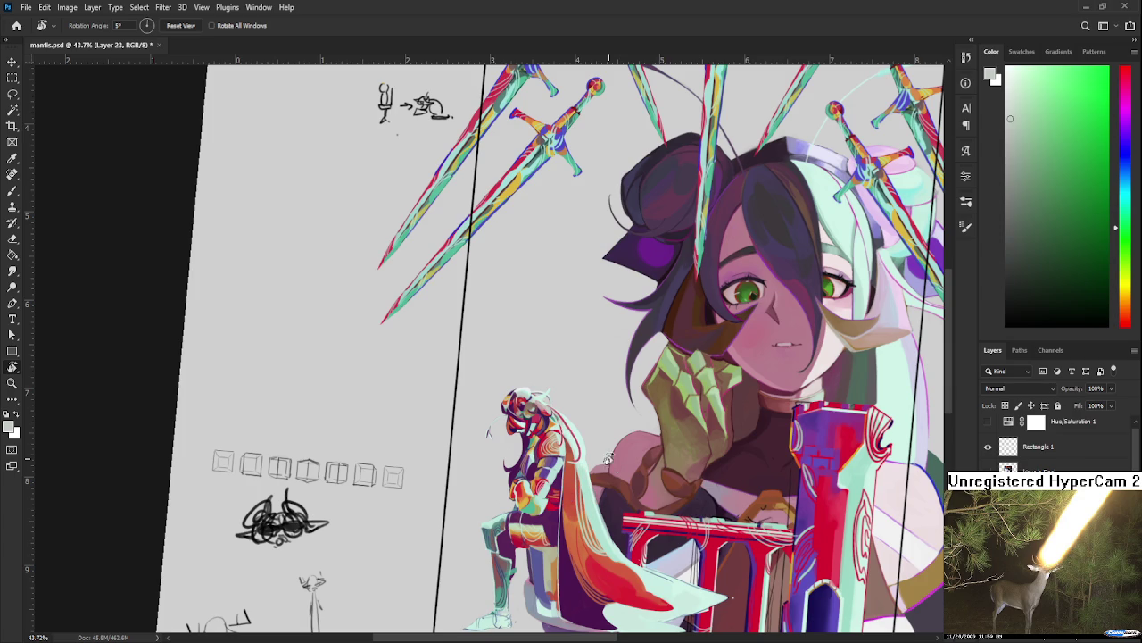
scroll(610, 462, "up", 3)
scroll(610, 462, "up", 2)
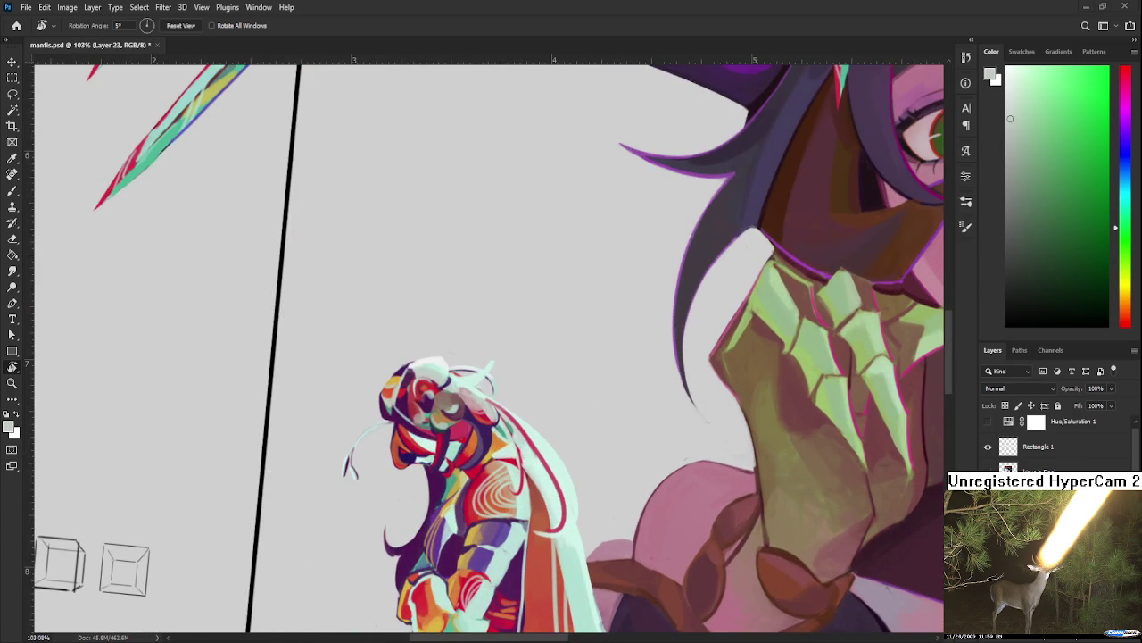
scroll(554, 421, "down", 2)
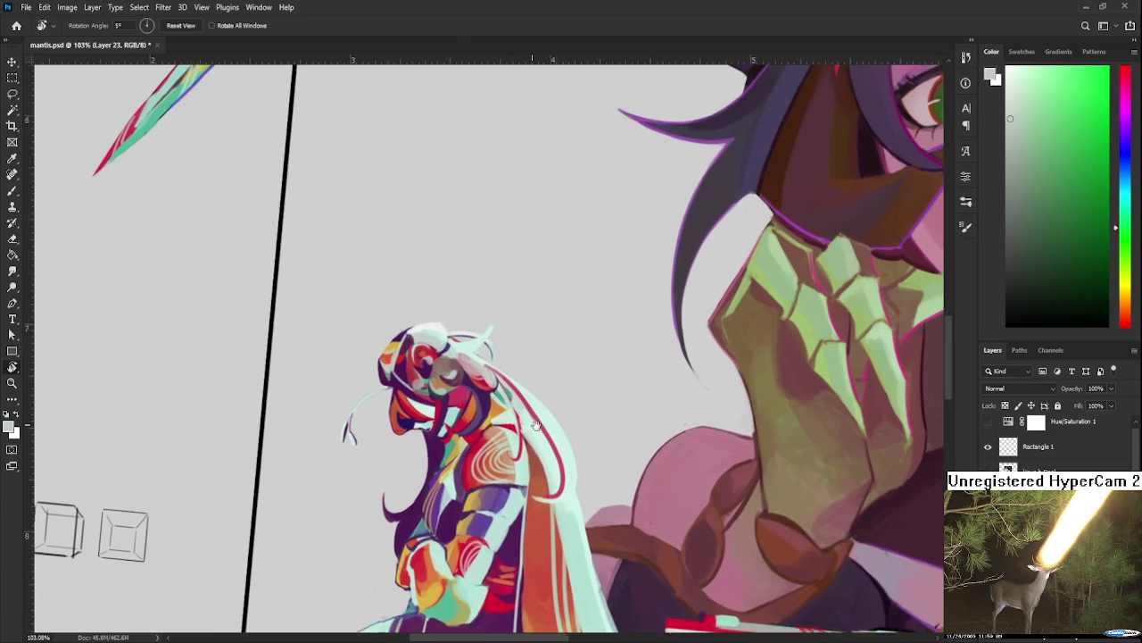
Step: Paint pink-red strokes down the hair strand with a size-15 brush, ending in a hook
key("b")
left_click(449, 384, "alt")
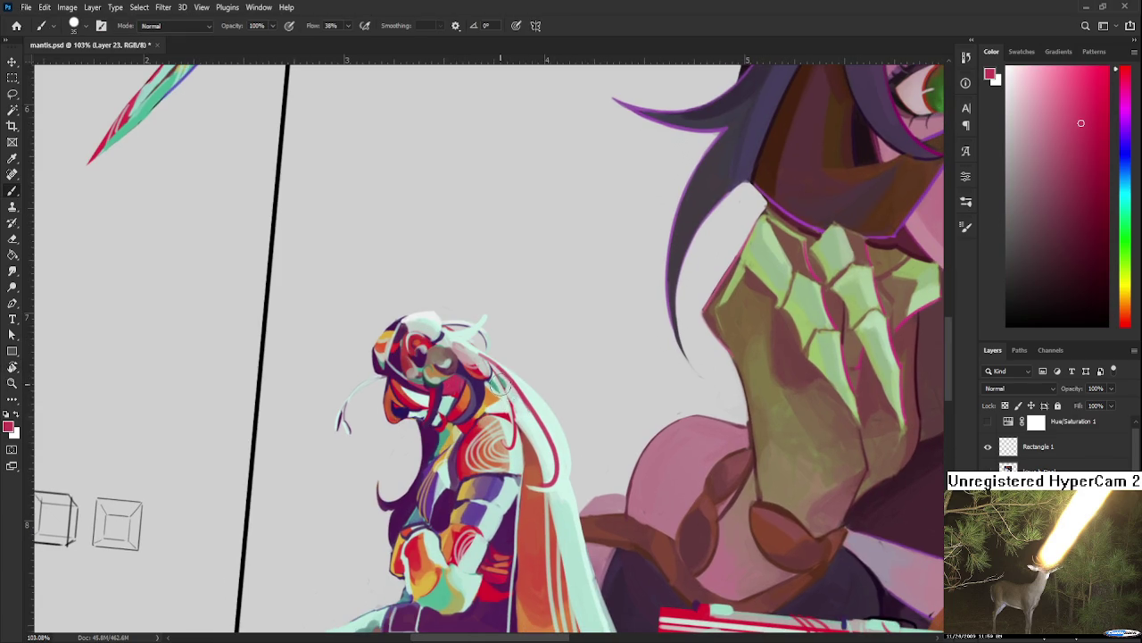
key("bracketleft")
left_click_drag(493, 369, 546, 492)
key("ctrl+z")
left_click_drag(494, 362, 553, 543)
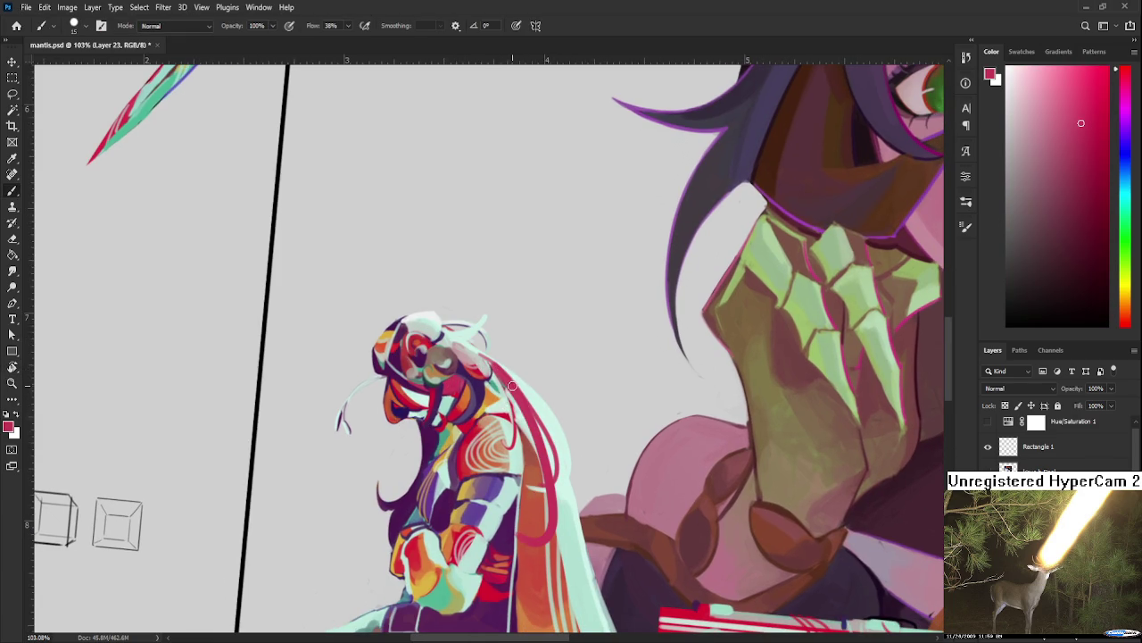
left_click_drag(525, 406, 549, 509)
key("ctrl+z")
left_click_drag(542, 426, 529, 555)
left_click_drag(560, 513, 526, 547)
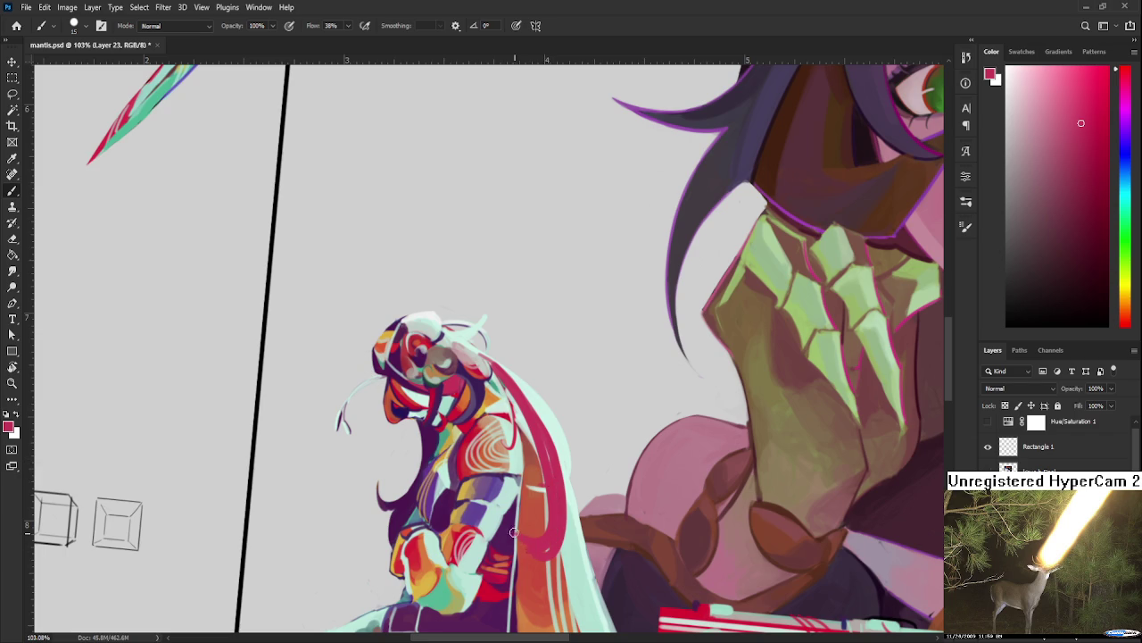
Step: Sample pink-red and darker orange-red tones from the hair to settle on a red
left_click(558, 441, "alt")
left_click(538, 406, "alt")
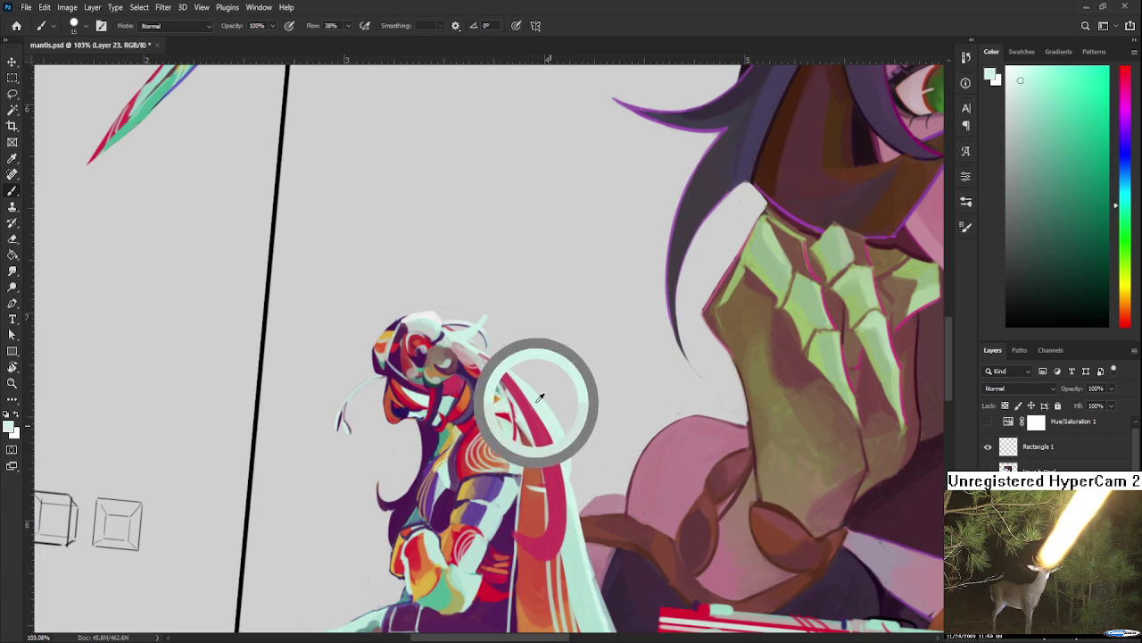
left_click(558, 533, "alt")
left_click(536, 545, "alt")
left_click(536, 527, "alt")
left_click(505, 530, "alt")
left_click(538, 528, "alt")
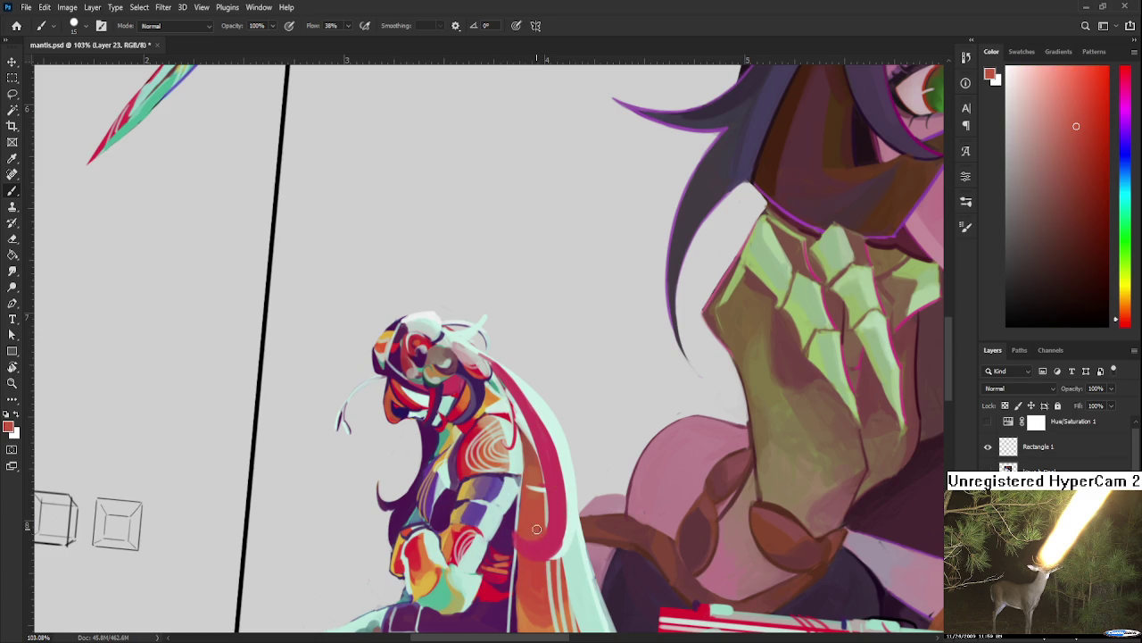
scroll(565, 391, "up", 3)
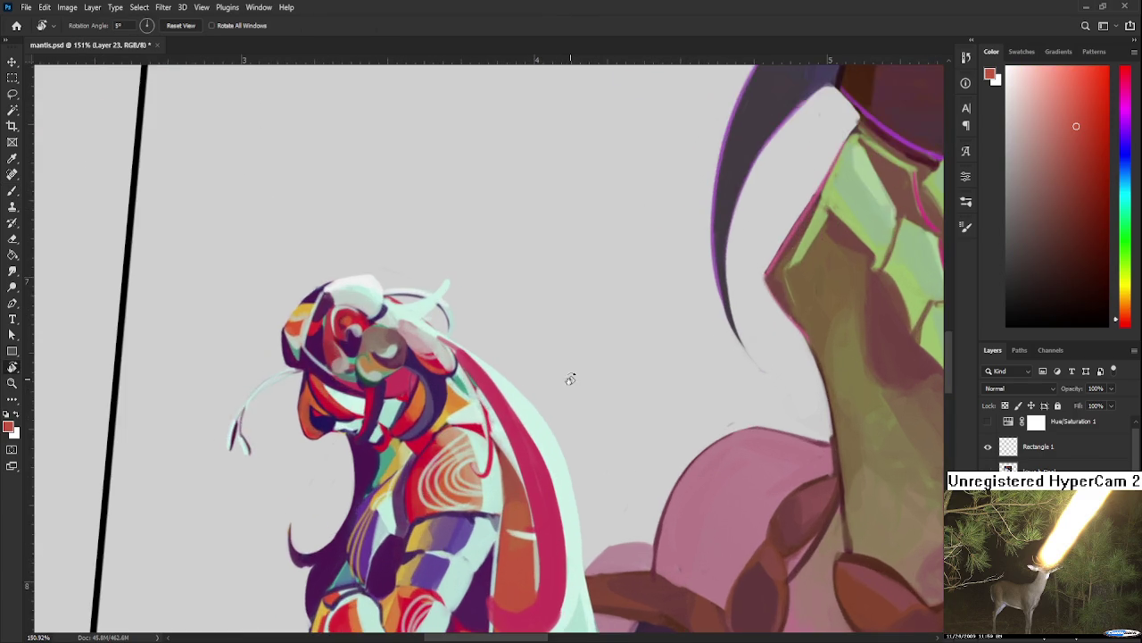
Step: Try extending the pink band further down the hair's curve, then undo it
left_click_drag(565, 391, 466, 405)
left_click(466, 405, "alt")
left_click_drag(509, 354, 385, 525)
key("ctrl+z")
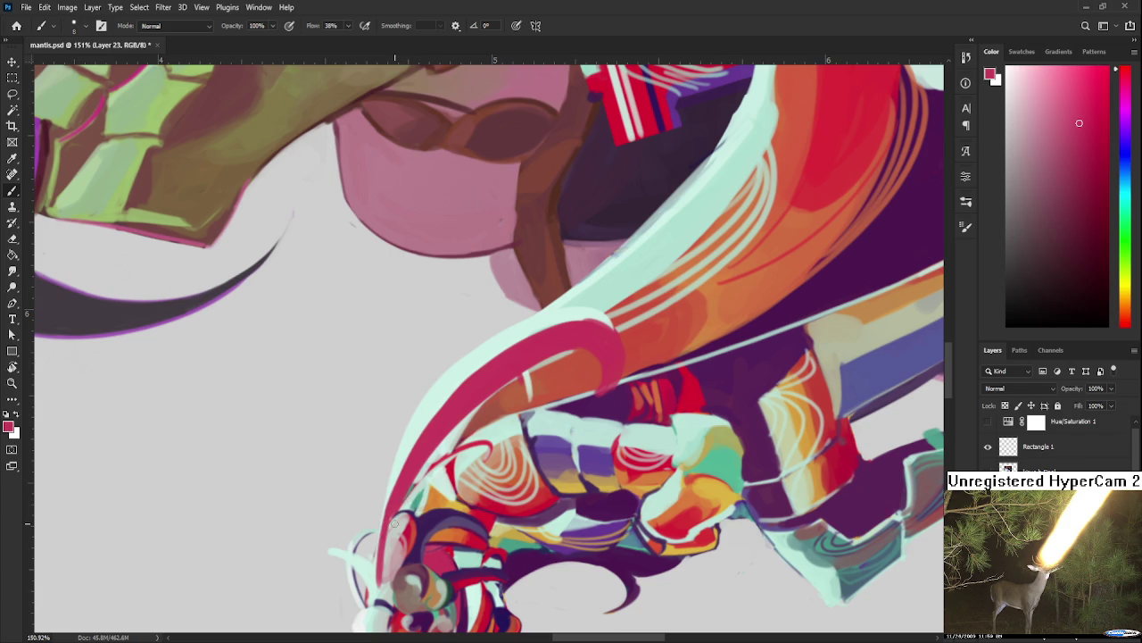
left_click(384, 523, "alt")
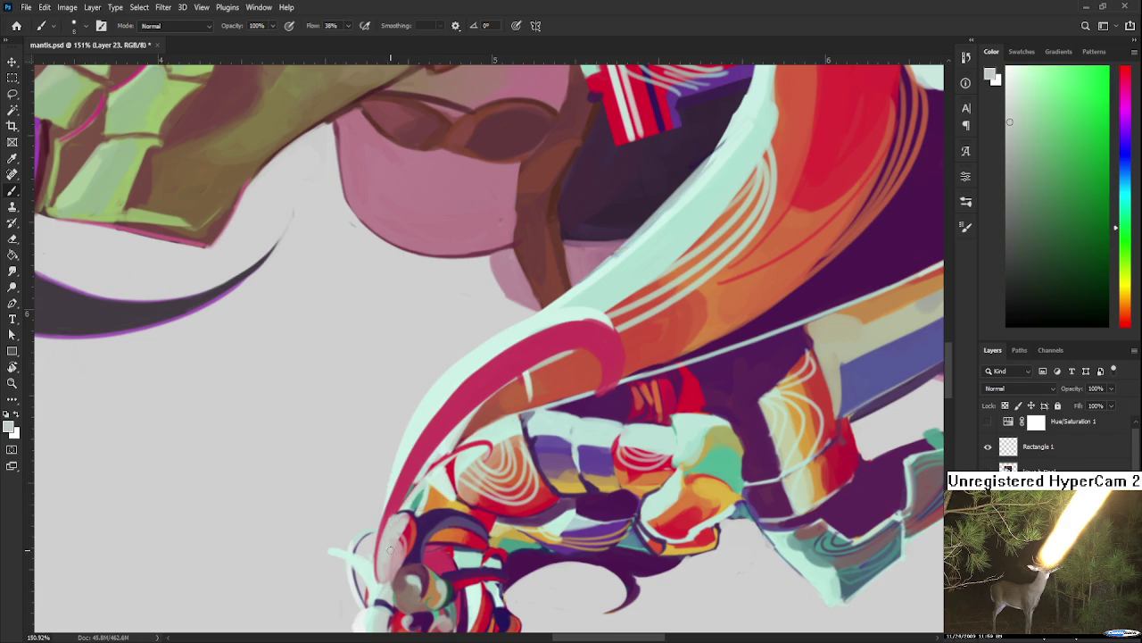
left_click(407, 482, "alt")
Step: Rotate the view upright and retouch the red edge of the hair strand
key("r")
mouse_move(408, 478)
left_mouse_down()
mouse_move(552, 438)
mouse_move(505, 448)
left_mouse_up()
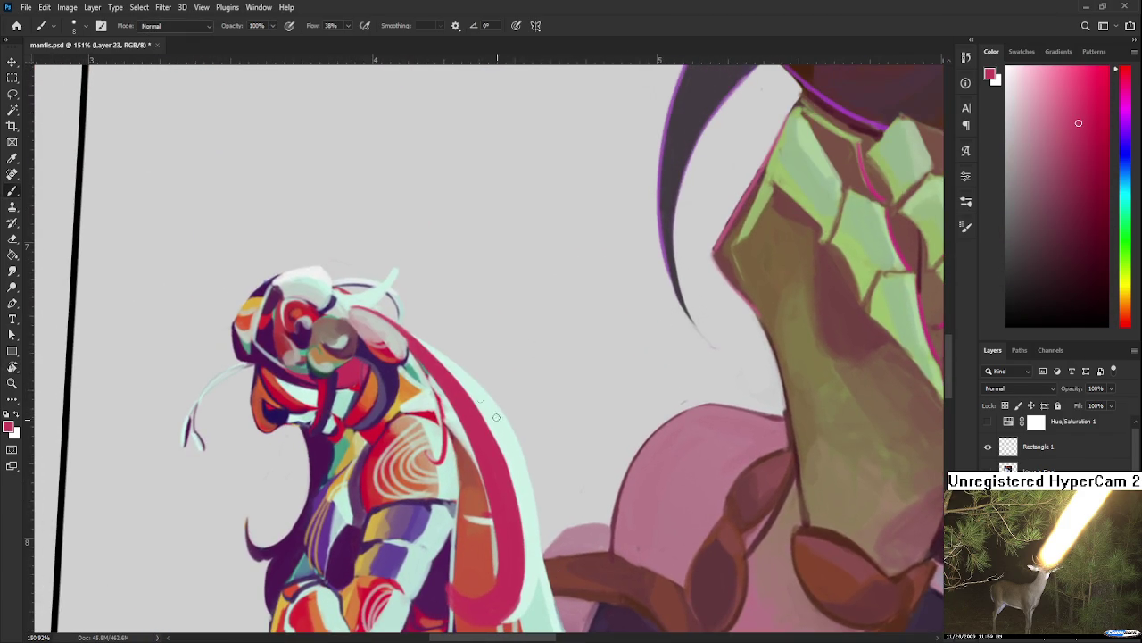
left_click(452, 414, "alt")
left_click(447, 428, "alt")
mouse_move(422, 362)
left_mouse_down()
mouse_move(441, 450)
mouse_move(427, 371)
left_mouse_up()
key("ctrl+z")
scroll(435, 384, "down", 3)
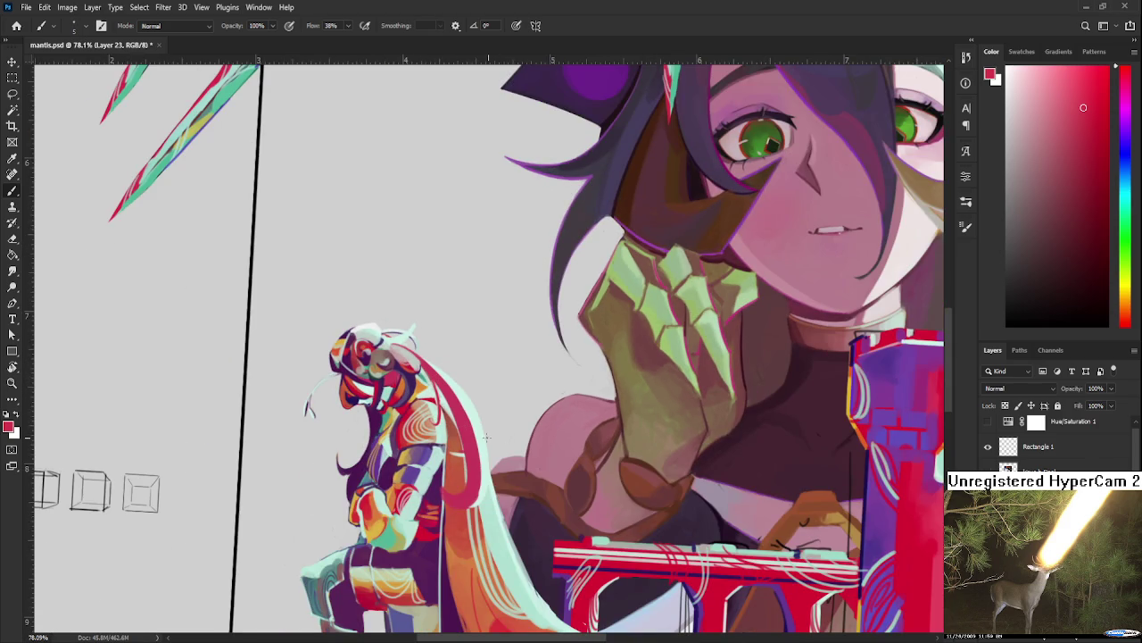
Step: Sample pale mint from the hair highlight and paint a stroke along the hair's right edge, redoing it twice
left_click(476, 400, "alt")
left_click(468, 399, "alt")
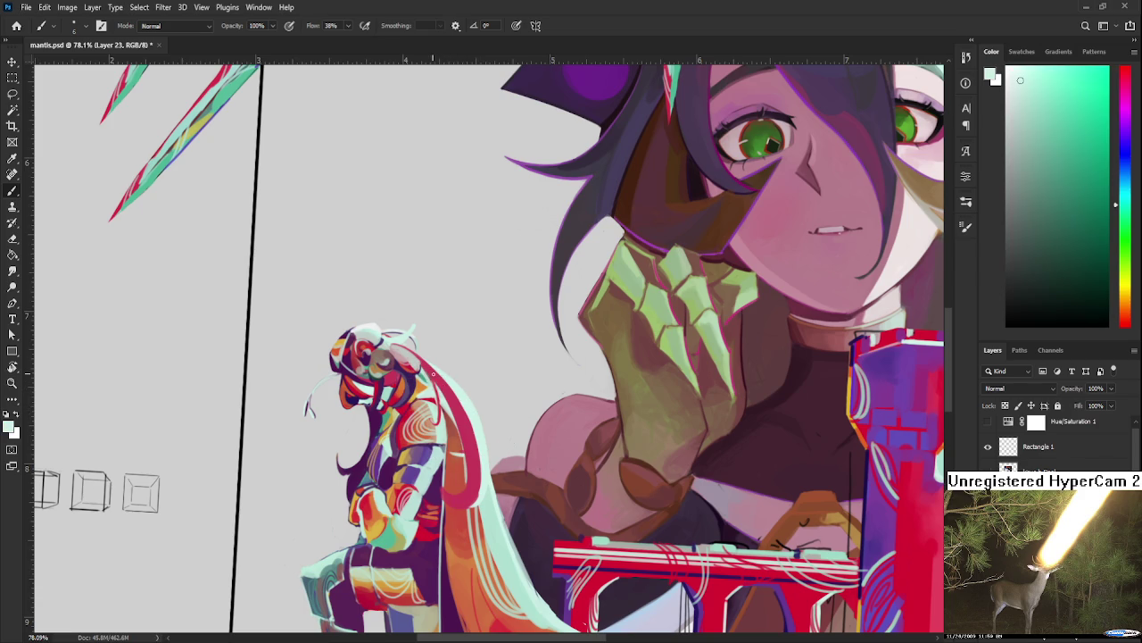
left_click_drag(418, 359, 452, 498)
key("ctrl+z")
left_click_drag(419, 360, 449, 504)
key("ctrl+z")
left_click_drag(419, 359, 451, 502)
Step: Sample teal from the head and add a thin light stroke on the hair strand
scroll(441, 444, "down", 1)
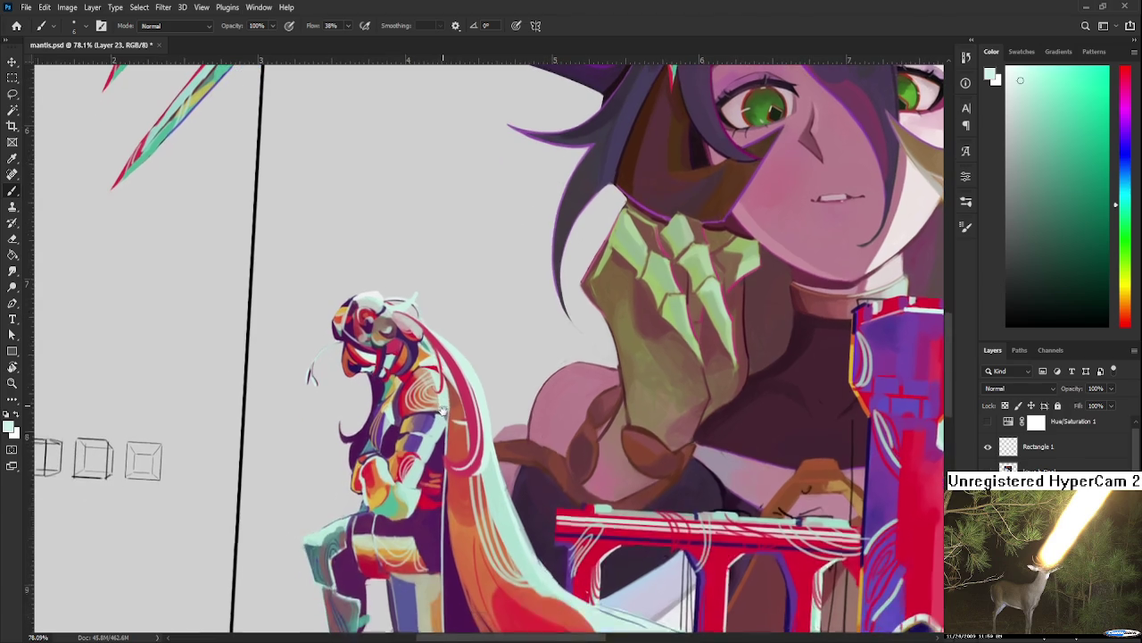
left_click(416, 337, "alt")
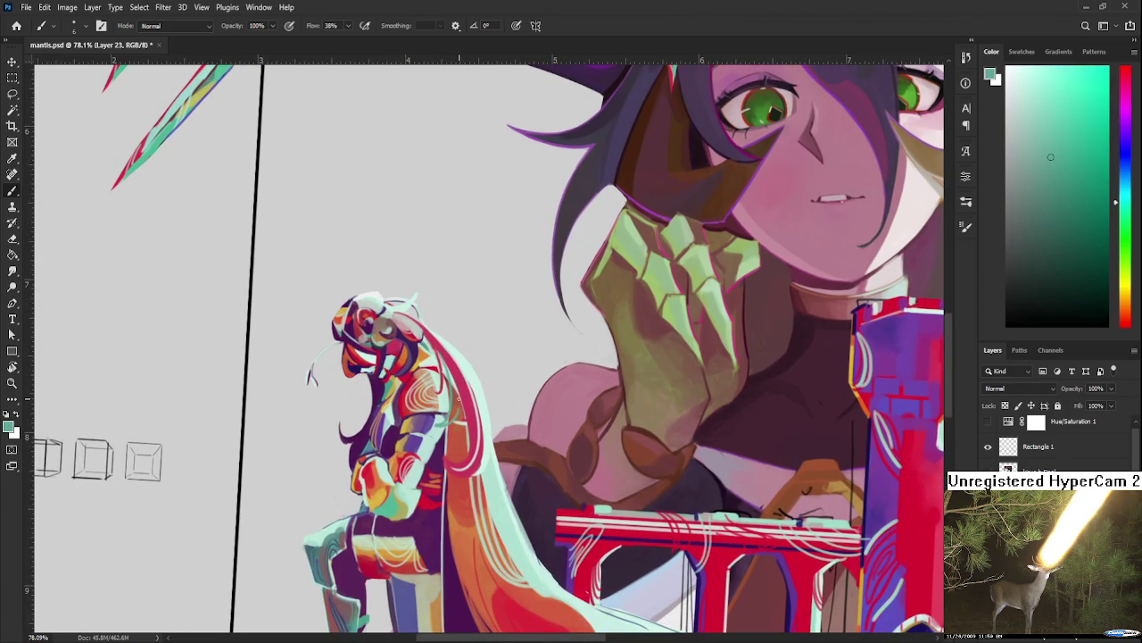
left_click_drag(445, 422, 449, 379)
left_click(438, 415, "alt")
left_click(448, 416, "alt")
scroll(485, 376, "up", 3)
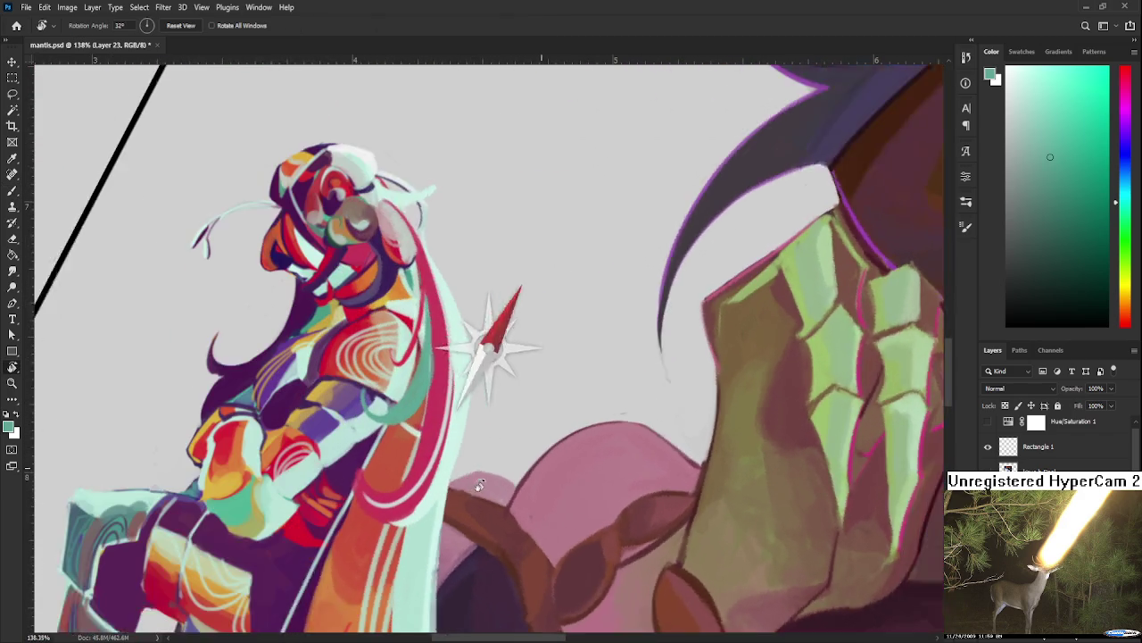
scroll(445, 446, "up", 3)
Step: Sample pale mint from the head's top and paint it over the pink strands near the face
left_click(402, 436, "alt")
left_click(410, 425, "alt")
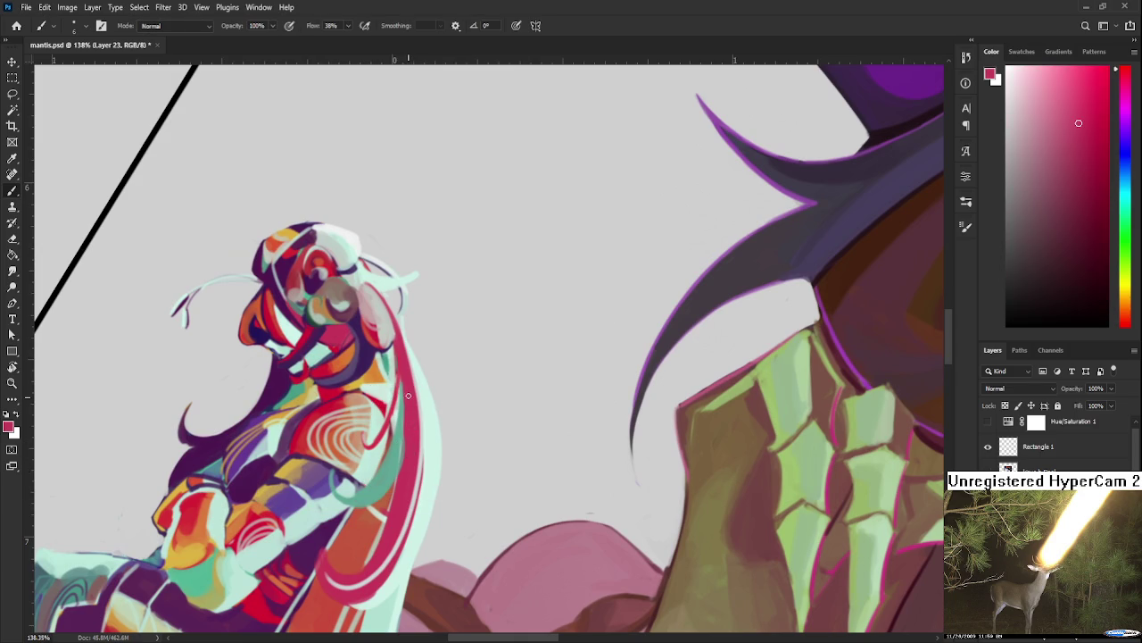
scroll(401, 458, "up", 3)
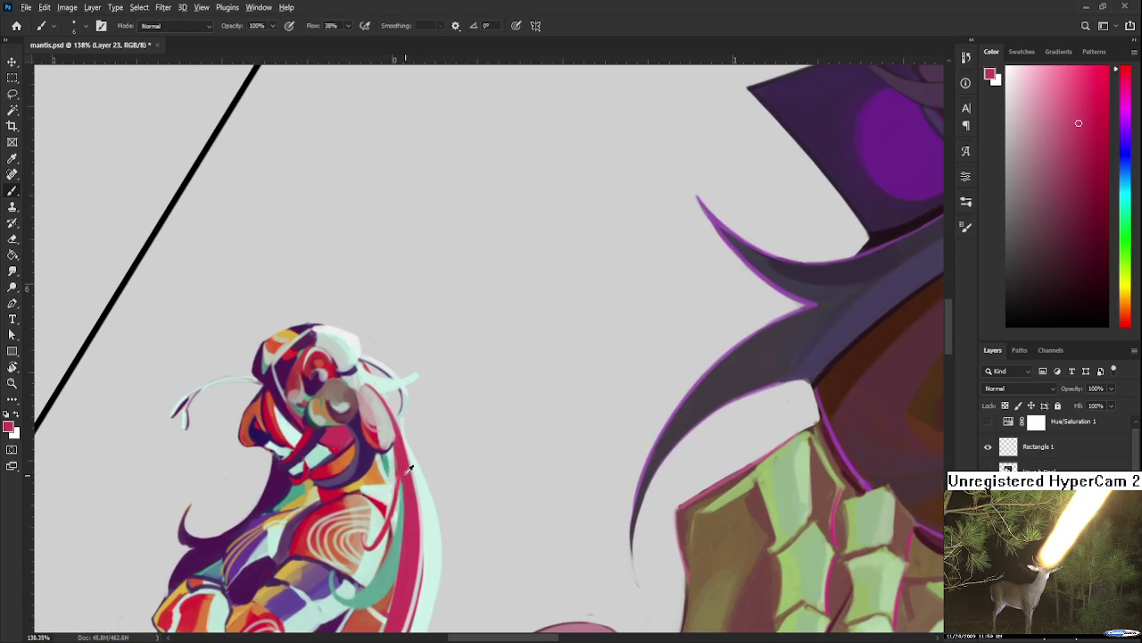
left_click(395, 451, "alt")
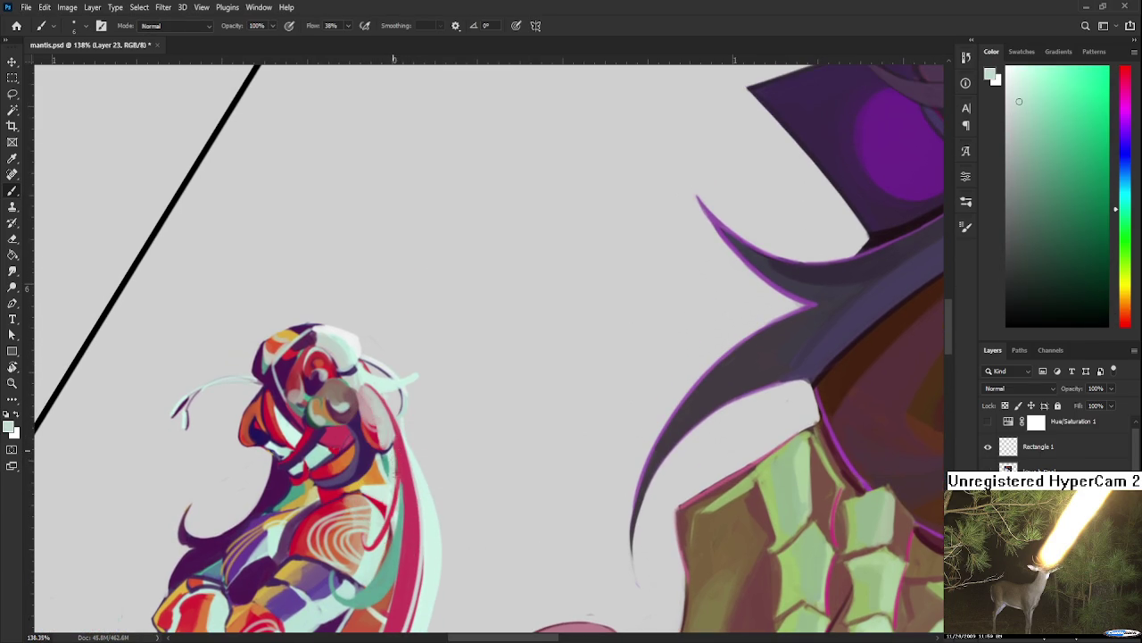
left_click(400, 463, "alt")
left_click(399, 466, "alt")
left_click(391, 426, "alt")
left_click(360, 339, "alt")
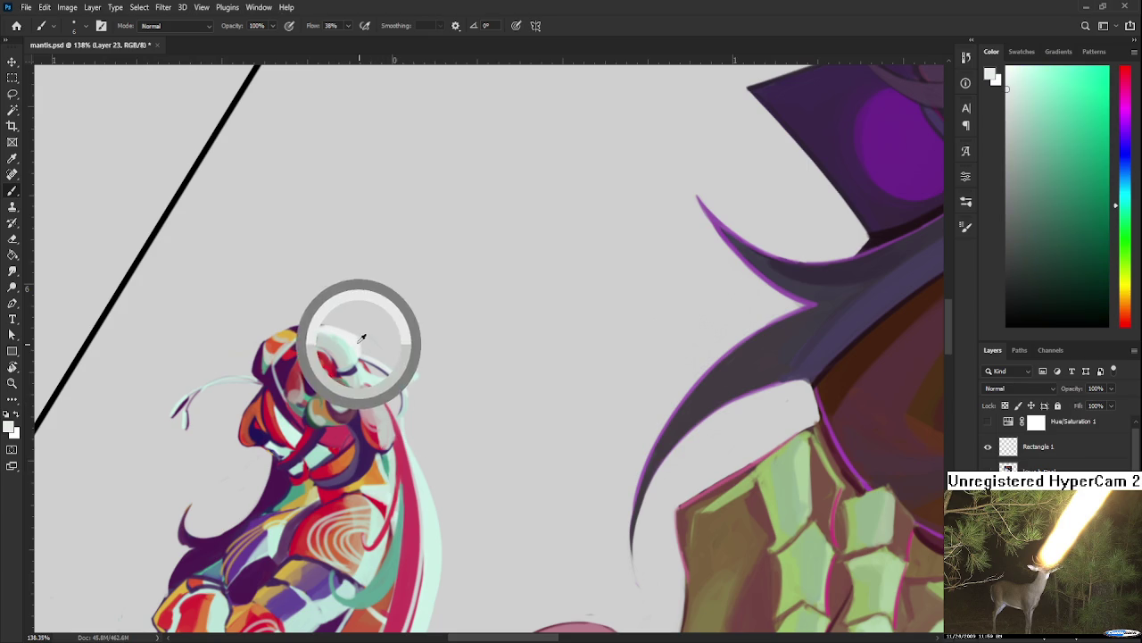
left_click_drag(376, 403, 367, 389)
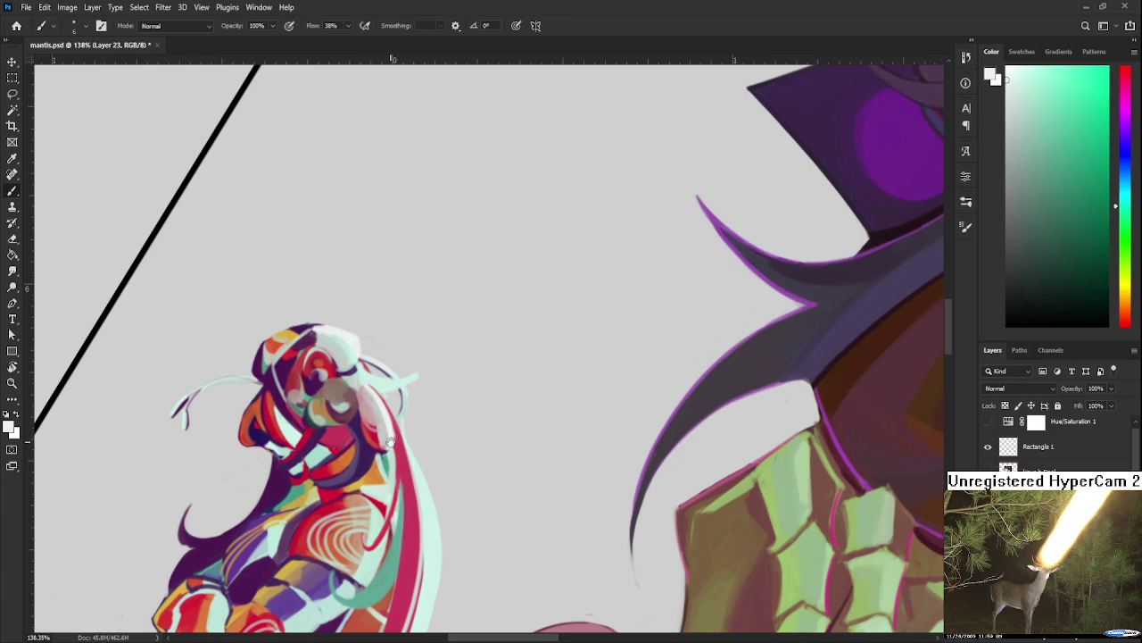
Step: Rotate the view and paint pale green strokes along the pink band's left edge
scroll(379, 402, "down", 1)
key("r")
mouse_move(489, 379)
left_mouse_down()
mouse_move(513, 334)
mouse_move(378, 446)
mouse_move(401, 500)
left_mouse_up()
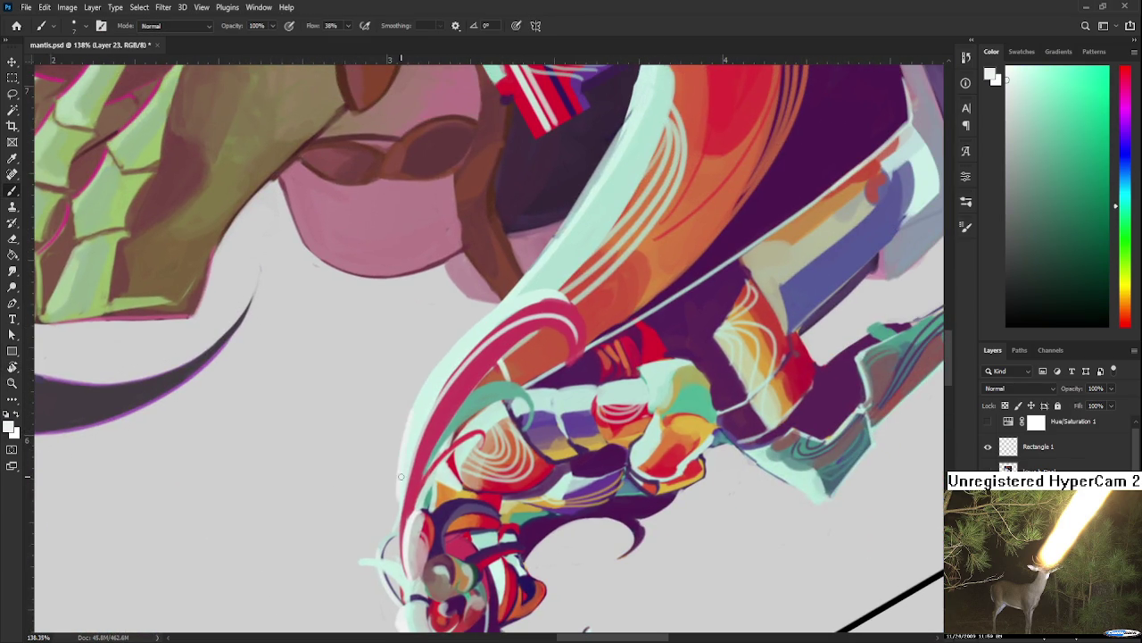
left_click(411, 418, "alt")
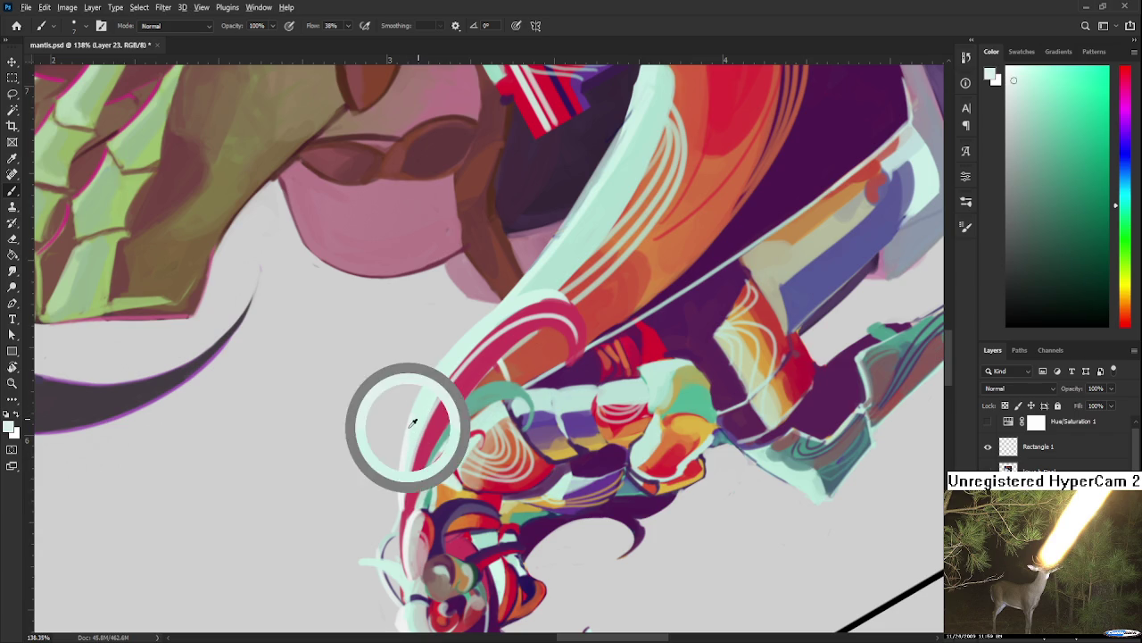
left_click(406, 482, "alt")
left_click(403, 516, "alt")
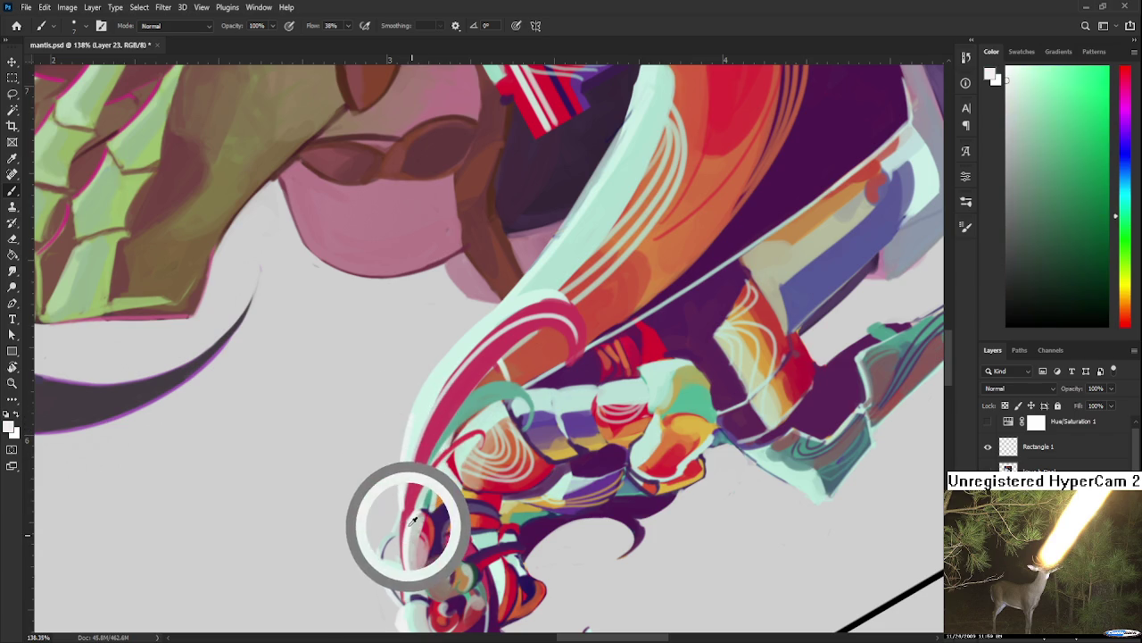
left_click_drag(416, 436, 402, 505)
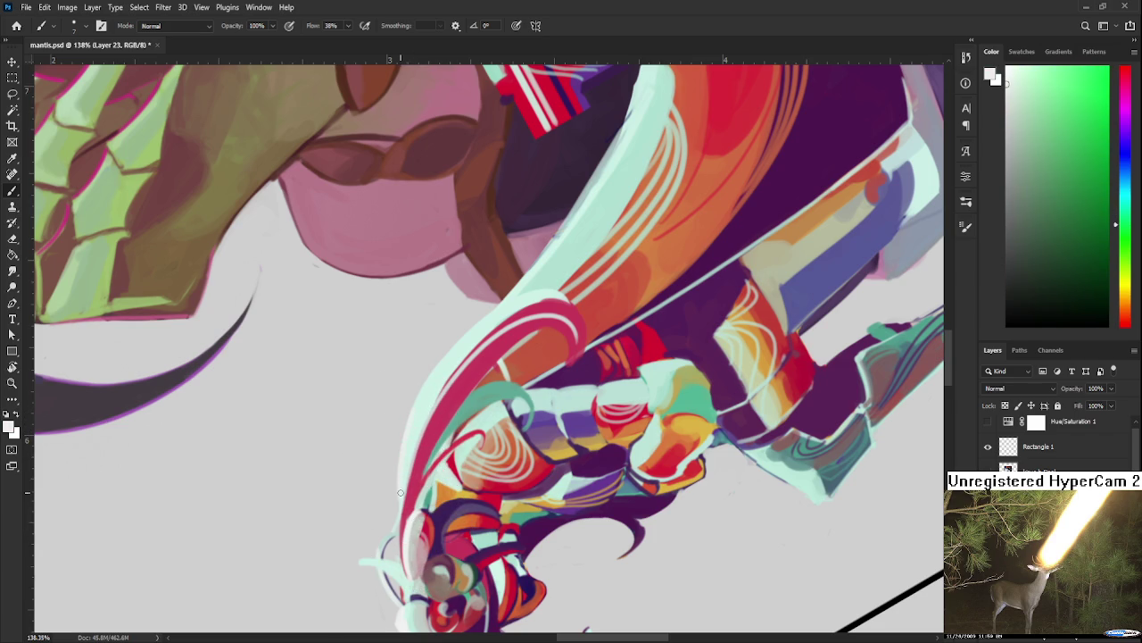
Step: Sample pale teal near the pink stroke and rotate the canvas back upright
left_click(411, 438, "alt")
left_click(434, 369, "alt")
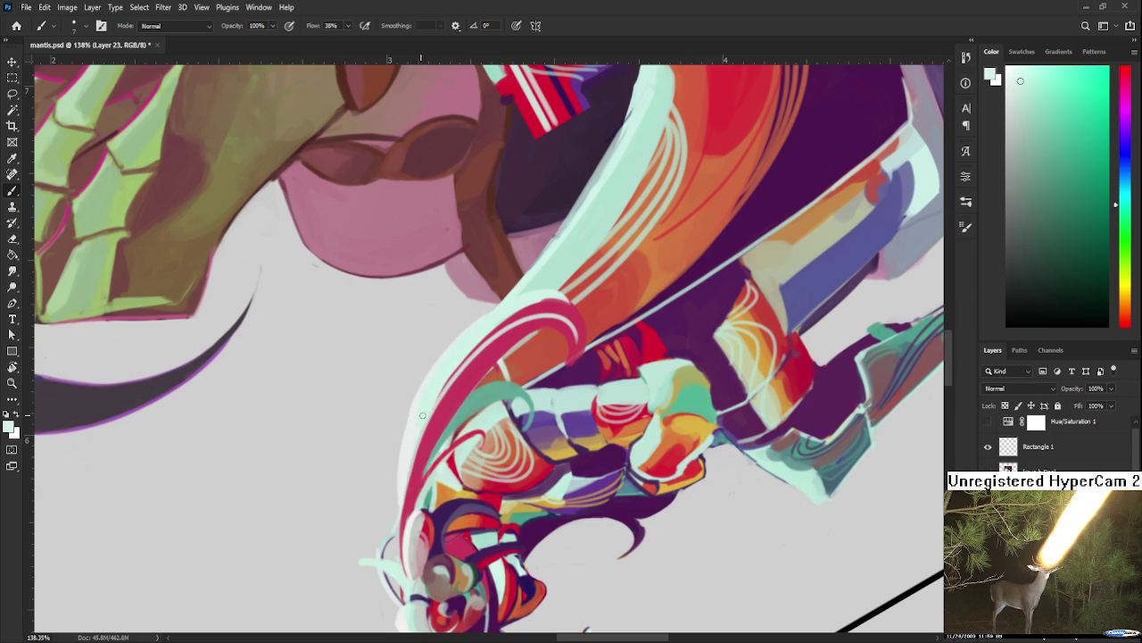
key("e")
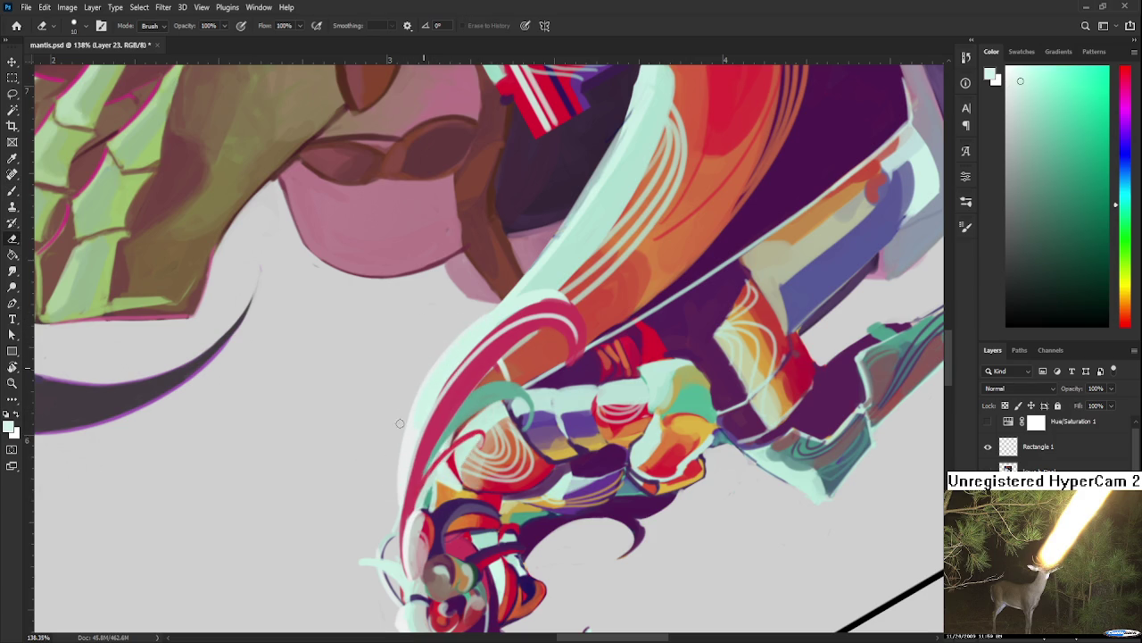
key("r")
left_click_drag(415, 381, 436, 539)
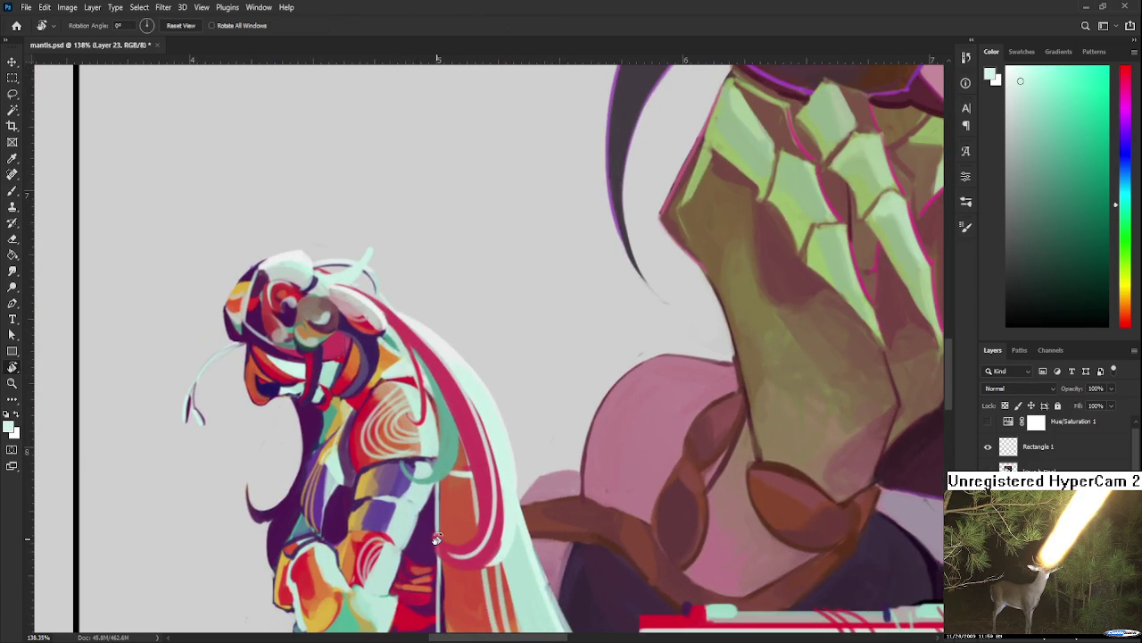
scroll(436, 539, "down", 5)
scroll(461, 388, "up", 3)
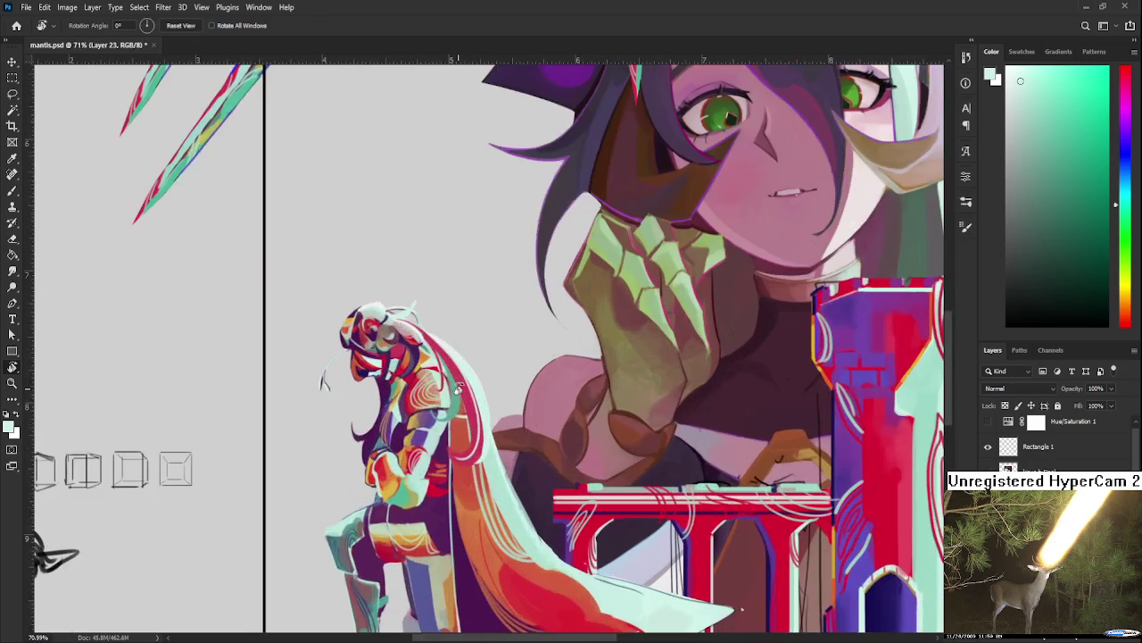
left_click_drag(456, 388, 425, 444)
key("b")
left_click(427, 421, "alt")
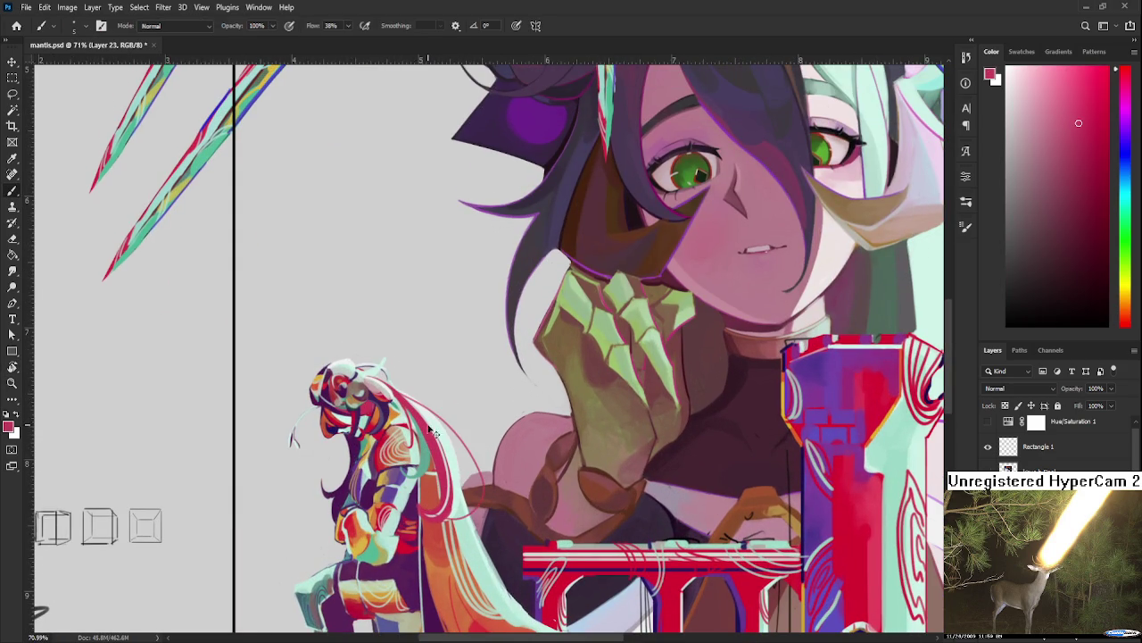
left_click_drag(427, 435, 427, 480)
mouse_move(445, 427)
left_mouse_down()
mouse_move(361, 390)
mouse_move(390, 393)
left_mouse_up()
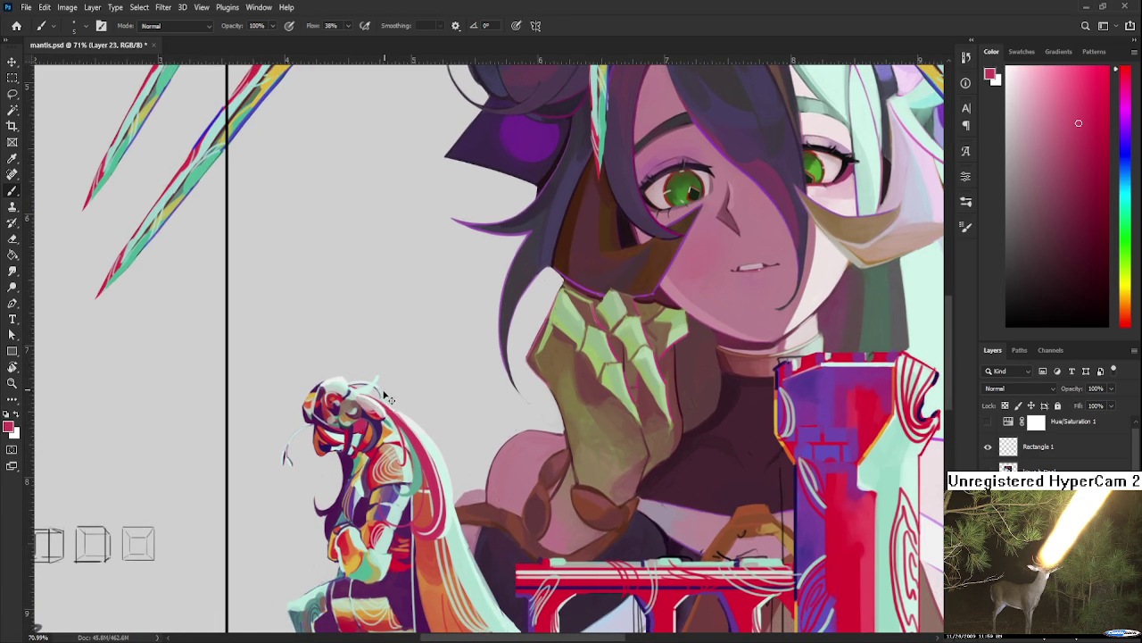
key("ctrl+z")
left_click_drag(449, 420, 453, 395)
scroll(451, 395, "down", 5)
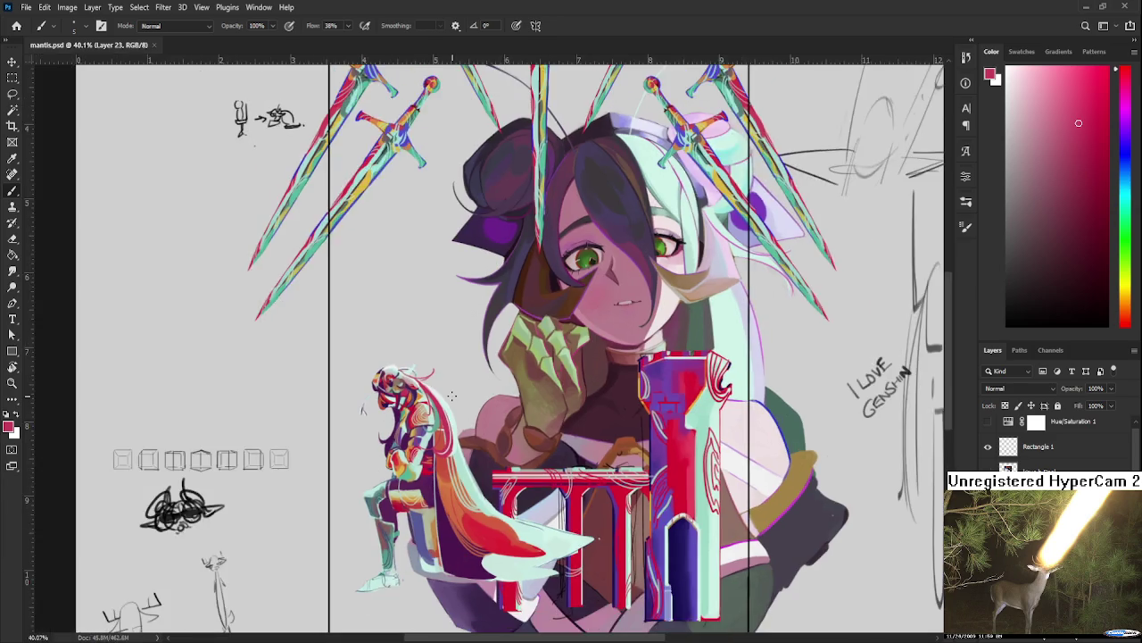
scroll(451, 395, "down", 2)
scroll(535, 482, "up", 2)
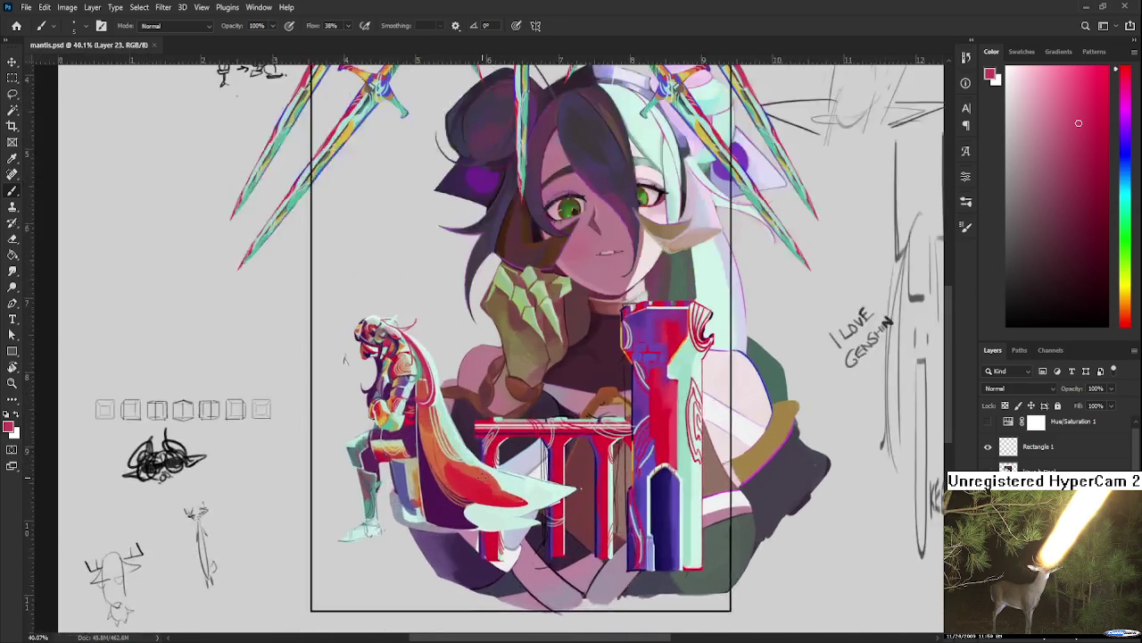
scroll(565, 485, "up", 3)
scroll(565, 486, "up", 3)
key("r")
left_click_drag(708, 491, 507, 448)
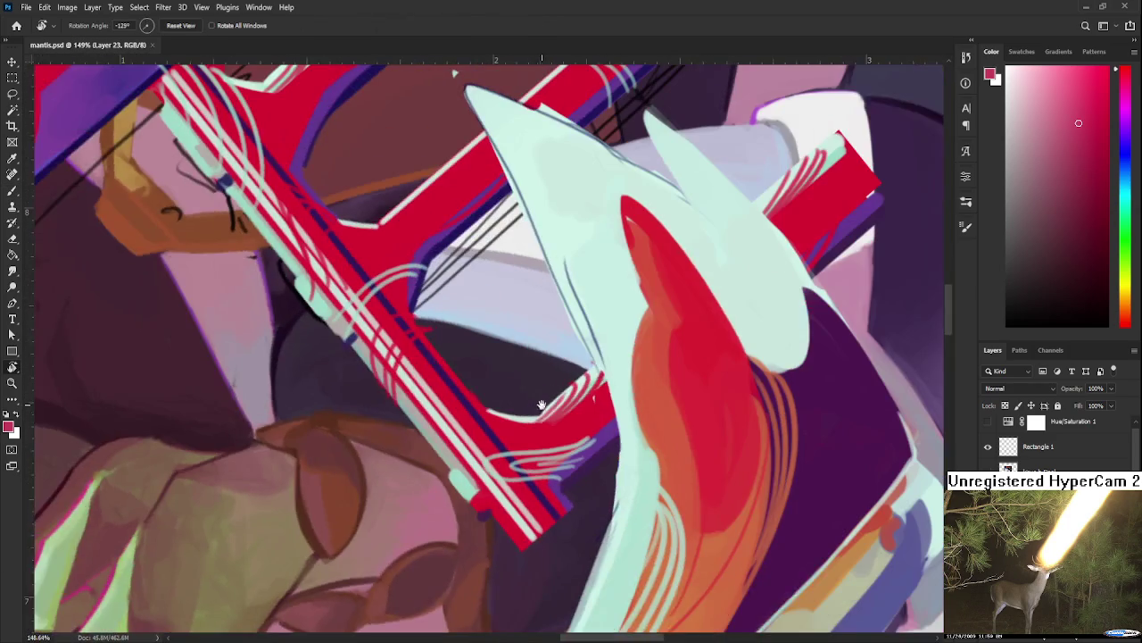
Step: Brighten the cape tip's left edge with two strokes of mint sampled from the cape
key("e")
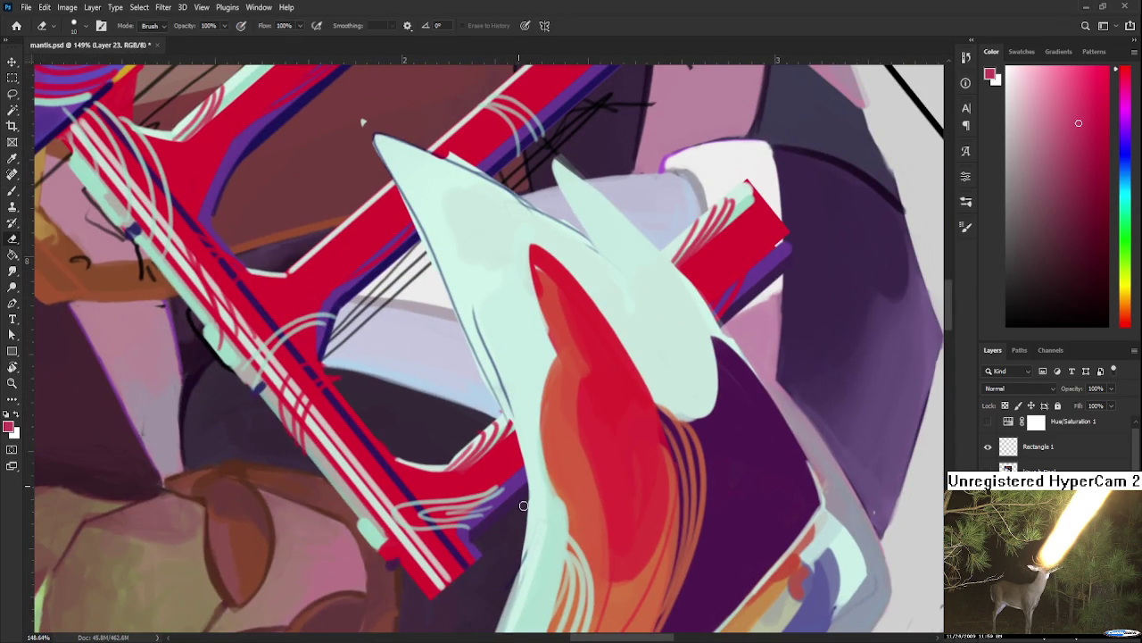
left_click_drag(505, 565, 492, 439)
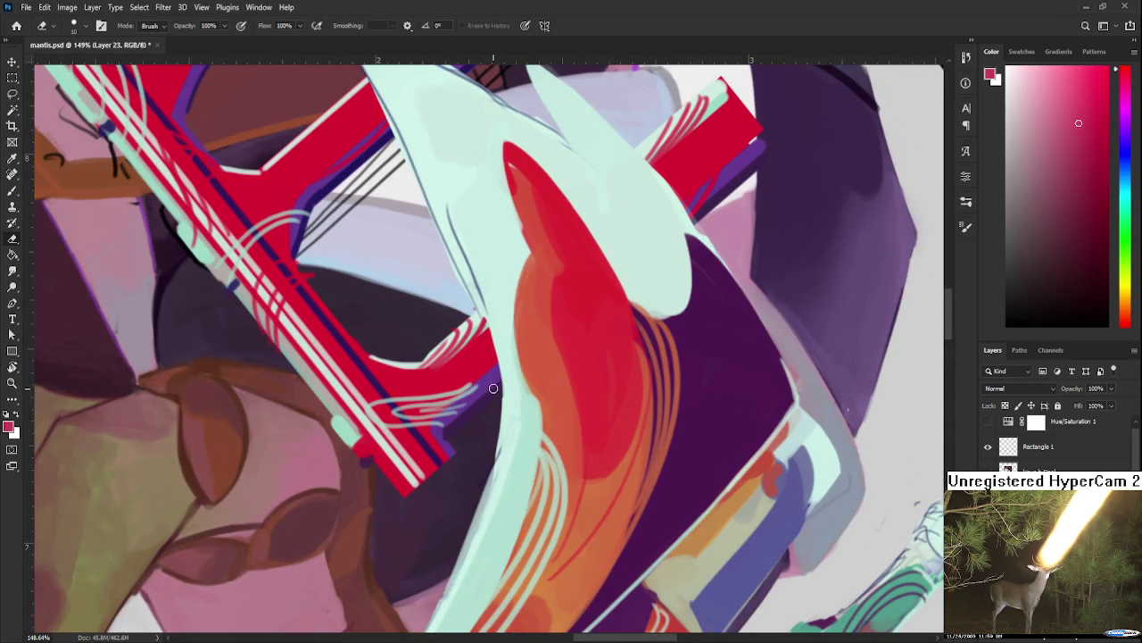
key("b")
left_click(505, 402, "alt")
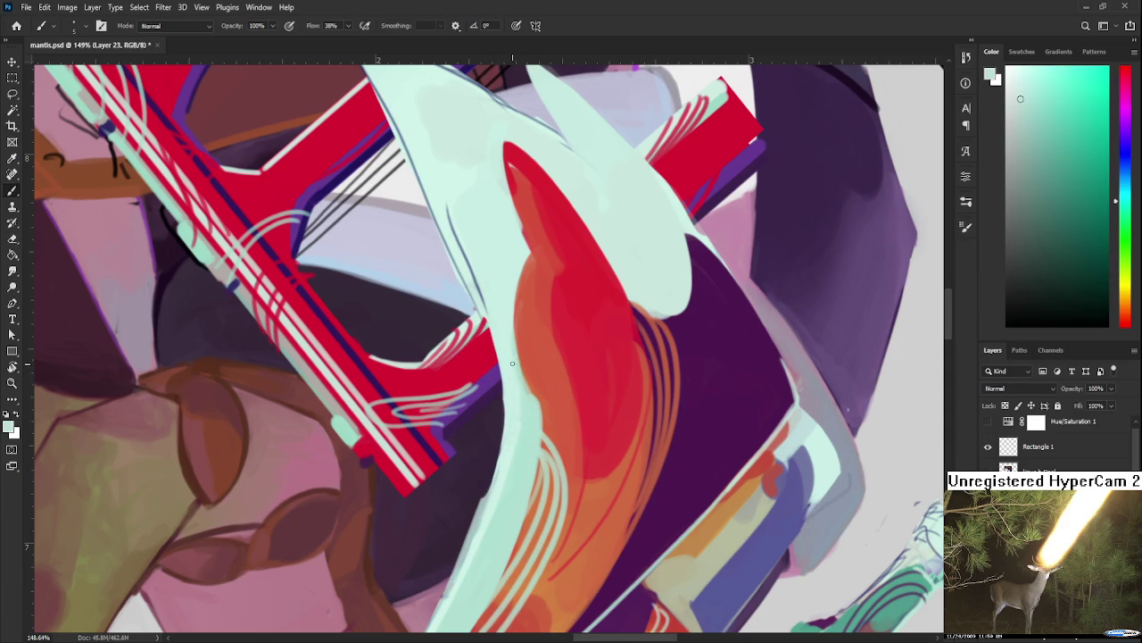
mouse_move(506, 375)
left_mouse_down()
mouse_move(502, 436)
mouse_move(473, 525)
left_mouse_up()
mouse_move(502, 399)
left_mouse_down()
mouse_move(472, 535)
mouse_move(489, 493)
left_mouse_up()
Step: Resample a lighter mint lower on the cape tip and brighten its left edge again
left_click(505, 447, "alt")
left_click(505, 482, "alt")
left_click(505, 446, "alt")
left_click(483, 556, "alt")
left_click_drag(512, 439, 475, 553)
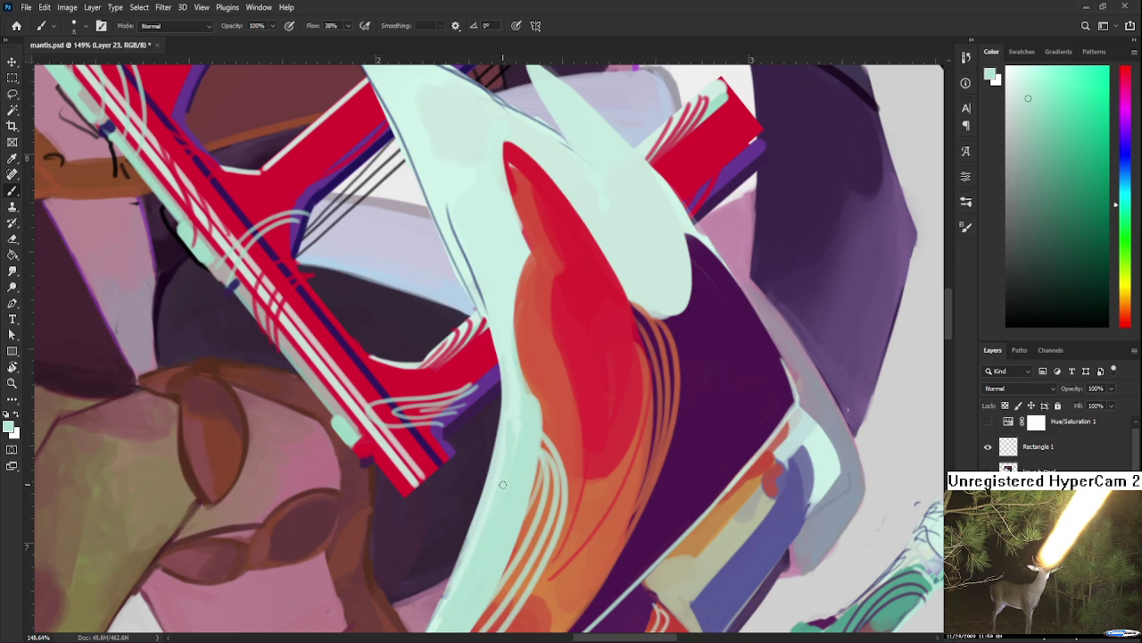
scroll(502, 483, "down", 3, "alt")
scroll(503, 483, "down", 2, "alt")
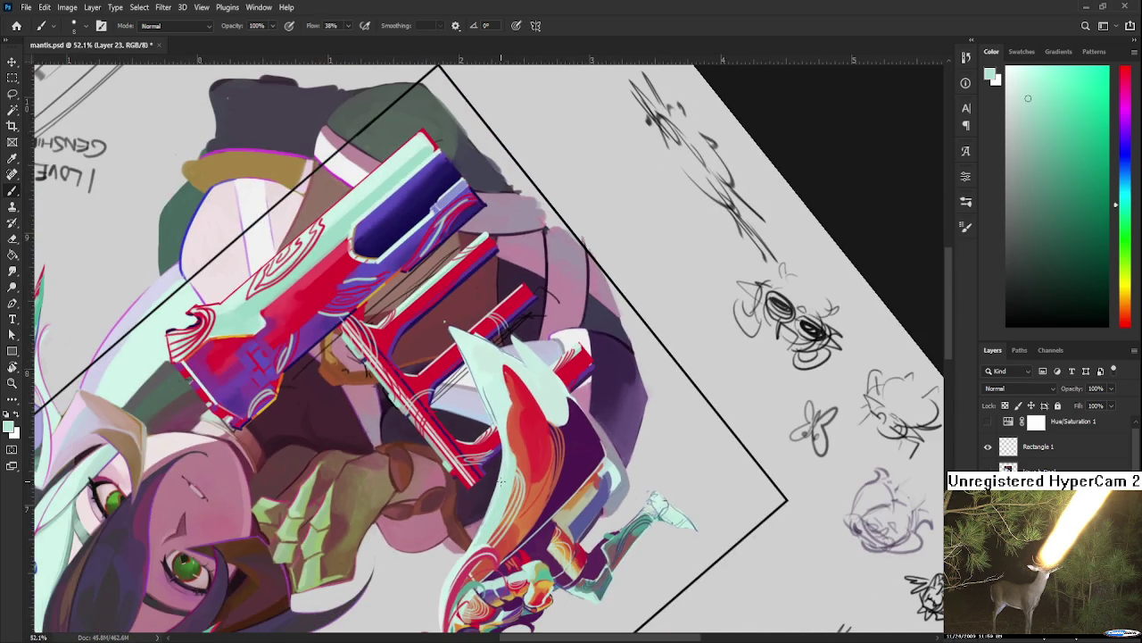
key("r")
left_click_drag(510, 464, 176, 279)
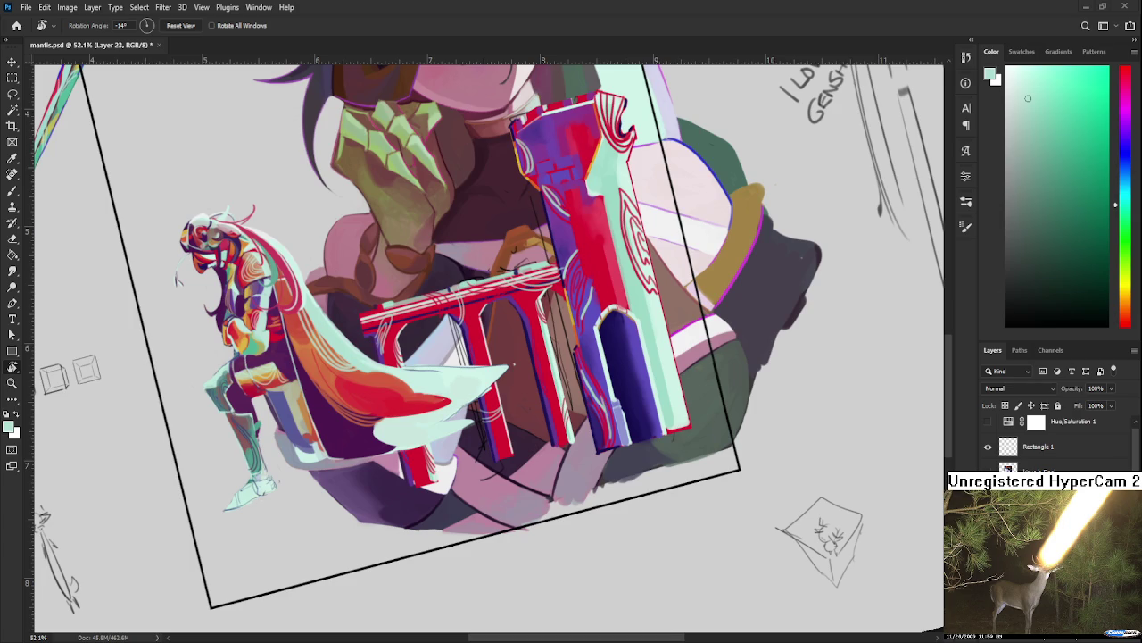
scroll(488, 324, "up", 2, "alt")
scroll(488, 324, "up", 1, "alt")
Step: Sample red from the cape and darken the red streak inside the cape tip
left_click_drag(617, 363, 420, 424)
key("b")
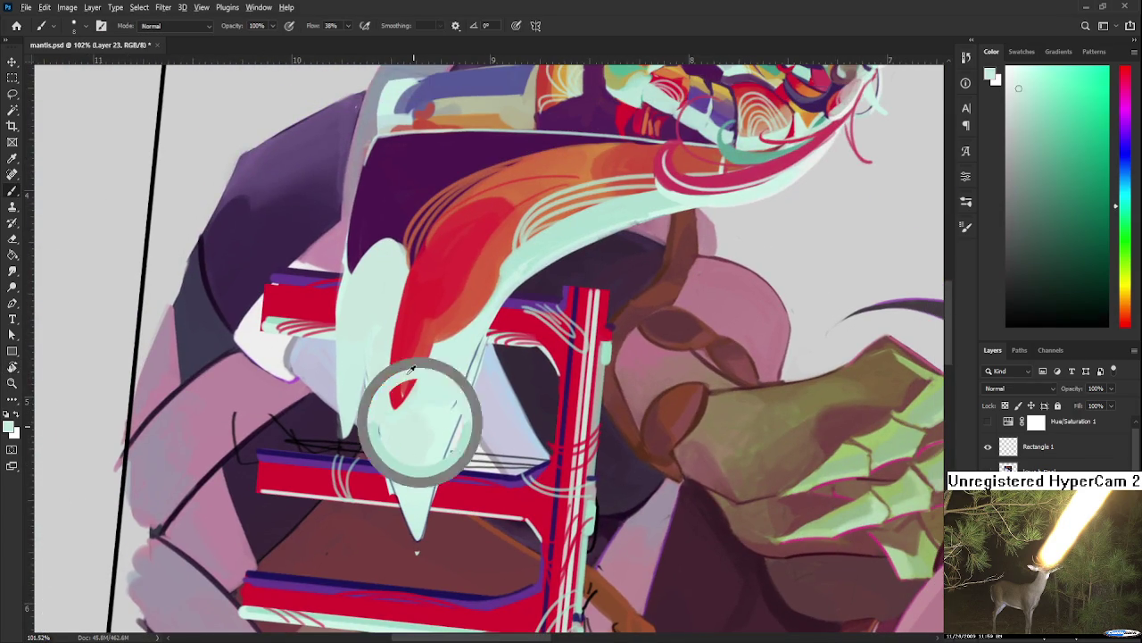
left_click(407, 371, "alt")
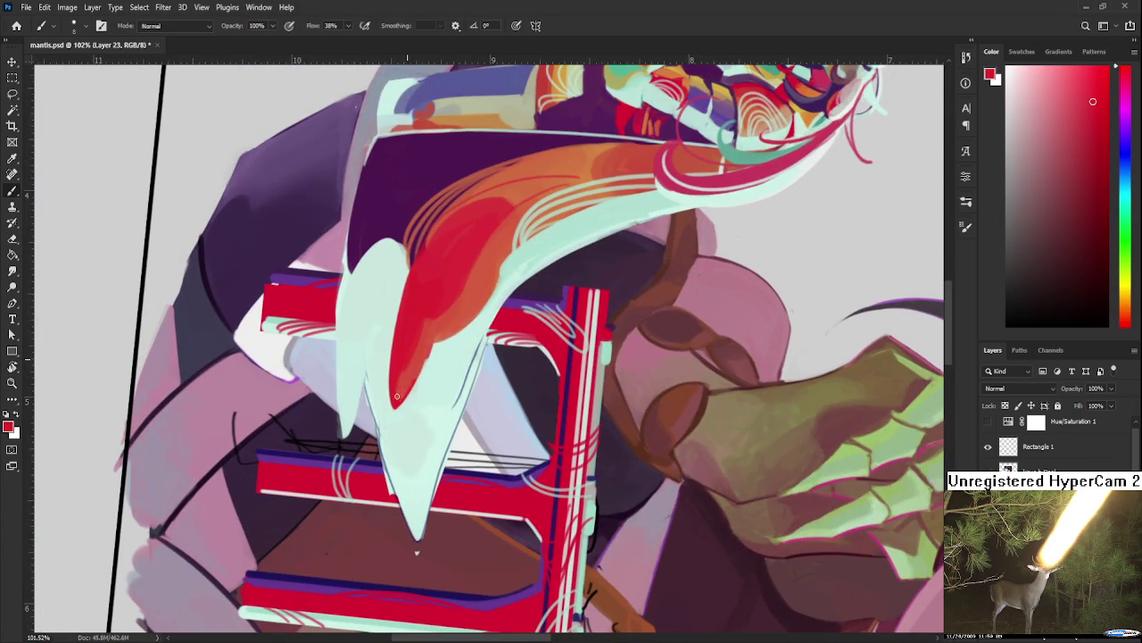
left_click(397, 365, "alt")
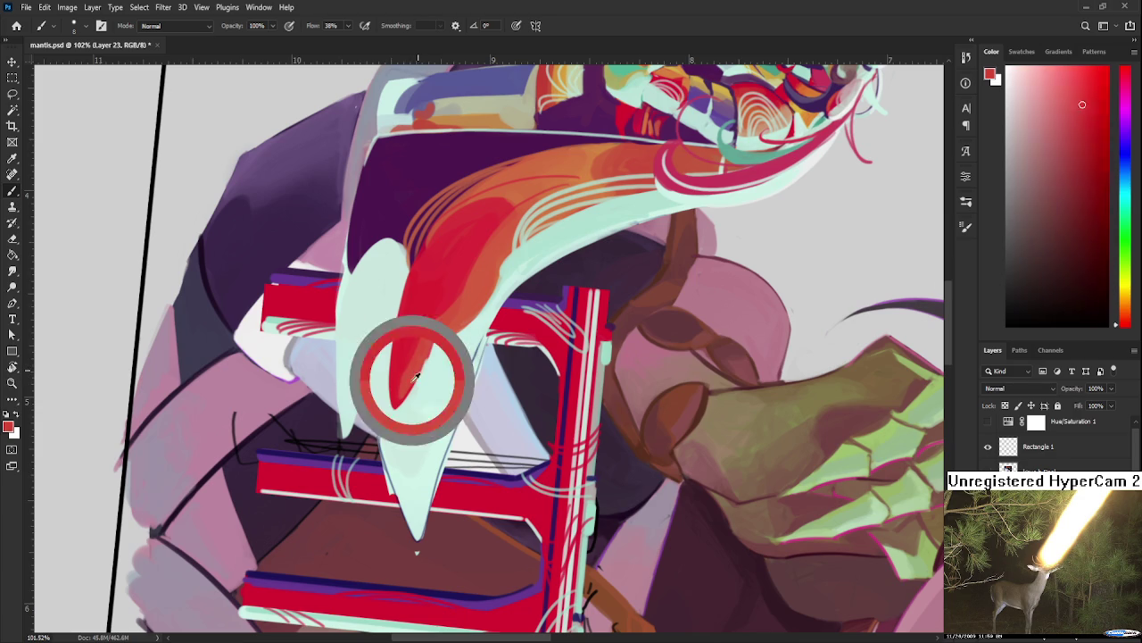
left_click(419, 362, "alt")
left_click(431, 362, "alt")
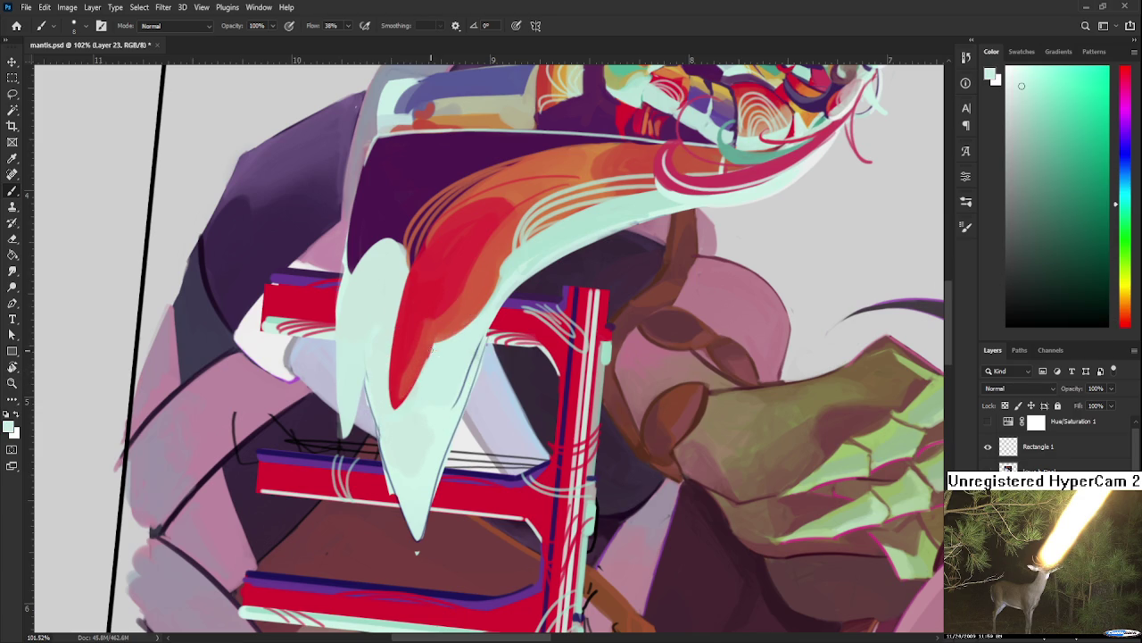
left_click(429, 343, "alt")
mouse_move(430, 345)
left_mouse_down()
mouse_move(410, 392)
mouse_move(419, 407)
mouse_move(415, 360)
left_mouse_up()
left_click(443, 331, "alt")
Step: Paint pale mint down the cape tip's left edge and smooth its lower point
left_click(436, 338, "alt")
left_click(413, 457, "alt")
left_click(414, 412, "alt")
left_click_drag(411, 407, 407, 444)
left_click(373, 403, "alt")
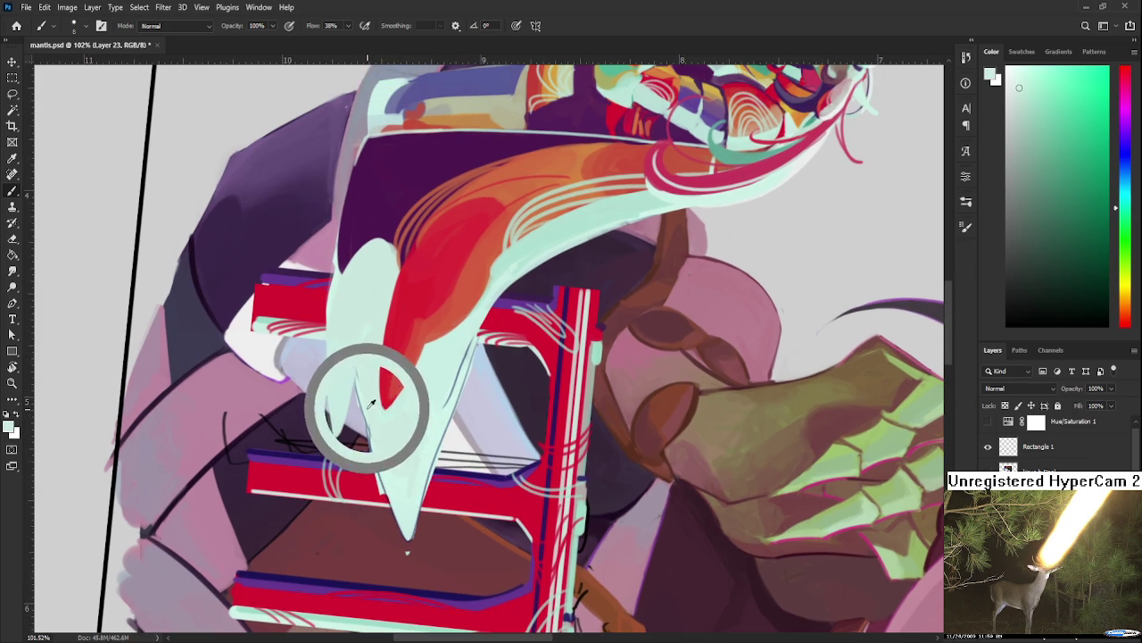
left_click_drag(356, 380, 393, 514)
left_click(372, 432, "alt")
left_click_drag(371, 441, 406, 539)
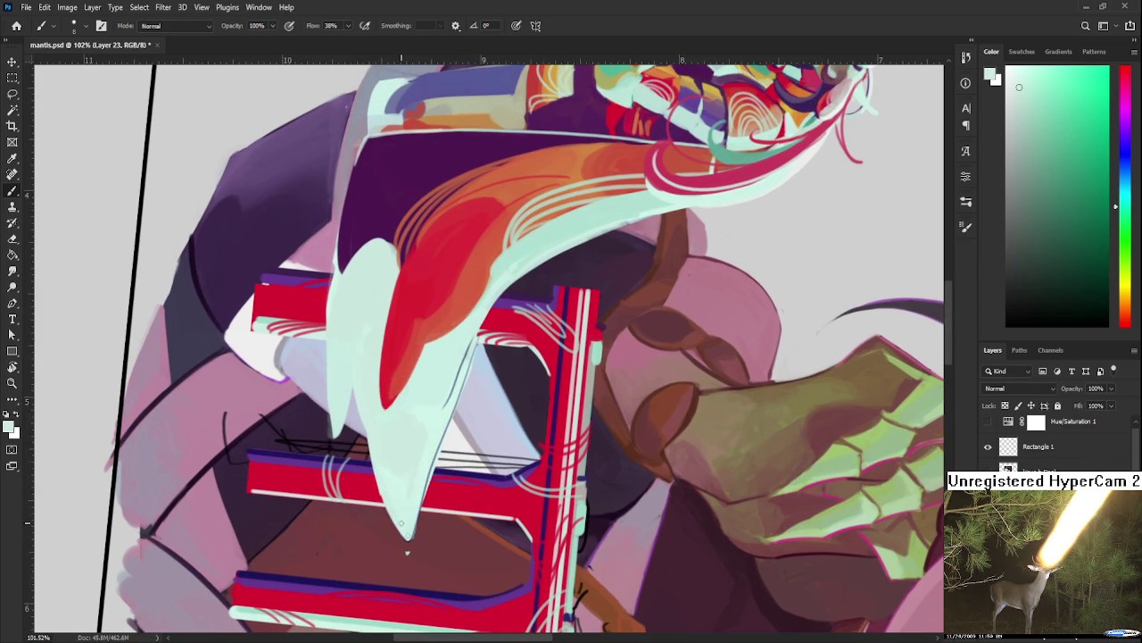
left_click(382, 469, "alt")
mouse_move(380, 473)
left_mouse_down()
mouse_move(403, 535)
mouse_move(386, 494)
left_mouse_up()
Step: Trim the cape tip's point slightly with the Eraser
key("e")
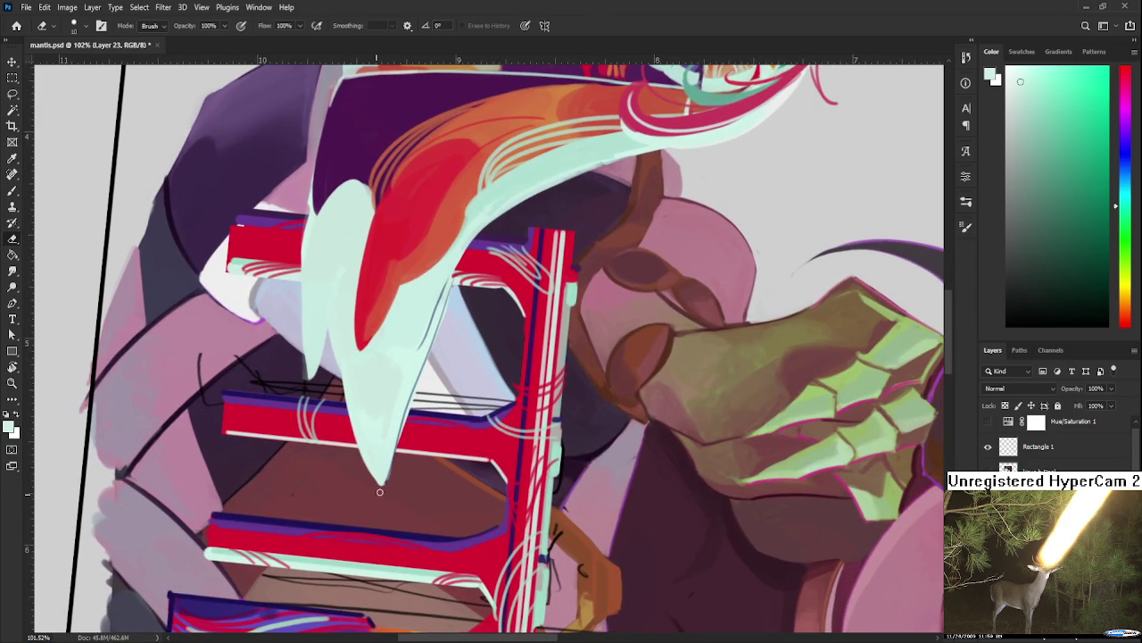
key("b")
left_click(385, 469, "alt")
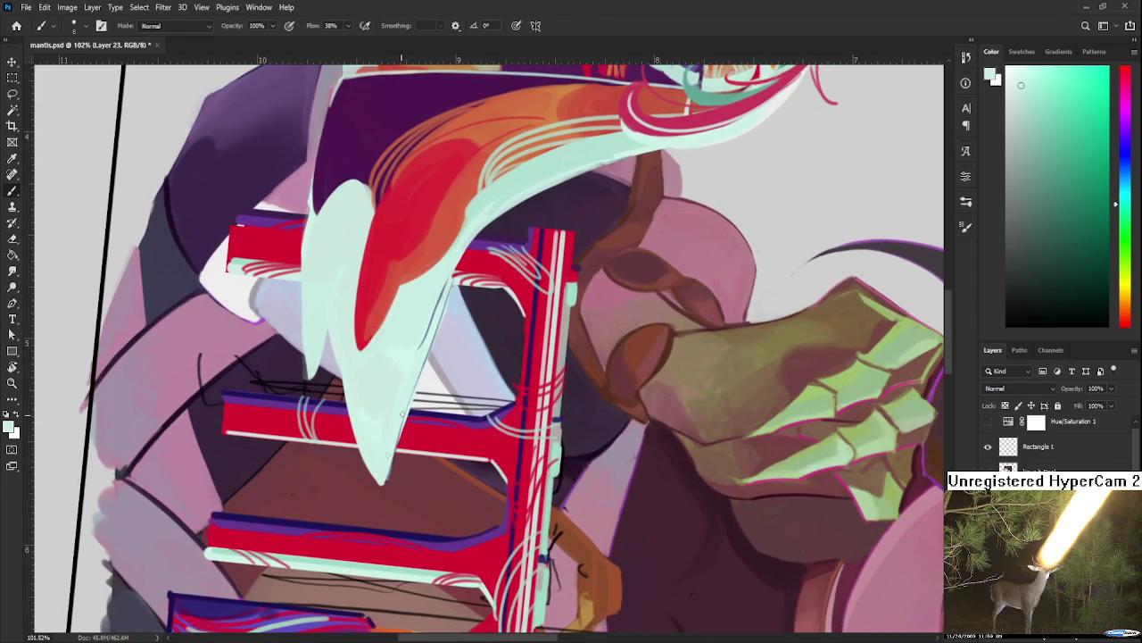
left_click(408, 388, "alt")
key("e")
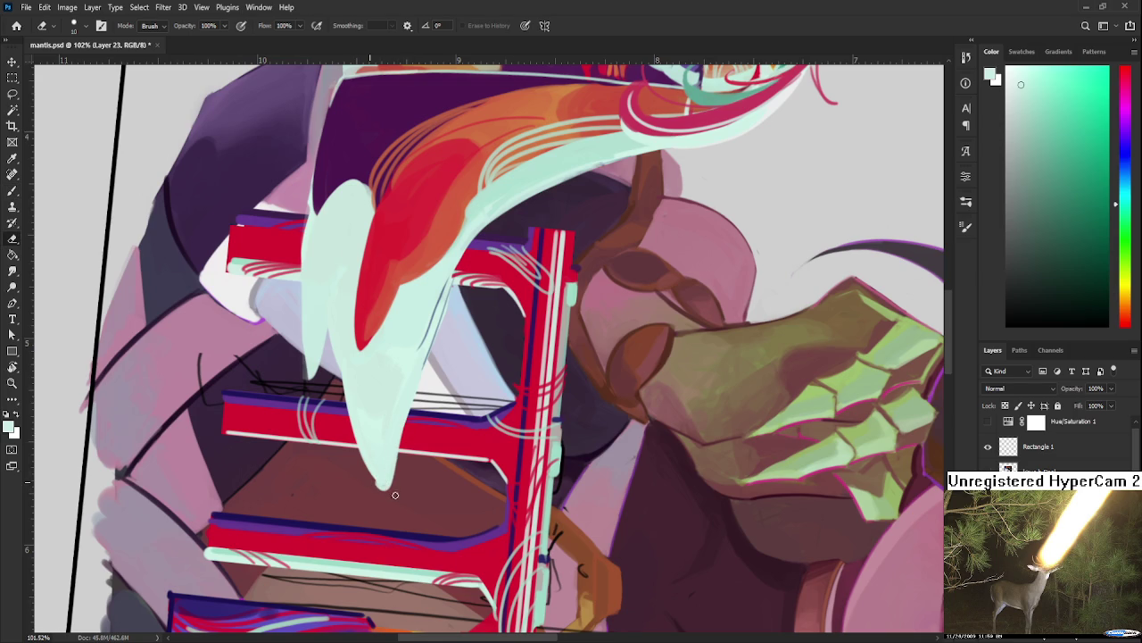
left_click(384, 481)
scroll(414, 469, "down", 5)
Step: Reset the canvas rotation, zoom in, and rotate the view around the cape tip
left_click_drag(414, 468, 616, 348)
key("Escape")
scroll(571, 446, "up", 1)
scroll(571, 464, "up", 1)
scroll(567, 476, "up", 2)
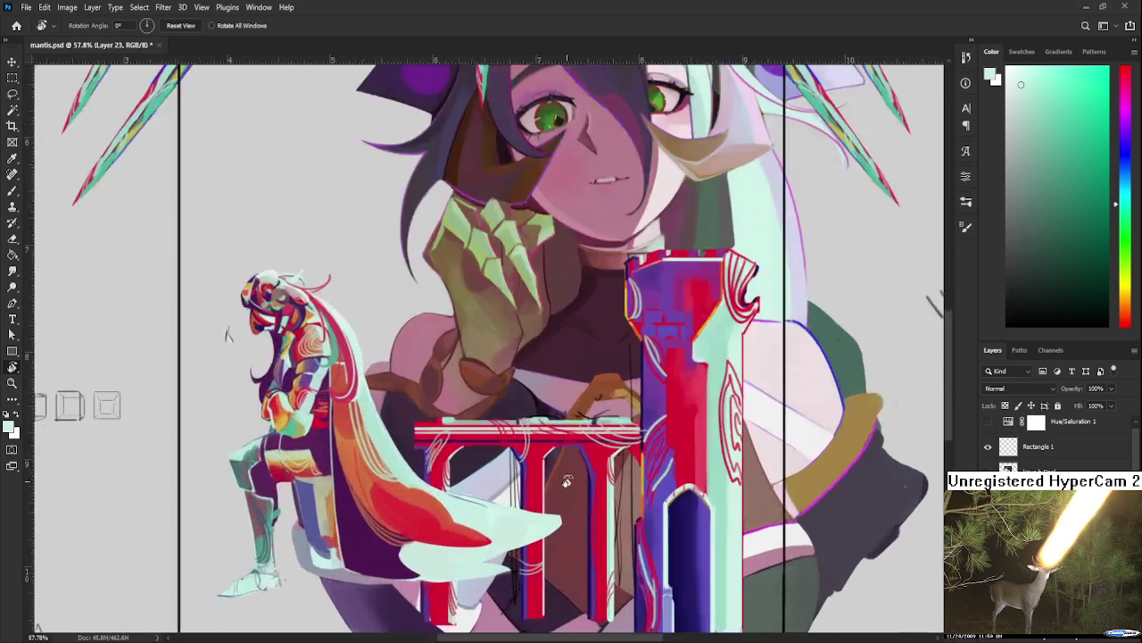
scroll(566, 475, "up", 2)
key("e")
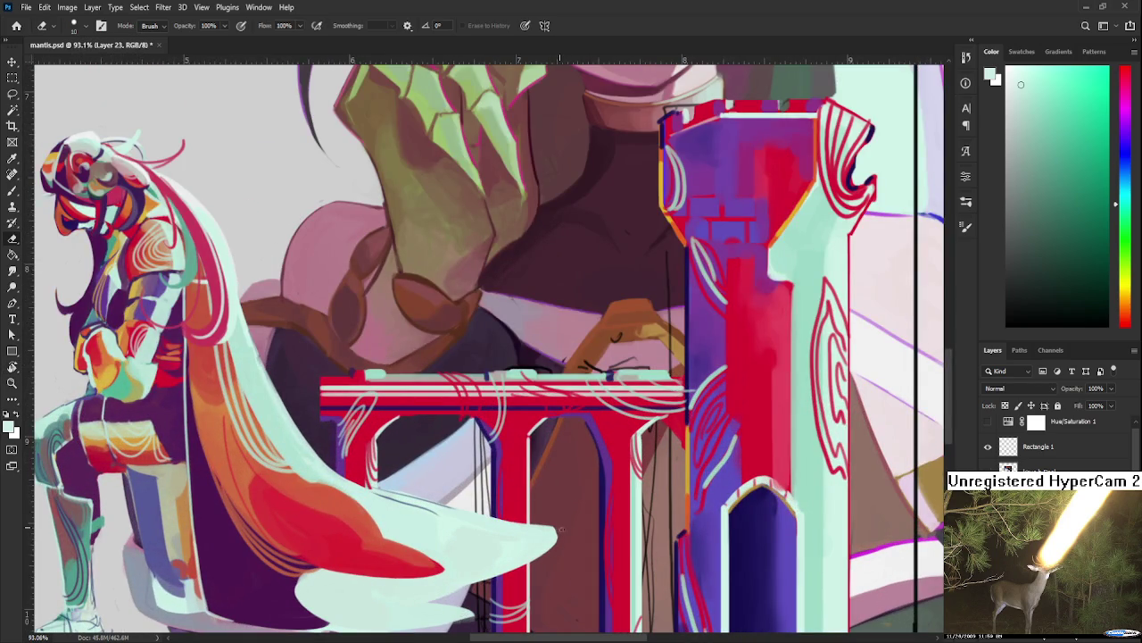
left_click_drag(554, 534, 324, 434)
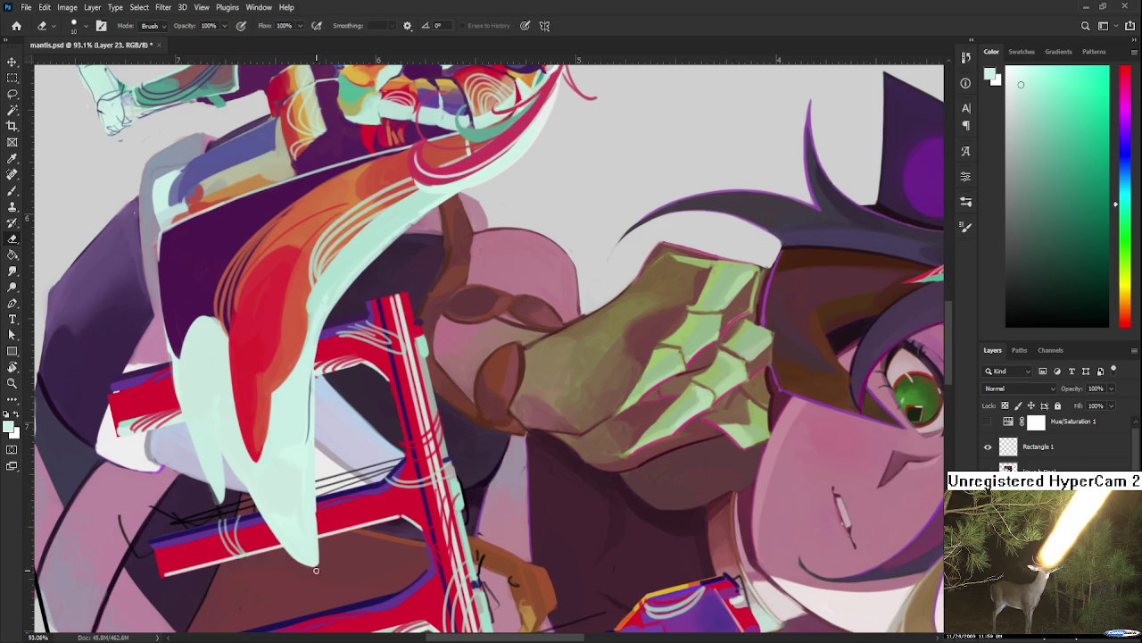
Step: Erase along the pale cape stroke to trim its edge over the red castle
key("b")
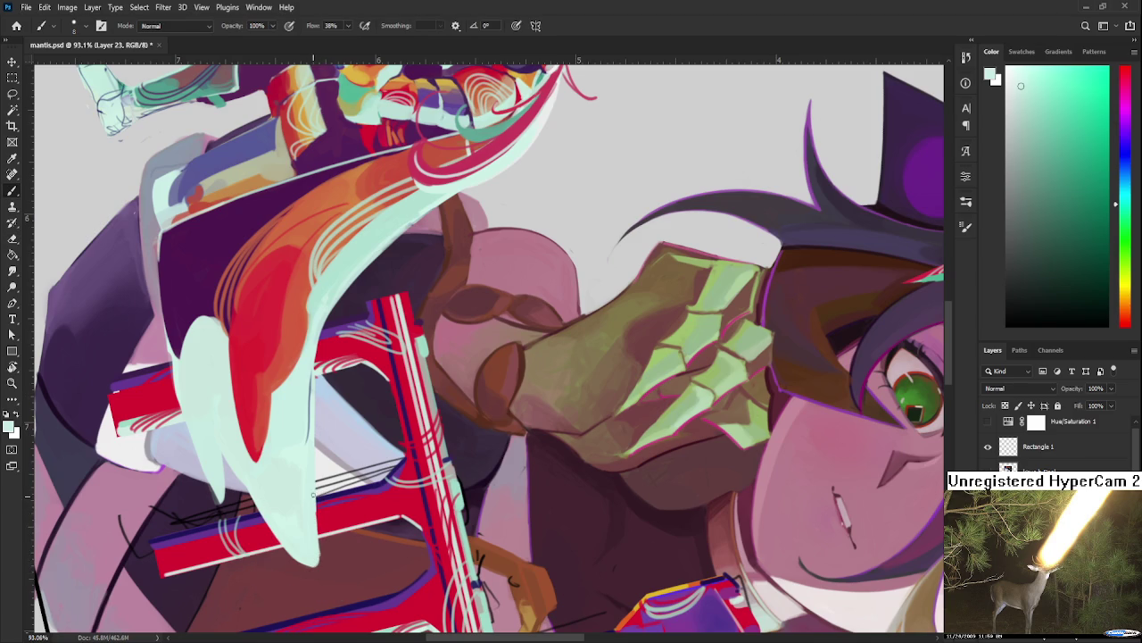
key("e")
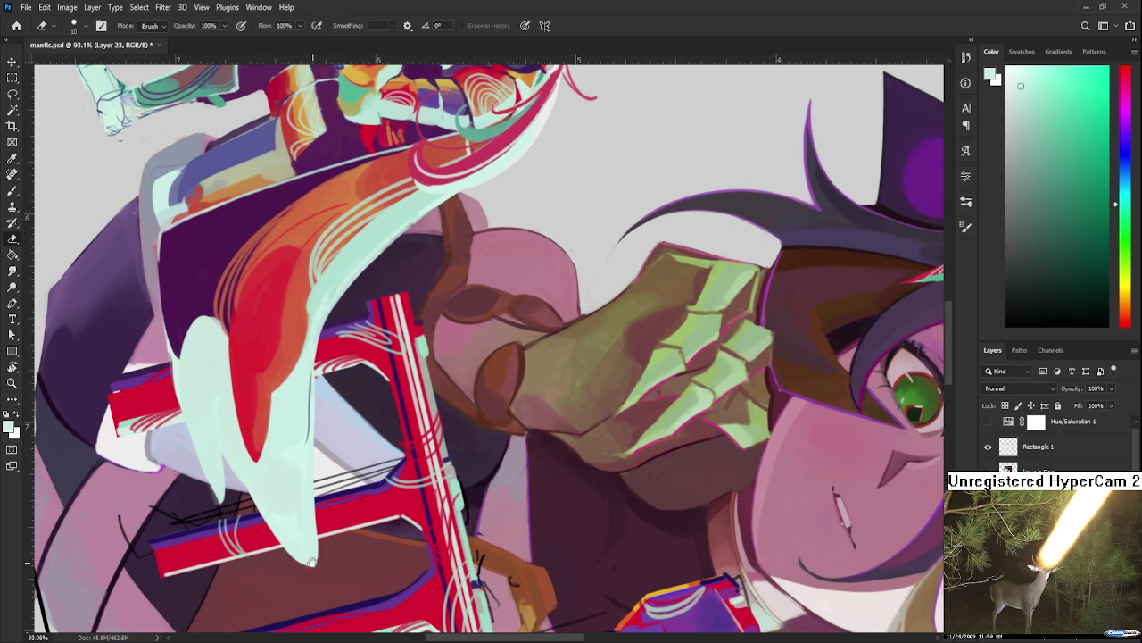
scroll(314, 569, "up", 3)
key("b")
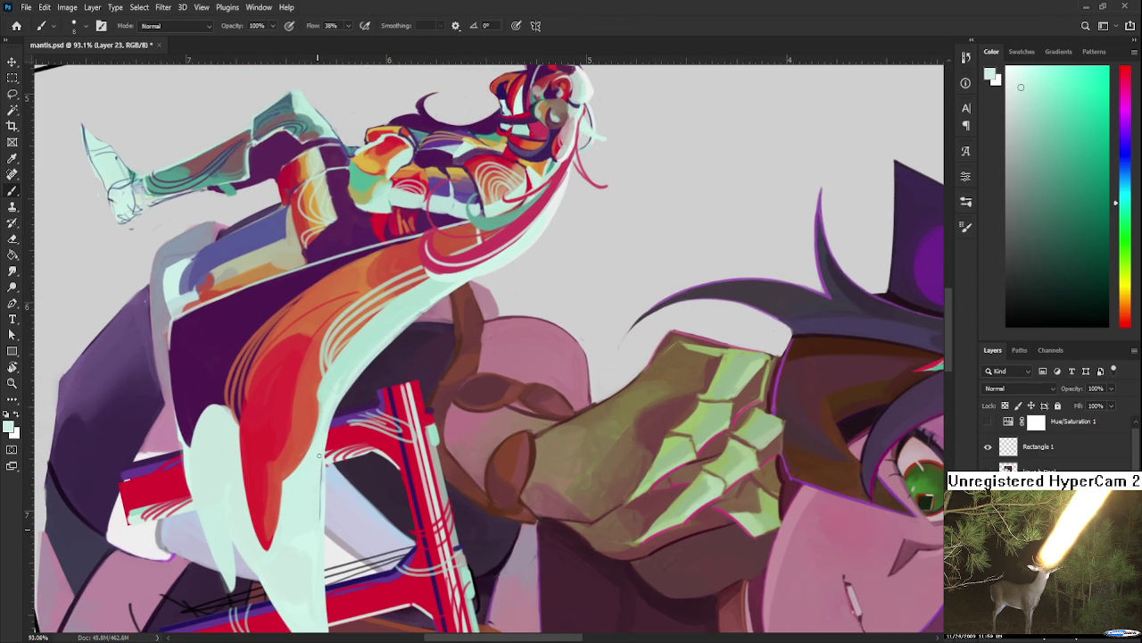
key("e")
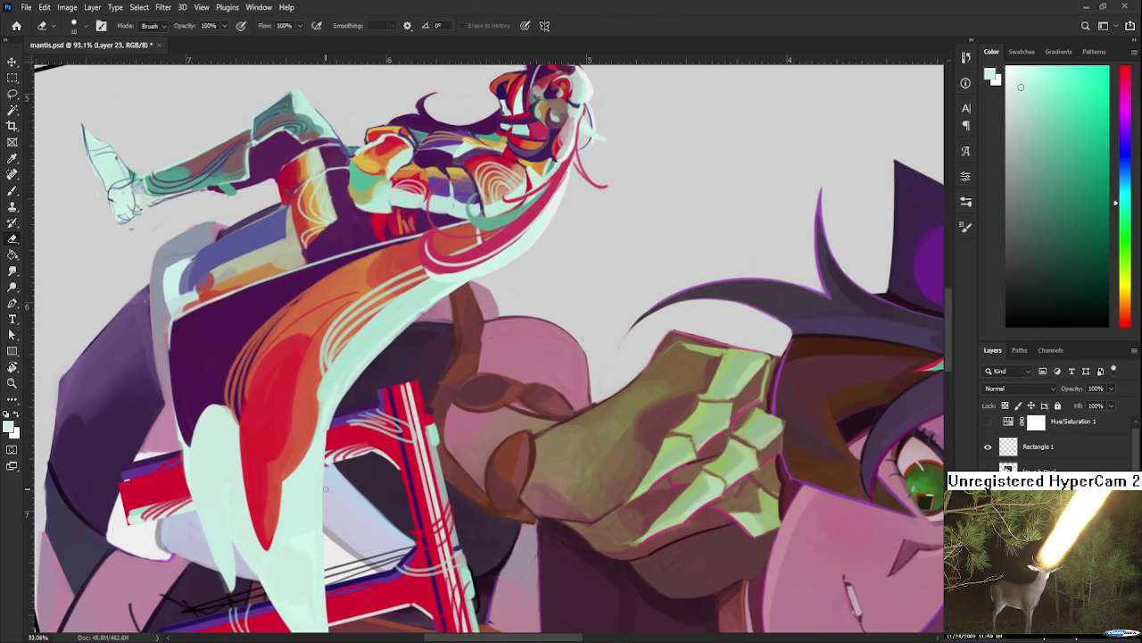
scroll(323, 464, "down", 2)
left_click_drag(327, 419, 321, 478)
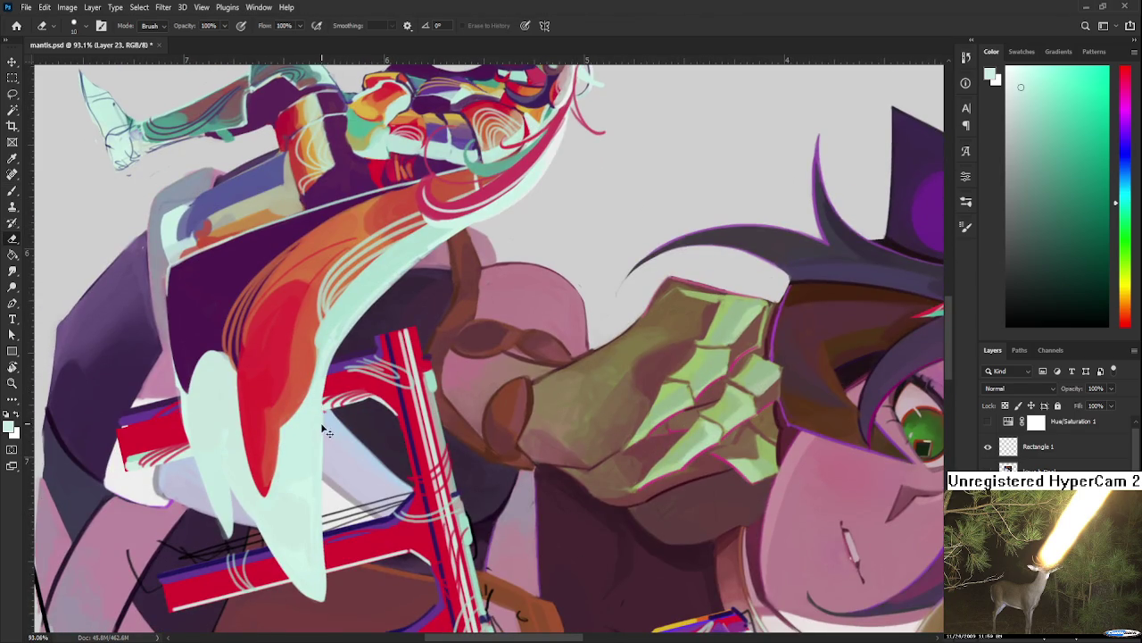
mouse_move(322, 436)
left_mouse_down()
mouse_move(328, 540)
mouse_move(551, 473)
mouse_move(465, 377)
left_mouse_up()
Step: Paint a pale cyan stroke over the red area, redo it higher, and turn the figures upright
key("r")
scroll(437, 447, "up", 3)
key("b")
left_click(516, 334, "alt")
left_click_drag(363, 453, 373, 428)
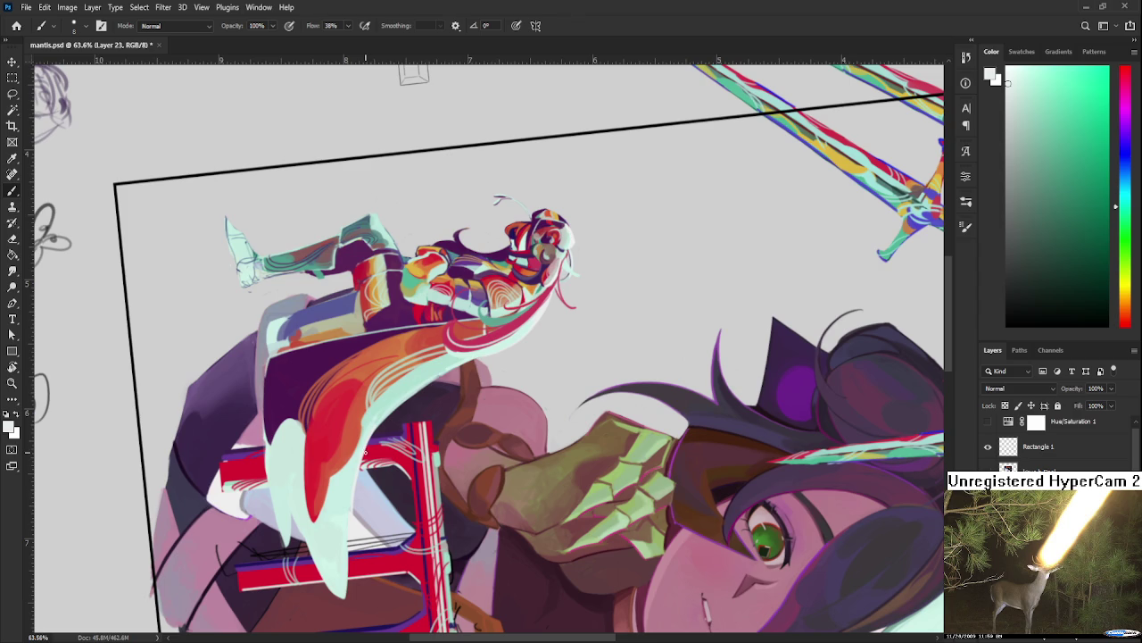
key("ctrl+z")
left_click_drag(371, 430, 359, 464)
key("e")
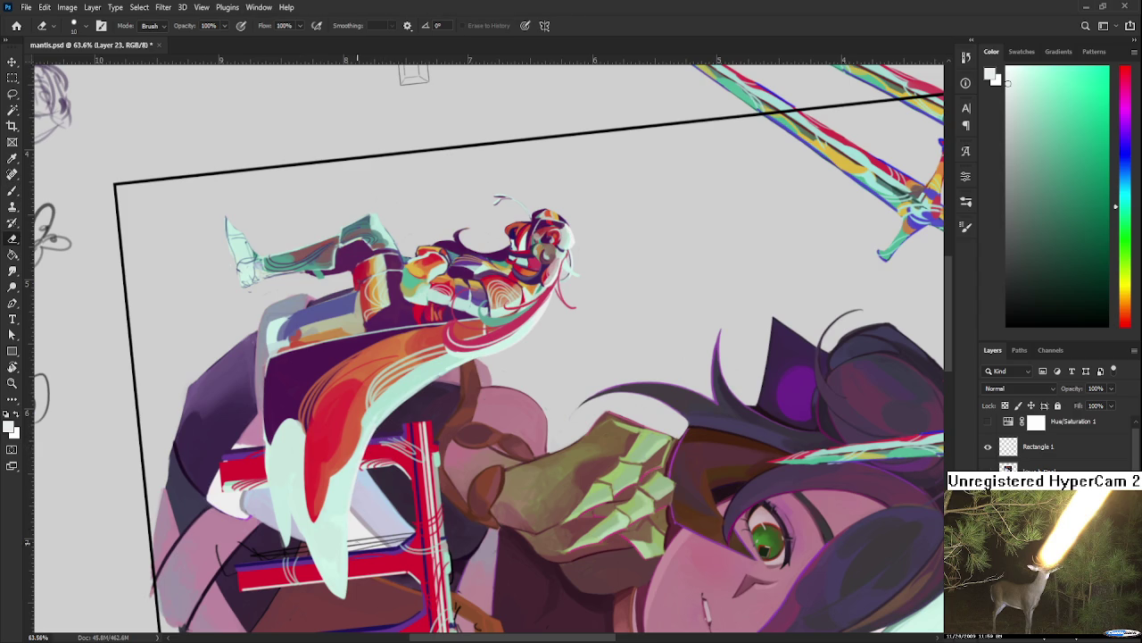
key("b")
key("r")
mouse_move(350, 357)
left_mouse_down()
mouse_move(543, 417)
mouse_move(515, 536)
left_mouse_up()
key("b")
left_click(519, 562, "alt")
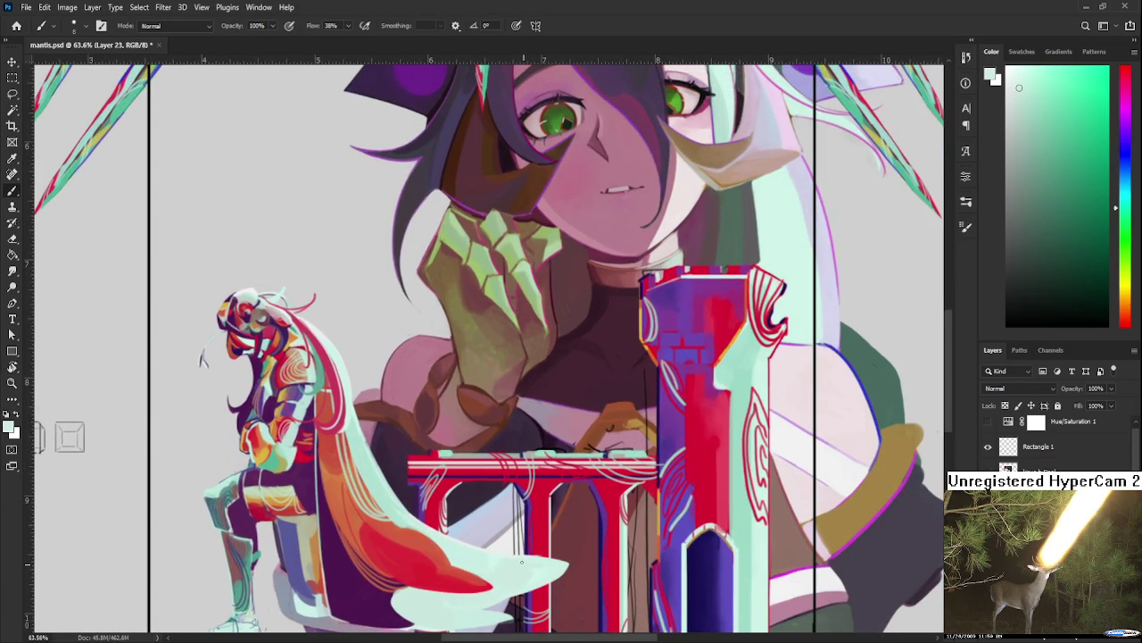
key("e")
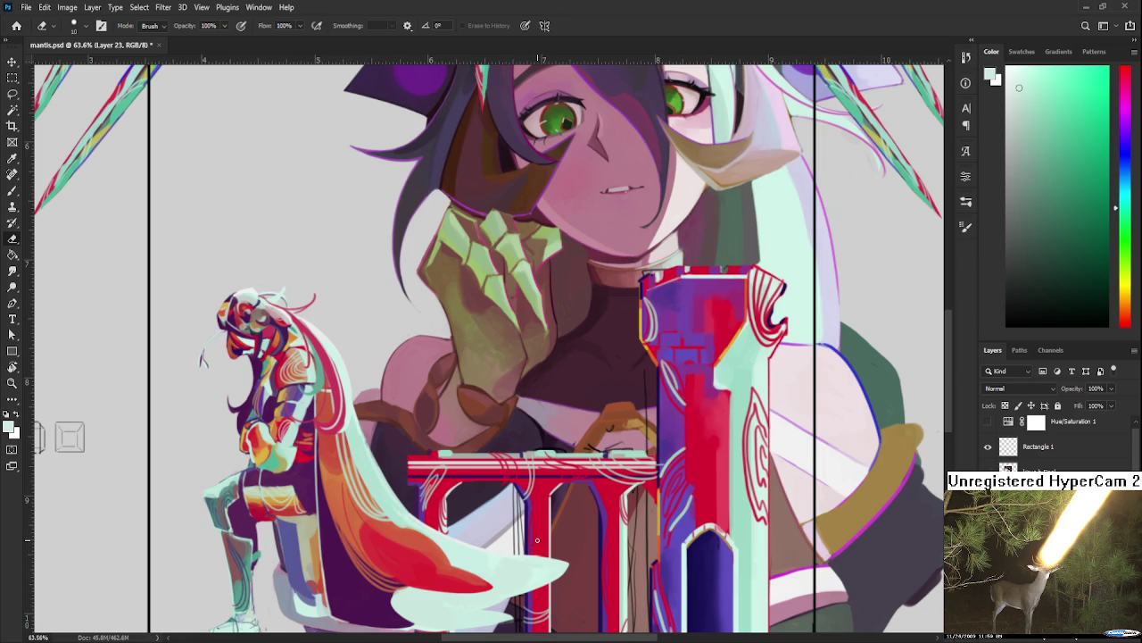
key("Right")
Step: Zoom out to the whole poster, undo to restore the black and gold frame, then zoom back in
scroll(484, 384, "down", 3)
scroll(485, 384, "down", 2)
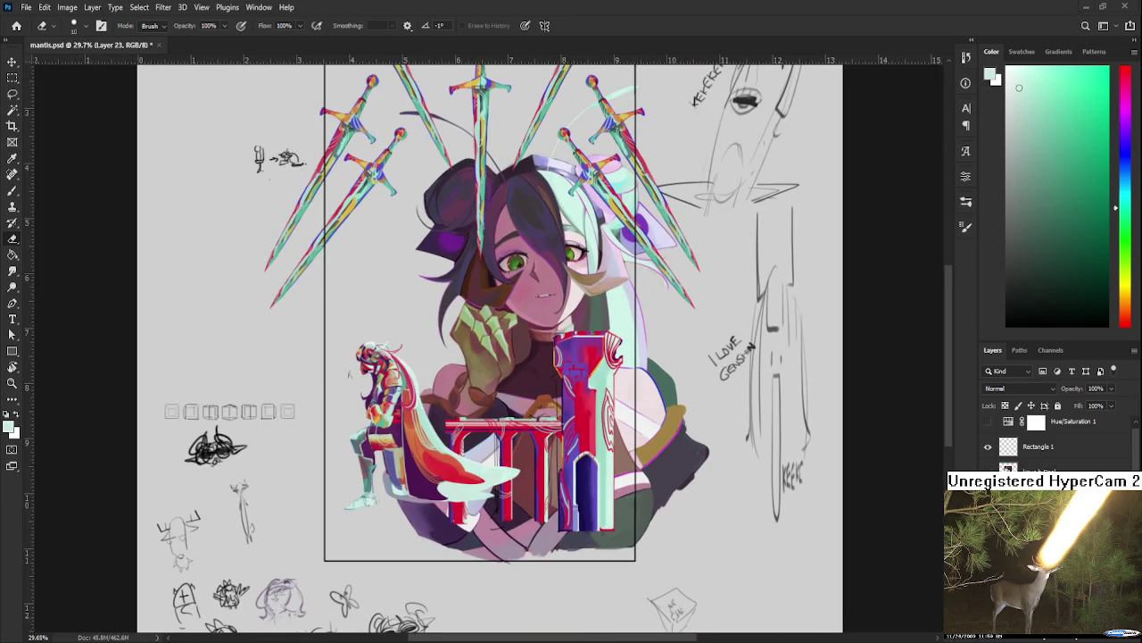
scroll(482, 339, "up", 1)
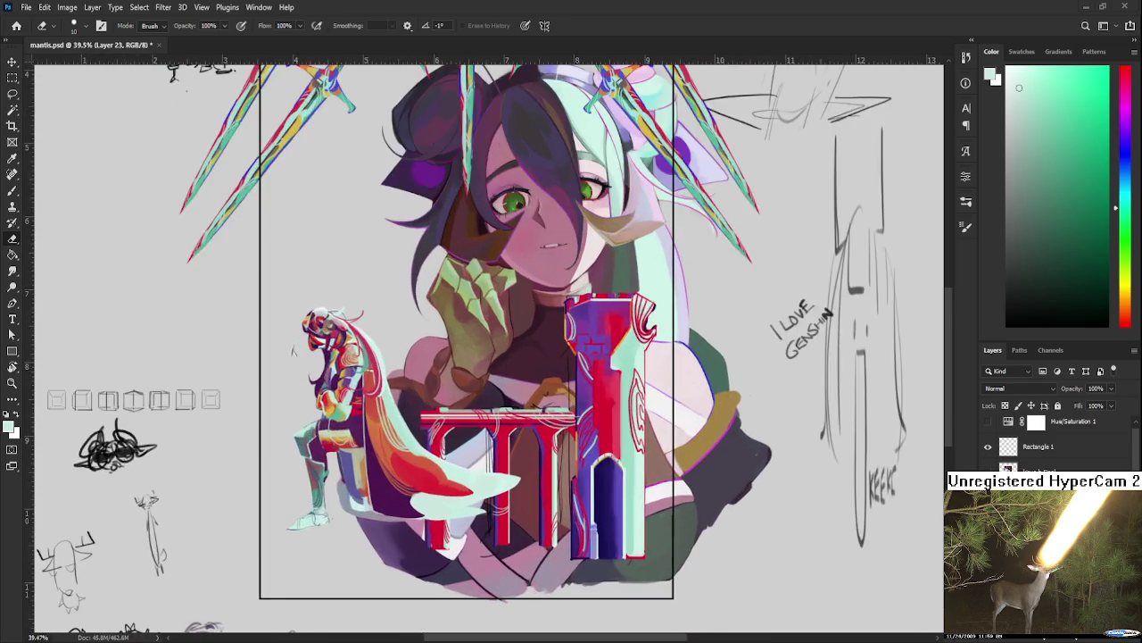
scroll(482, 339, "down", 1)
scroll(482, 339, "down", 1)
scroll(481, 339, "up", 1)
scroll(736, 468, "down", 1)
scroll(1062, 446, "down", 3)
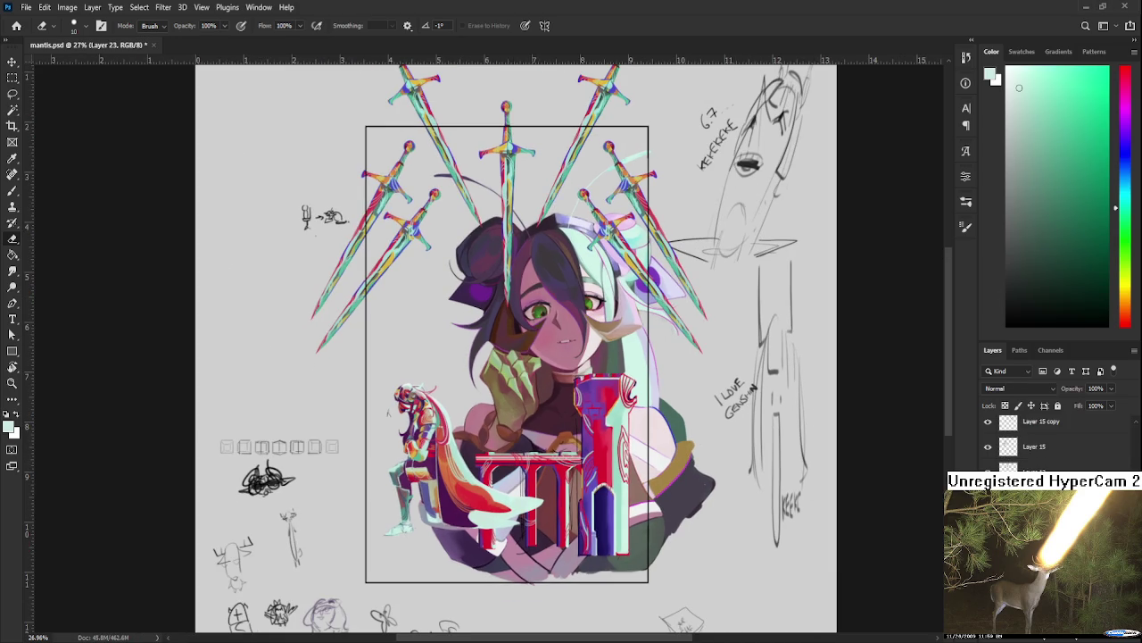
key("ctrl+z")
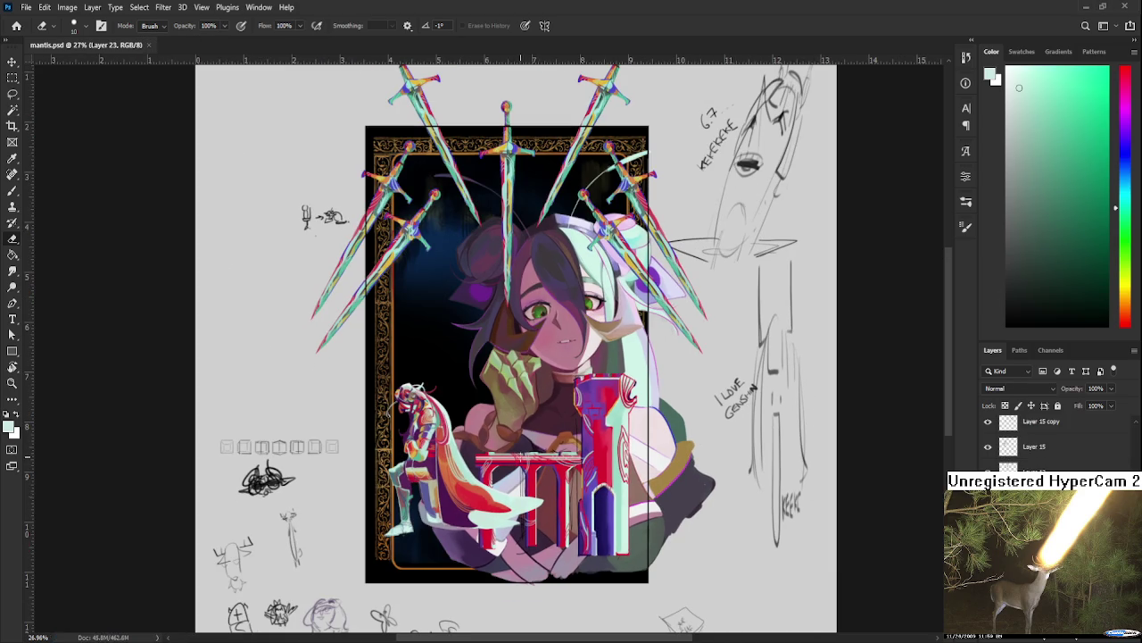
scroll(513, 448, "up", 5)
scroll(510, 446, "down", 1)
scroll(513, 446, "down", 2)
scroll(553, 384, "up", 4)
scroll(577, 357, "up", 1)
scroll(396, 446, "up", 1)
Step: Paint pale mint over the knight's foot with the Brush at 38% flow
key("b")
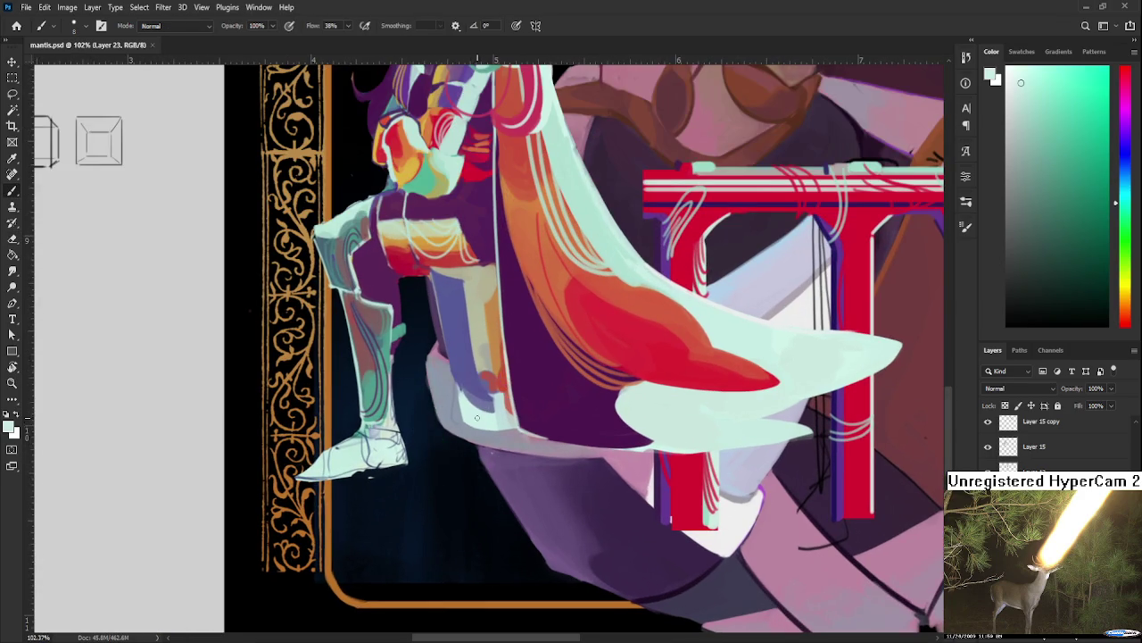
left_click_drag(466, 446, 573, 435)
scroll(1053, 442, "up", 2)
scroll(1053, 442, "up", 2)
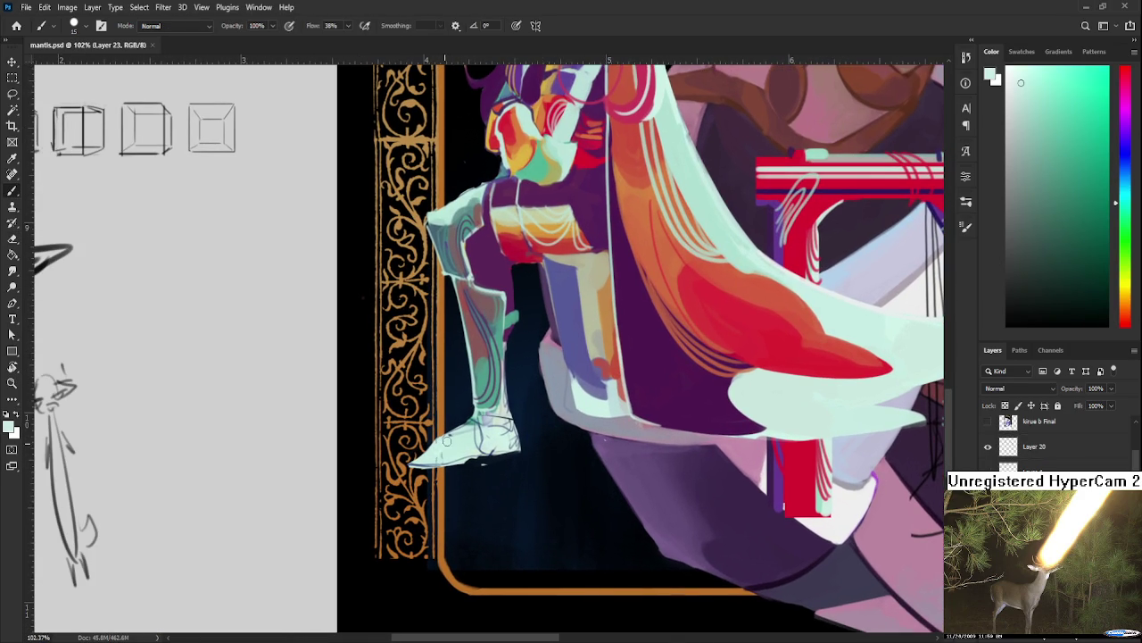
mouse_move(467, 433)
left_mouse_down()
mouse_move(493, 416)
mouse_move(513, 441)
left_mouse_up()
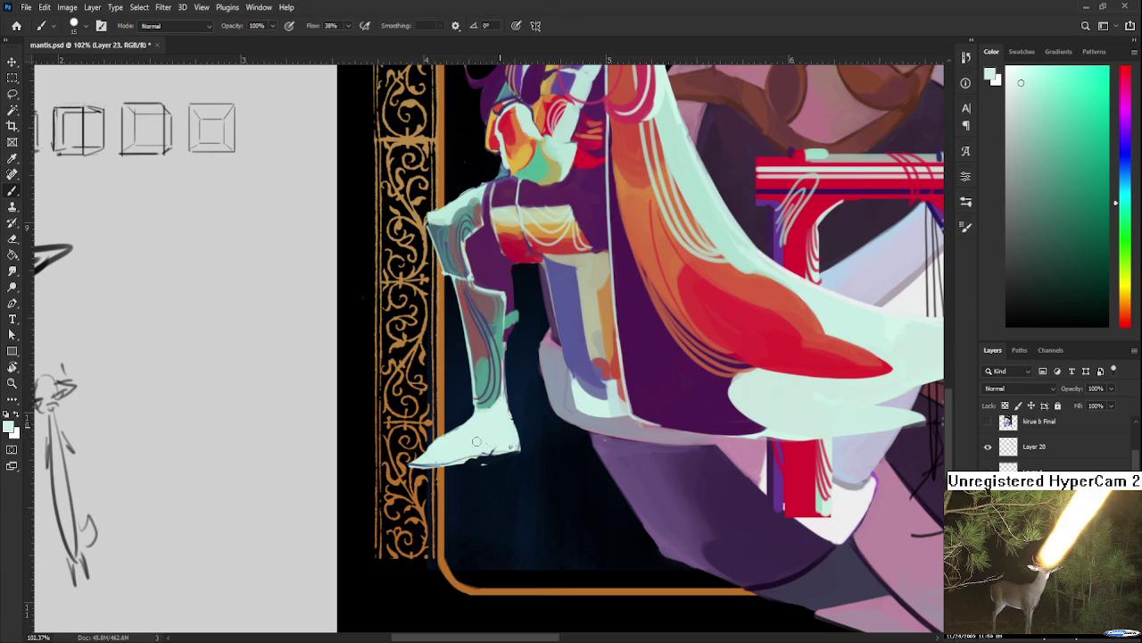
Step: Cover the foot's remaining dark hatching with pale paint, erasing stray strokes
key("e")
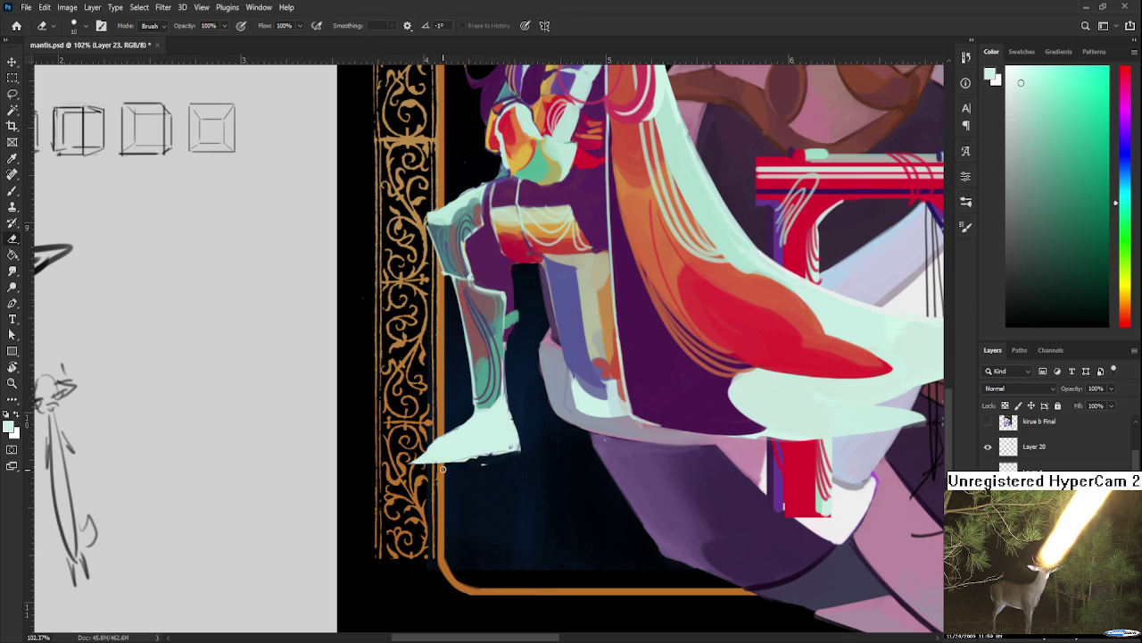
key("b")
left_click_drag(489, 448, 518, 451)
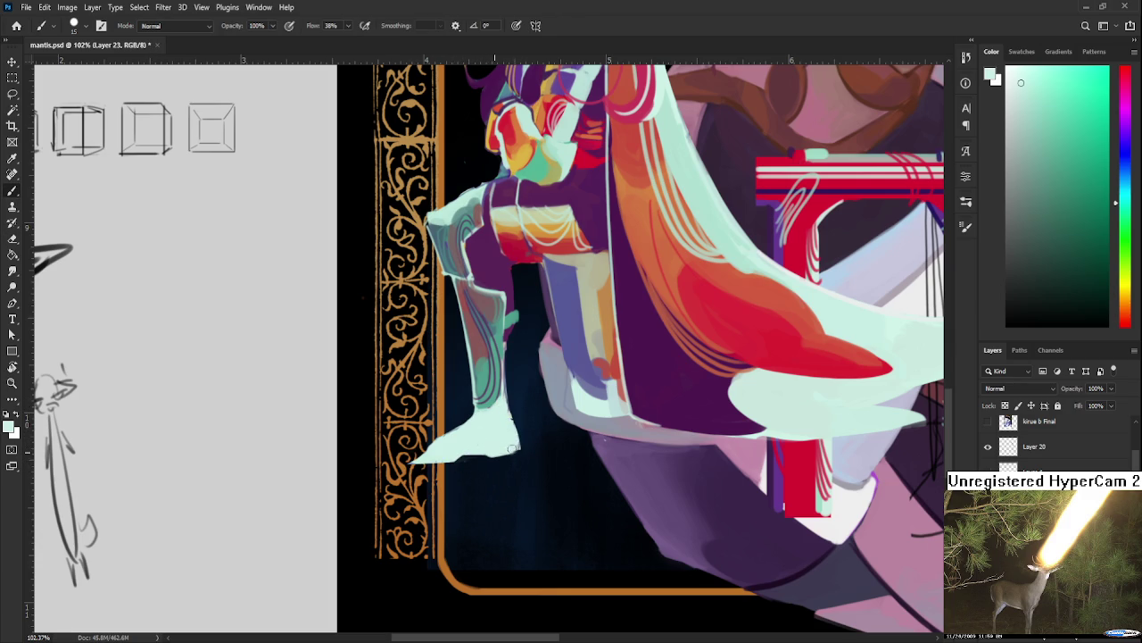
mouse_move(514, 413)
left_mouse_down()
mouse_move(513, 450)
mouse_move(524, 458)
left_mouse_up()
Step: Rework the pale paint around the foot tip, alternating Brush and Eraser
key("e")
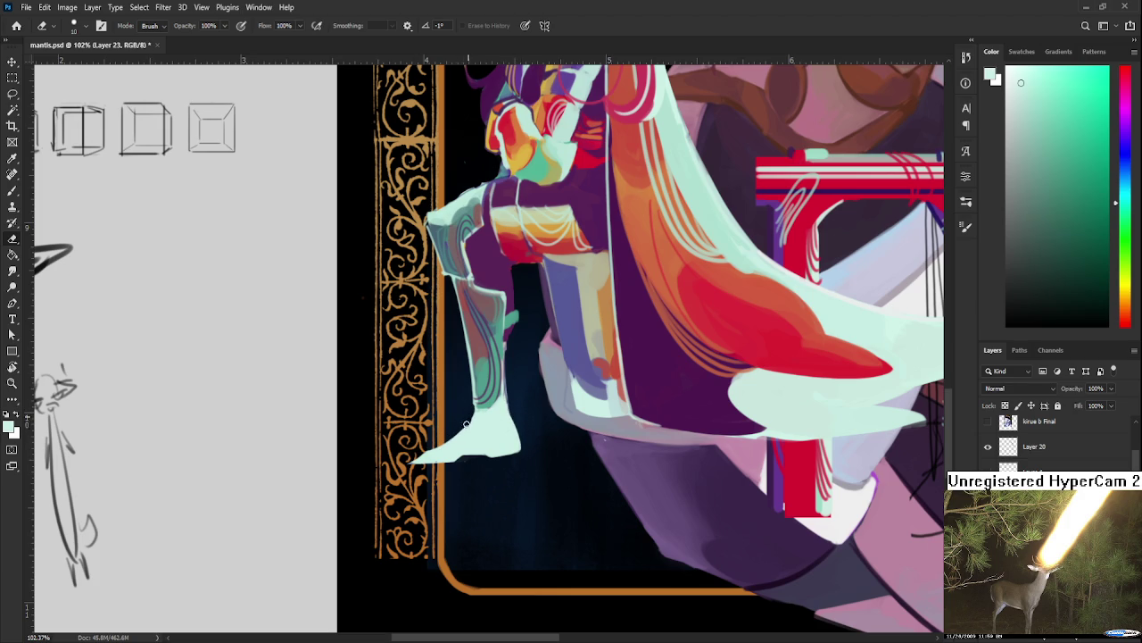
key("b")
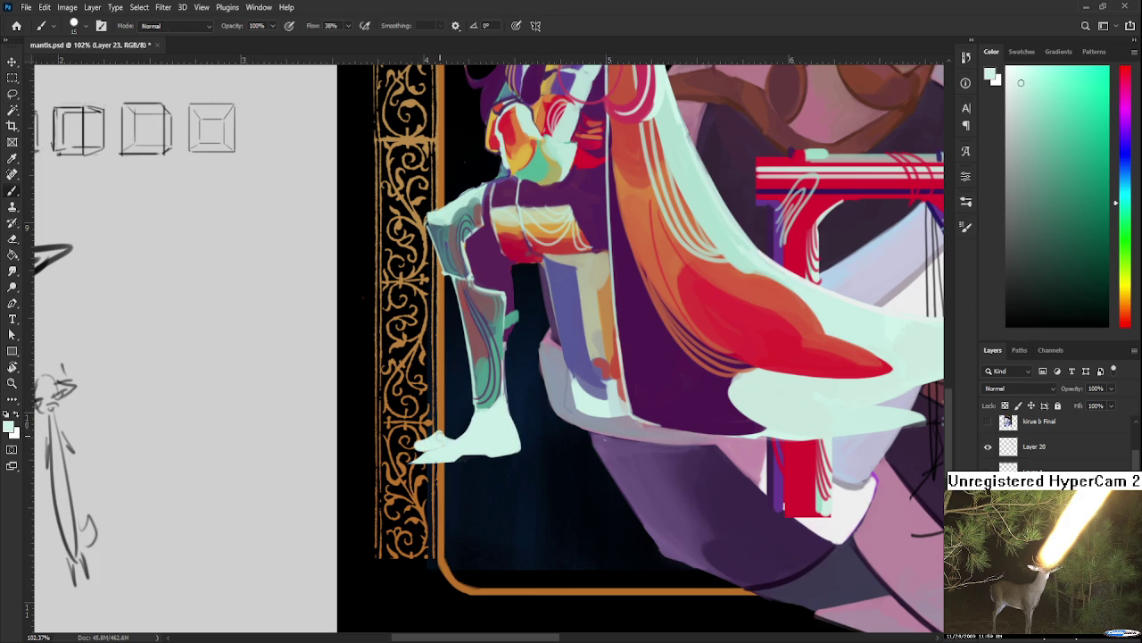
key("e")
key("b")
left_click_drag(534, 432, 542, 436)
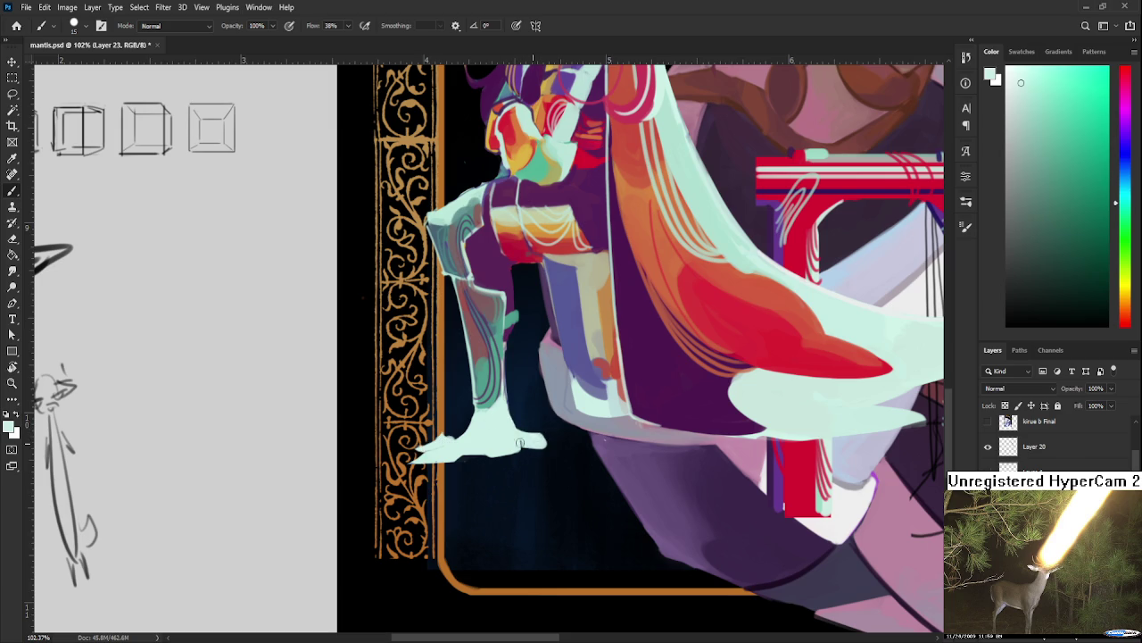
Step: Extend the foot tip with a small pale point and tidy it with the Eraser
key("e")
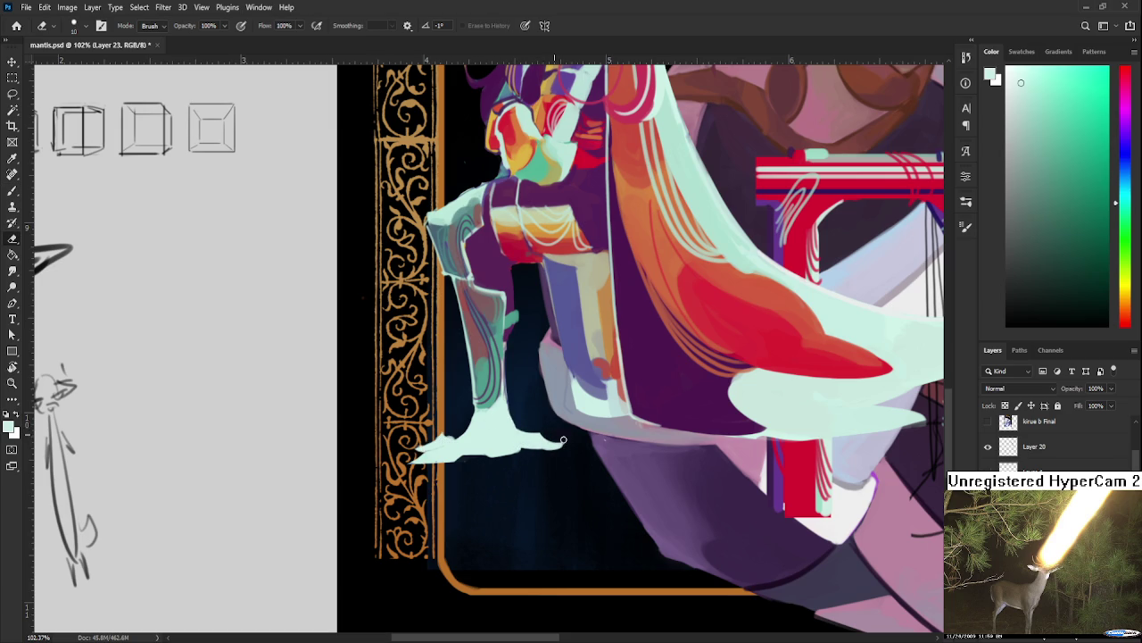
key("b")
mouse_move(552, 446)
left_mouse_down()
mouse_move(566, 450)
mouse_move(545, 444)
mouse_move(493, 464)
left_mouse_up()
key("e")
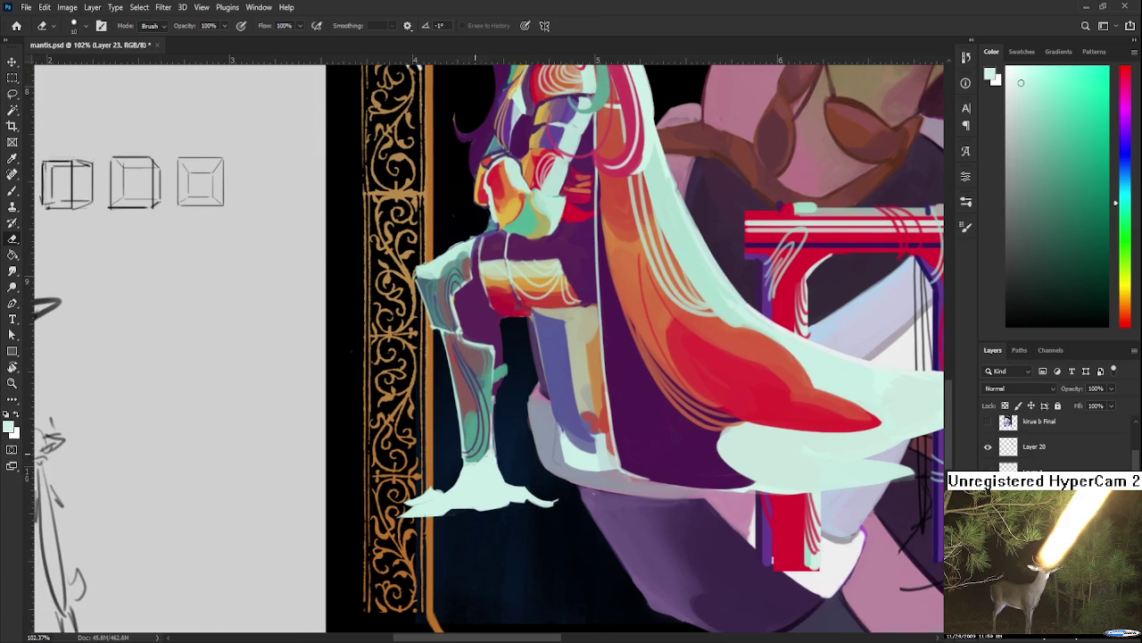
scroll(524, 447, "down", 2)
scroll(522, 419, "down", 1)
scroll(516, 363, "up", 3)
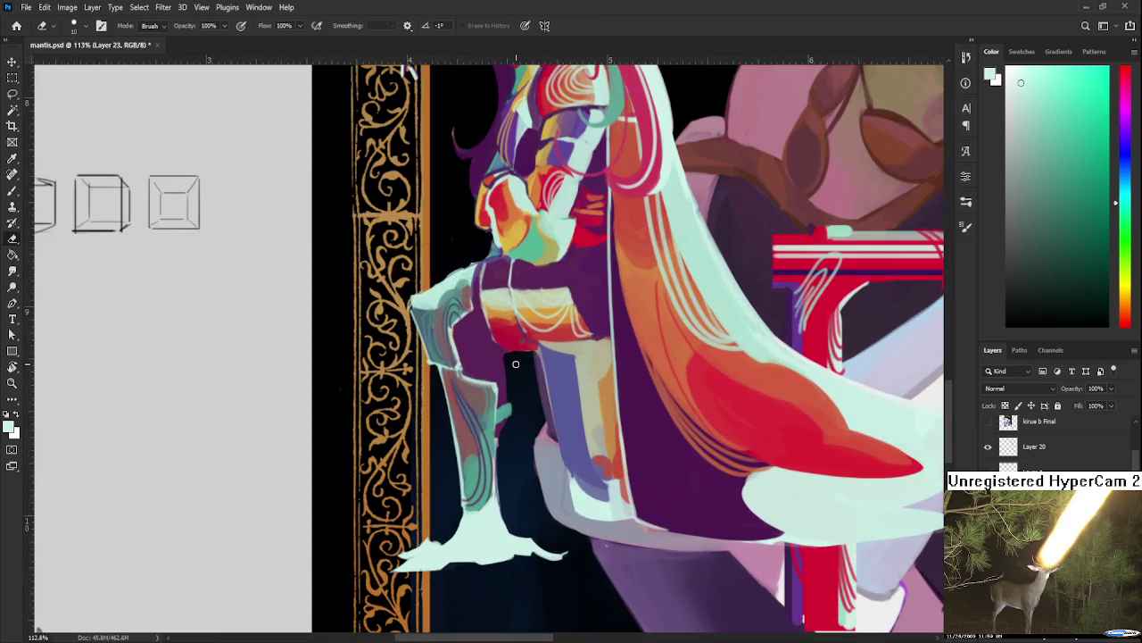
scroll(507, 432, "up", 2)
scroll(500, 445, "up", 3)
Step: Alt-click the knight to sample its lighter mint and dark purple armour colours
key("b")
scroll(496, 456, "up", 2)
left_click(493, 462, "alt")
left_click(537, 447, "alt")
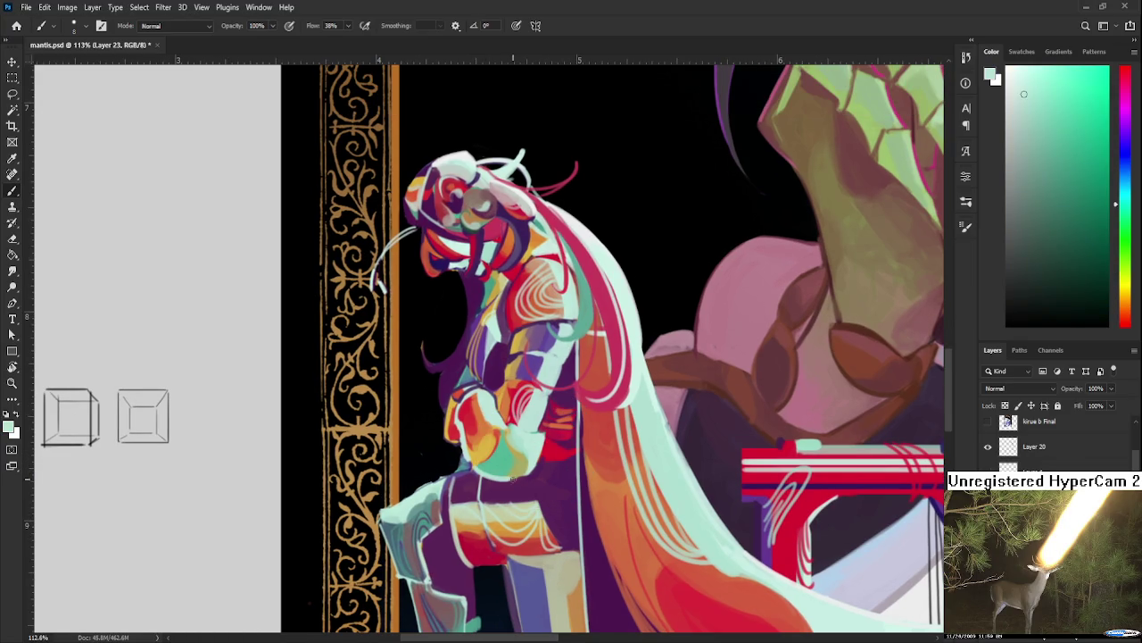
left_click(514, 473, "alt")
left_click(509, 483, "alt")
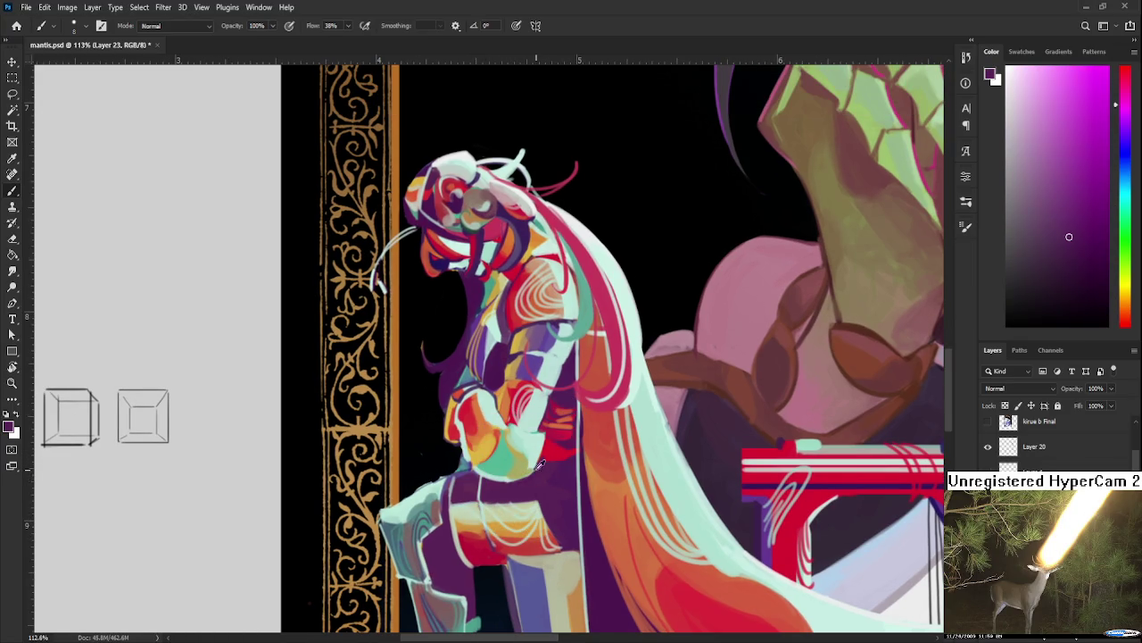
Step: Sample teal, dark purple, yellow and red from the knight's armour
left_click(515, 450, "alt")
left_click(513, 484, "alt")
left_click(474, 454, "alt")
left_click(465, 427, "alt")
left_click(465, 428, "alt")
scroll(465, 427, "down", 1)
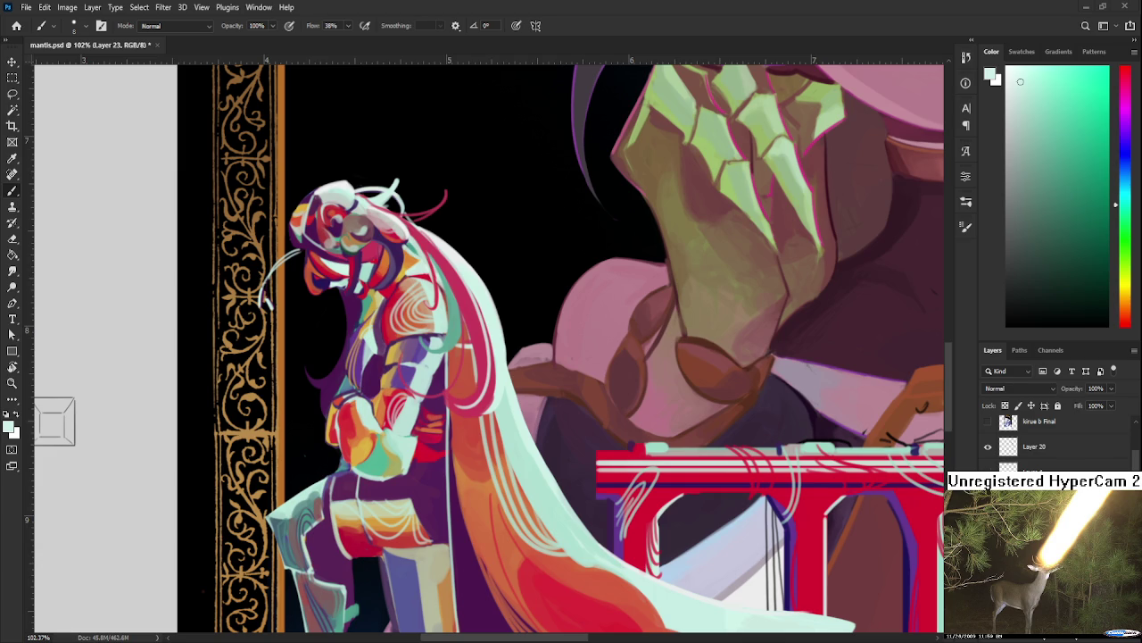
Step: Sample the pale hair colour and paint a short curved white hair strand from the knight's head
mouse_move(584, 437)
left_mouse_down()
mouse_move(546, 370)
mouse_move(520, 402)
mouse_move(536, 527)
left_mouse_up()
key("r")
left_click(497, 397, "alt")
key("ctrl+z")
left_click_drag(497, 441, 527, 491)
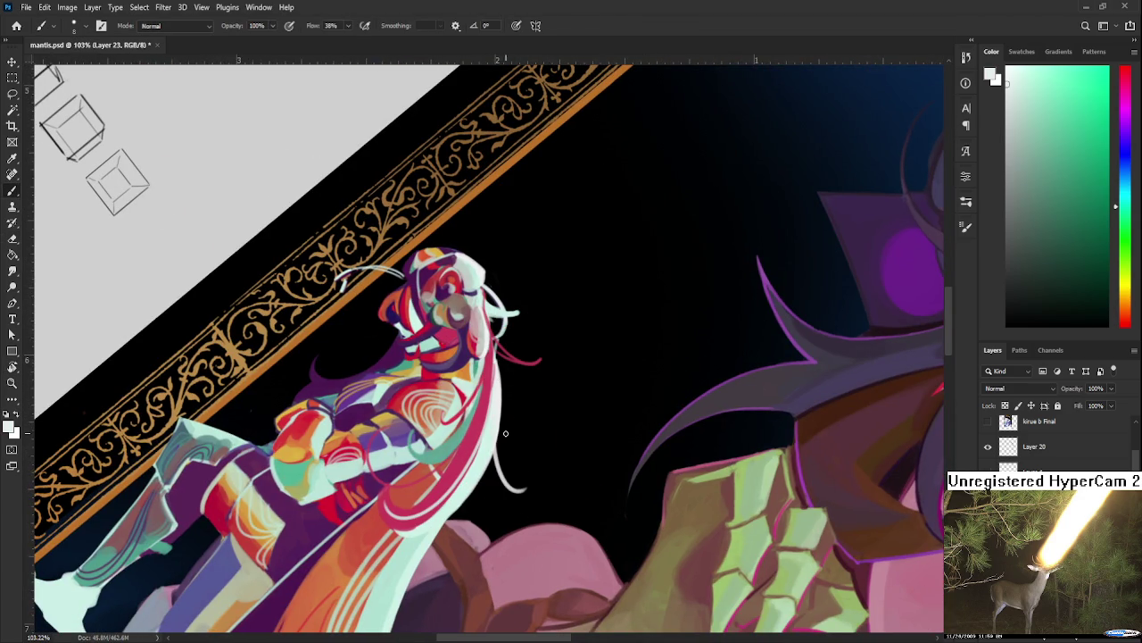
key("ctrl+z")
mouse_move(493, 448)
left_mouse_down()
mouse_move(521, 488)
mouse_move(508, 464)
mouse_move(669, 424)
left_mouse_up()
key("ctrl+z")
Step: Reset the rotated canvas view back to upright
key("e")
key("r")
scroll(669, 424, "down", 5)
key("Escape")
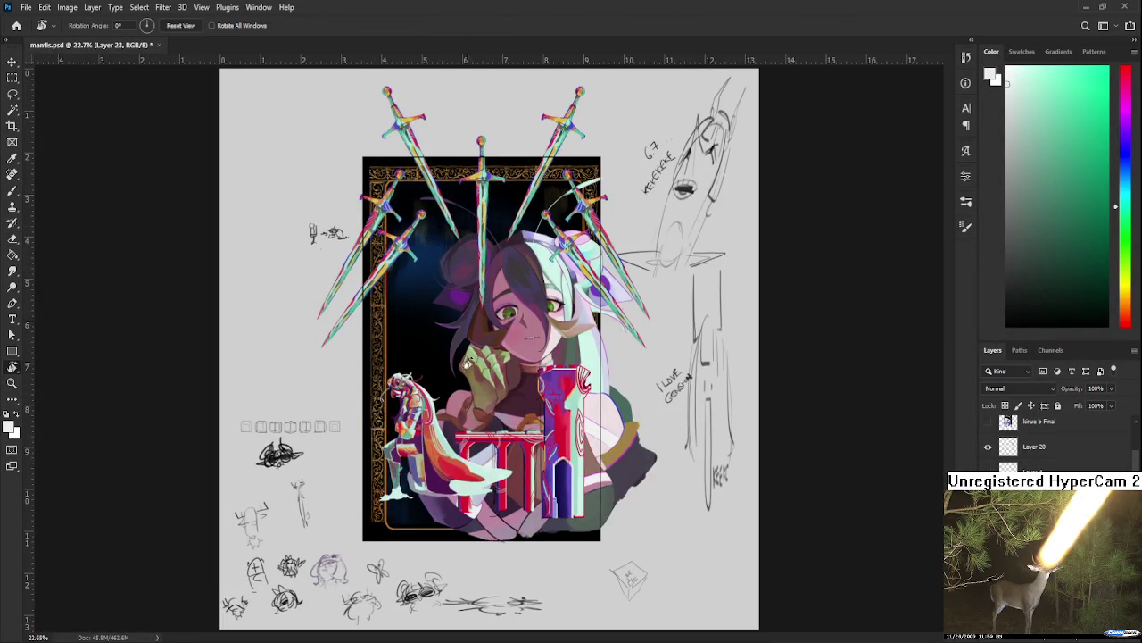
Step: Save the card file with Ctrl+S
scroll(476, 364, "up", 4)
key("ctrl+s")
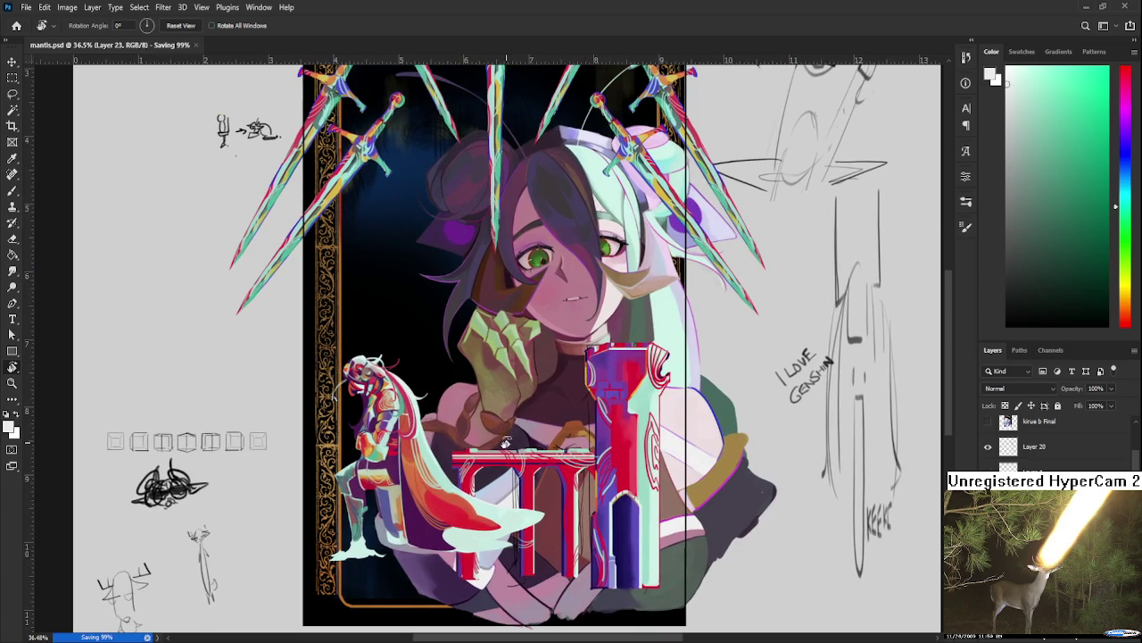
scroll(514, 433, "down", 2)
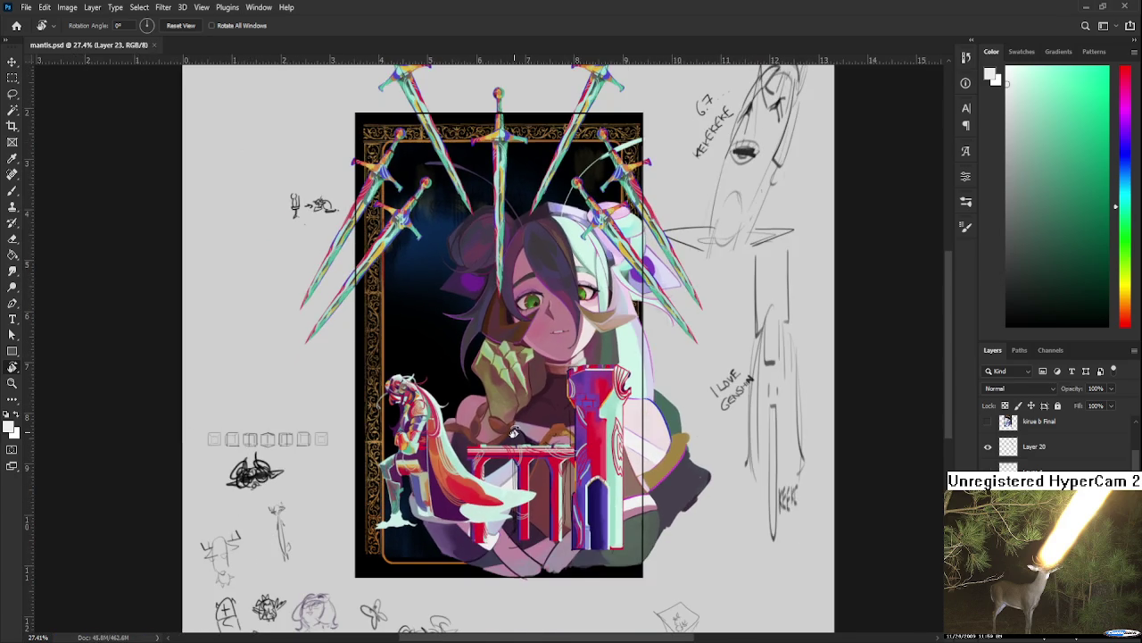
scroll(514, 433, "up", 2)
scroll(1053, 437, "up", 1)
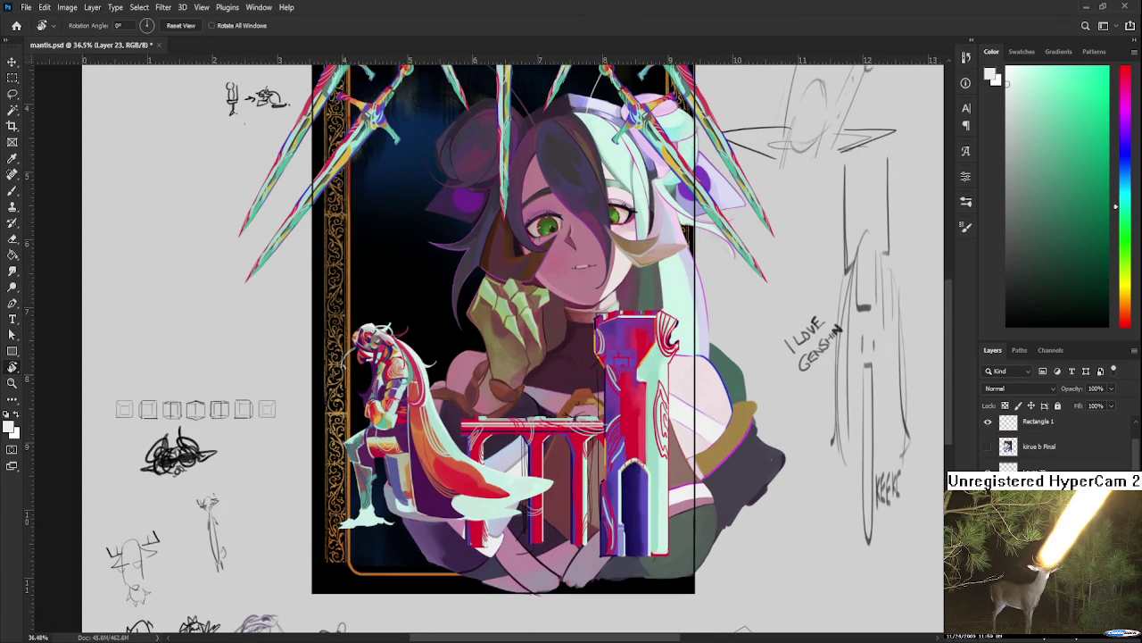
scroll(555, 491, "up", 1)
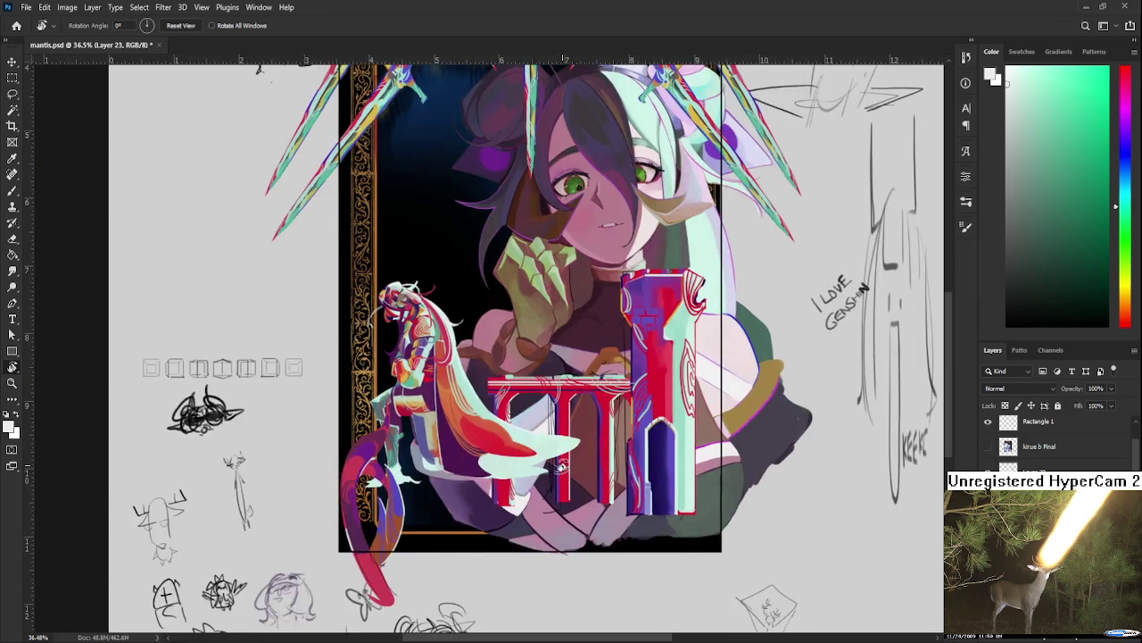
scroll(536, 482, "up", 1)
Step: Try rotating the current layer, then cancel the transform, leaving it unrotated
key("ctrl+t")
scroll(496, 479, "down", 3)
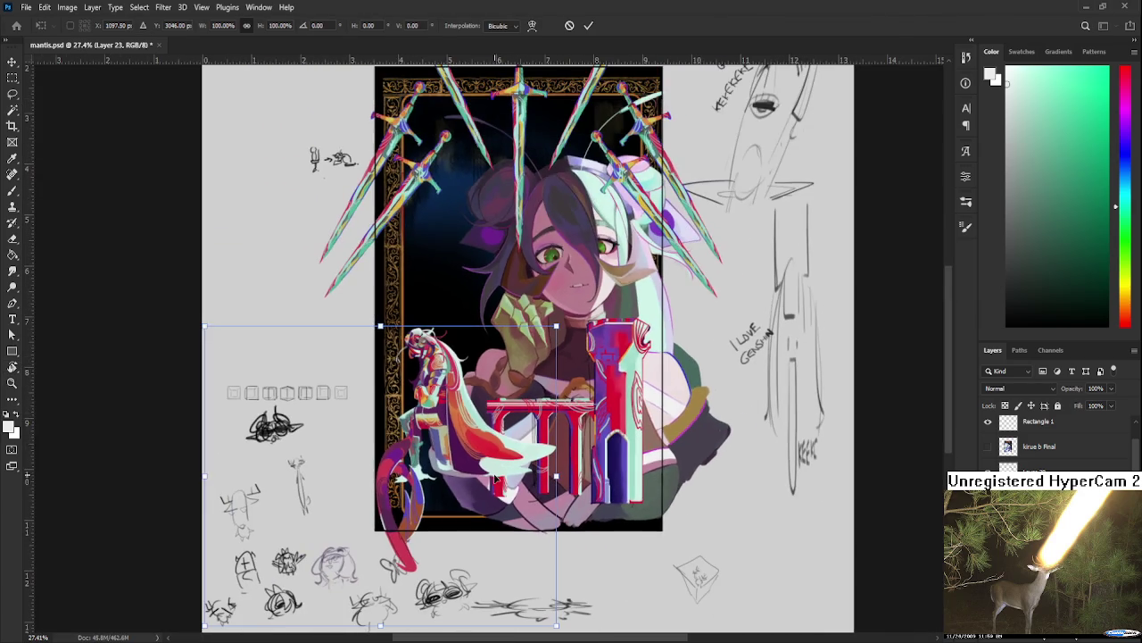
left_click_drag(556, 326, 538, 307)
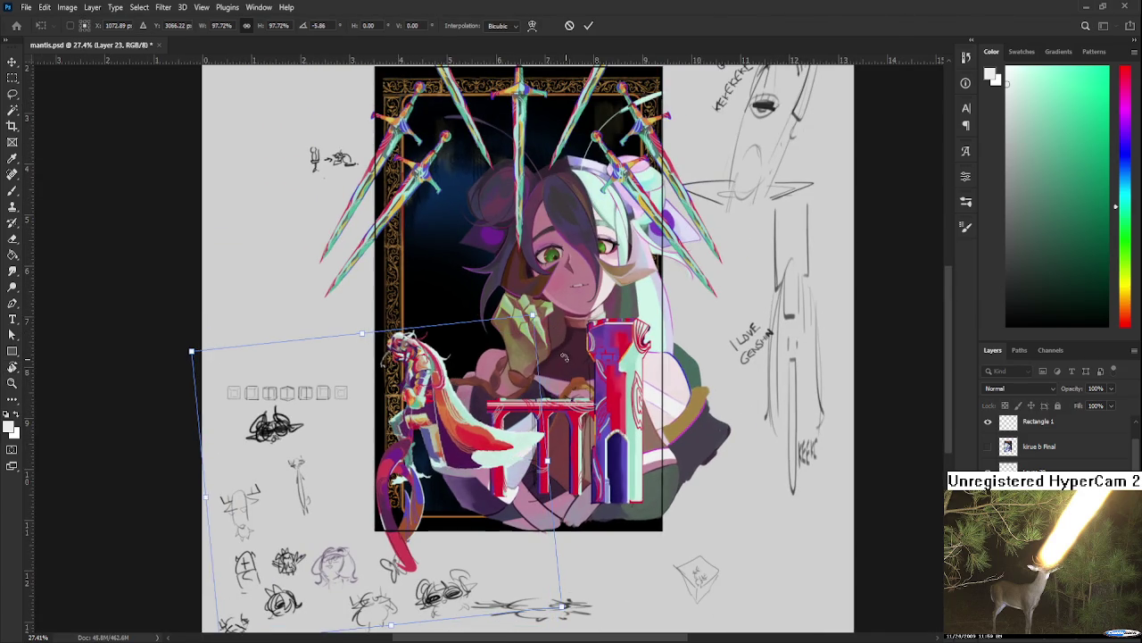
key("Escape")
key("r")
Step: Rotate the red tail on Layer 4 by about -12.85°, then sample its pink-red colour
left_click(401, 472, "ctrl")
key("ctrl+t")
mouse_move(451, 473)
left_mouse_down()
mouse_move(489, 484)
mouse_move(424, 510)
left_mouse_up()
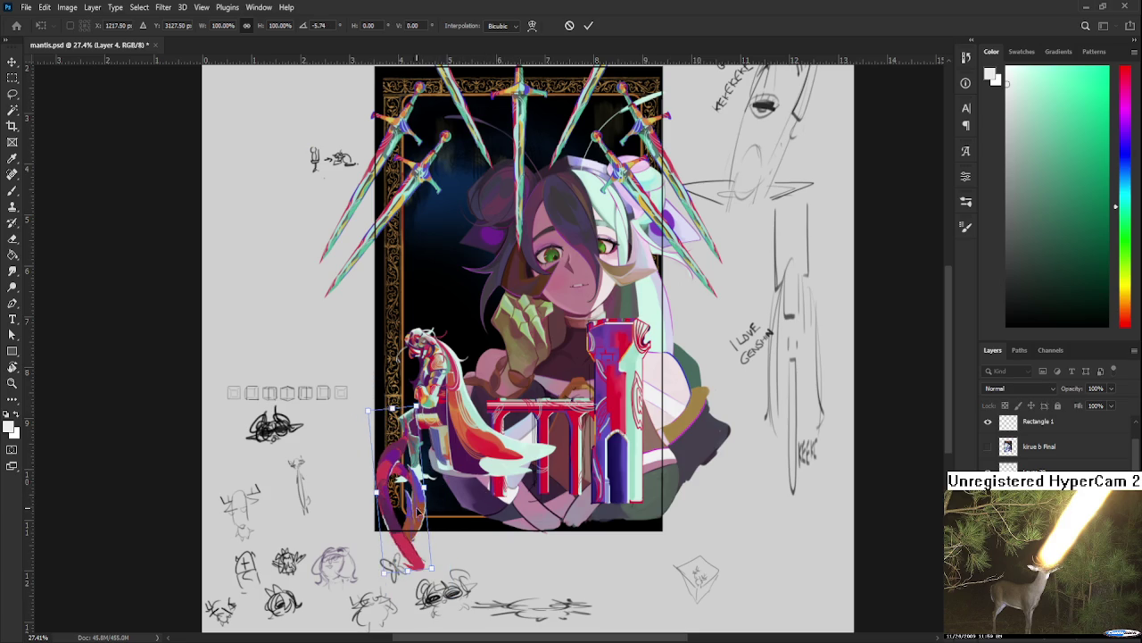
key("Return")
scroll(419, 504, "up", 3)
scroll(406, 483, "up", 1)
key("b")
left_click(382, 452, "alt")
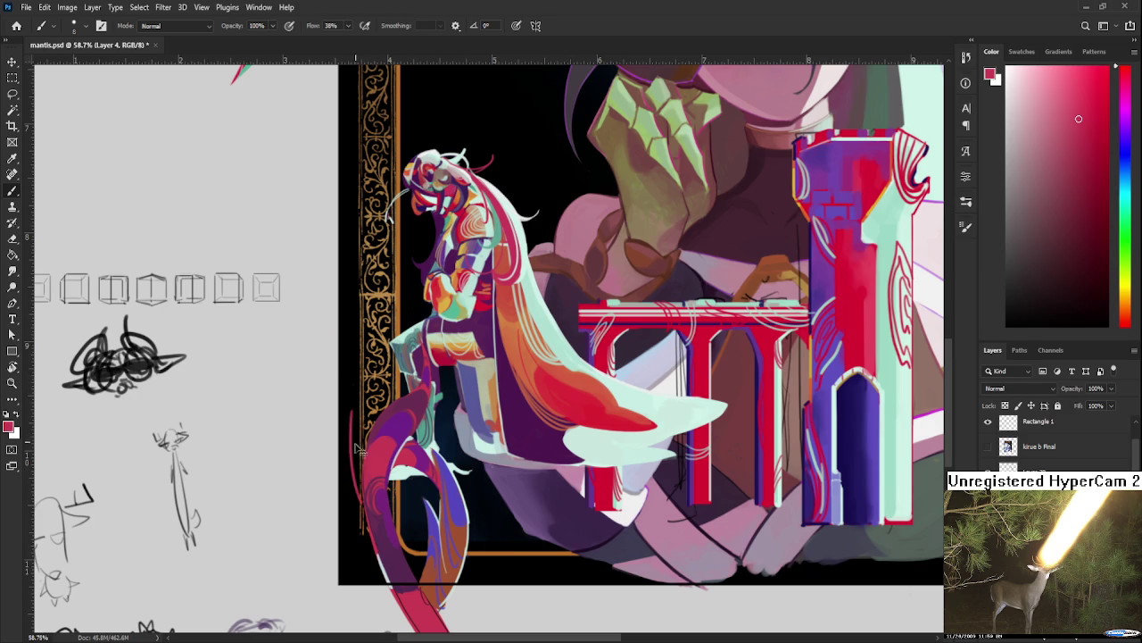
Step: Paint thin red strokes up the tail's left edge, then sample a dark magenta
left_click_drag(361, 496, 357, 335)
left_click_drag(359, 498, 357, 336)
left_click_drag(360, 419, 361, 456)
left_click_drag(361, 416, 369, 382)
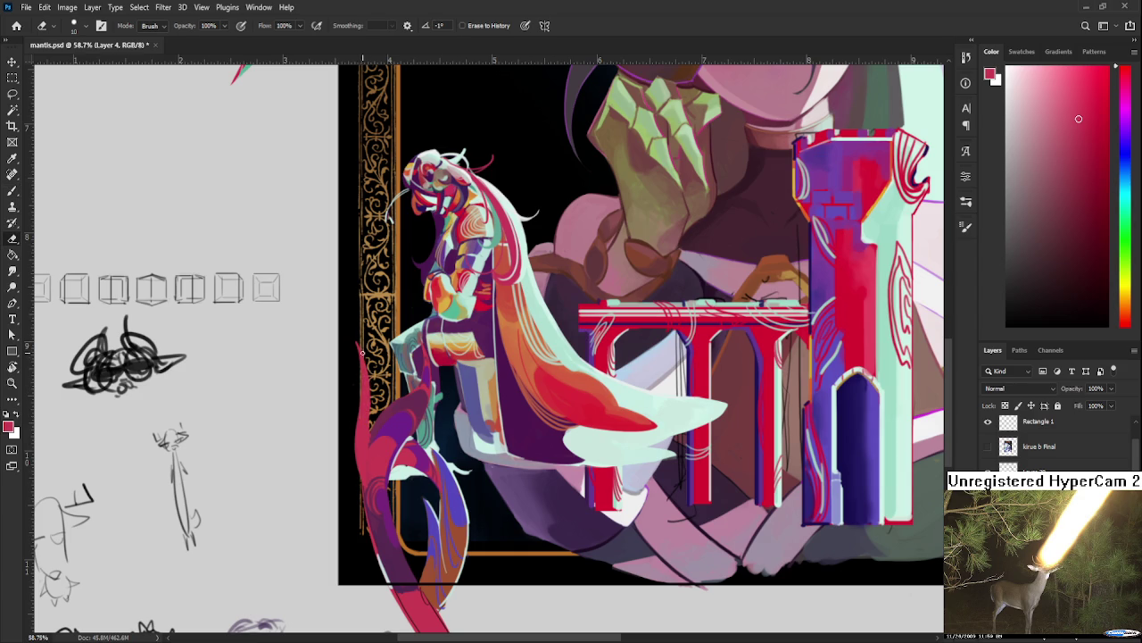
left_click(372, 434, "alt")
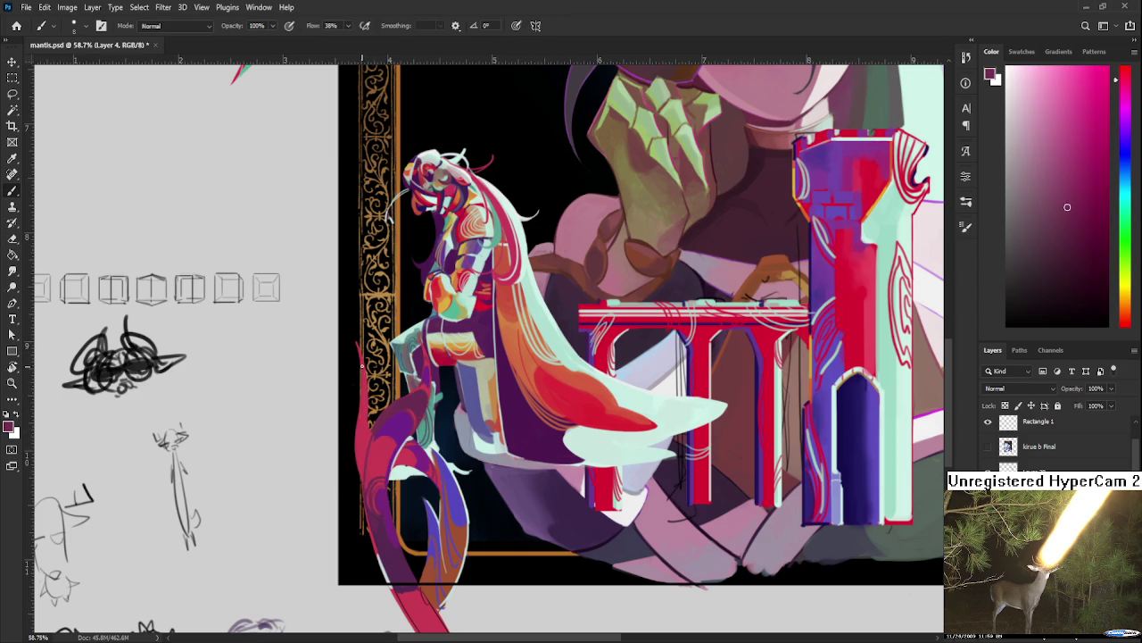
Step: Pan down to the tail's lower part and sample a blue-purple from it
mouse_move(453, 460)
left_mouse_down()
mouse_move(455, 443)
mouse_move(384, 353)
left_mouse_up()
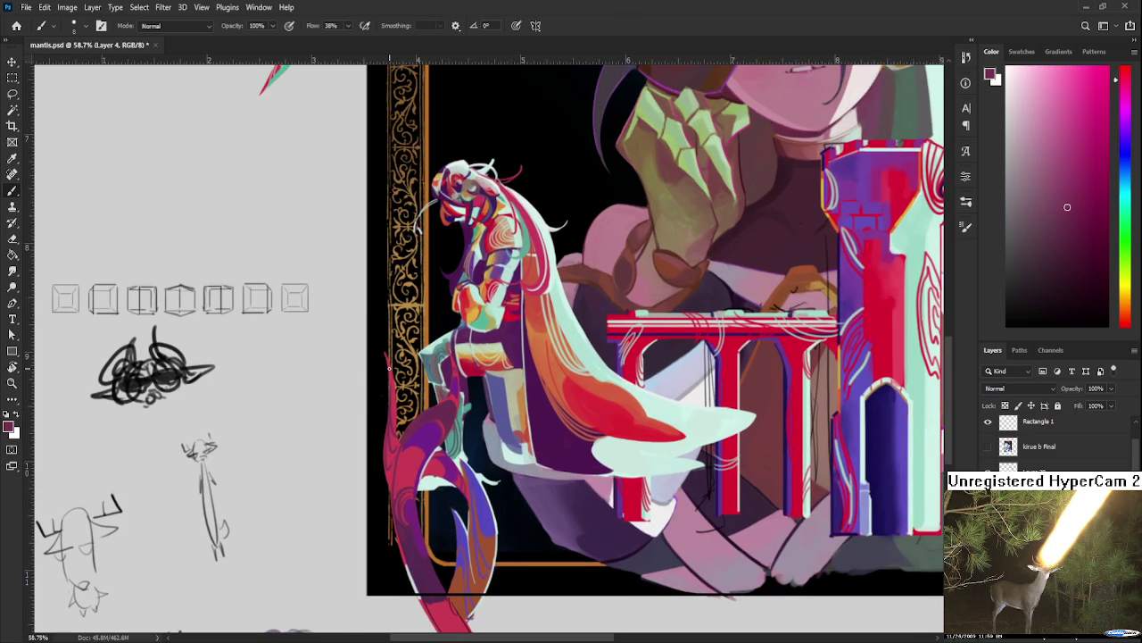
key("e")
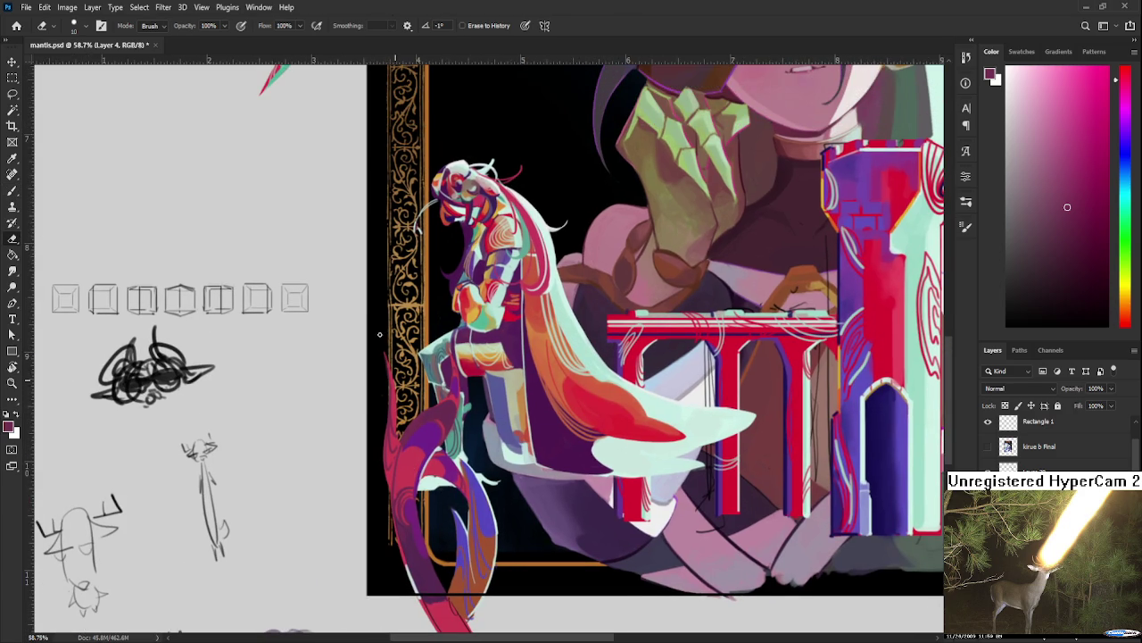
left_click_drag(443, 448, 424, 342)
key("b")
left_click(470, 397, "alt")
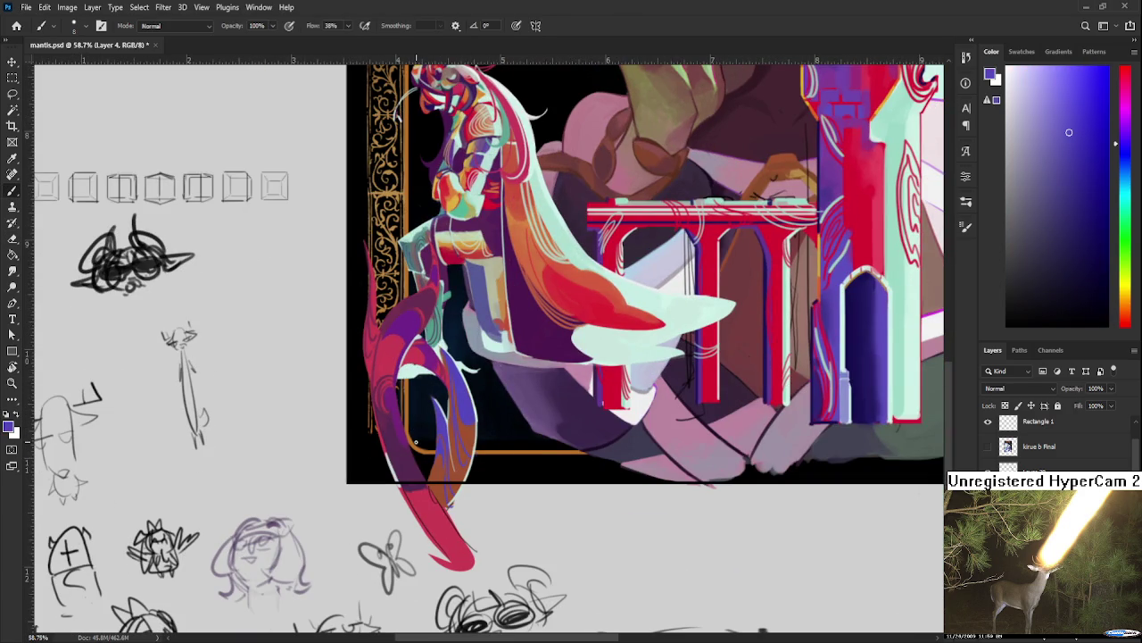
mouse_move(488, 449)
left_mouse_down()
mouse_move(484, 403)
mouse_move(493, 440)
mouse_move(442, 398)
left_mouse_up()
Step: Paint a thin dark line inside the tail's curve, undo it, and rotate the view roughly upside down
key("r")
key("b")
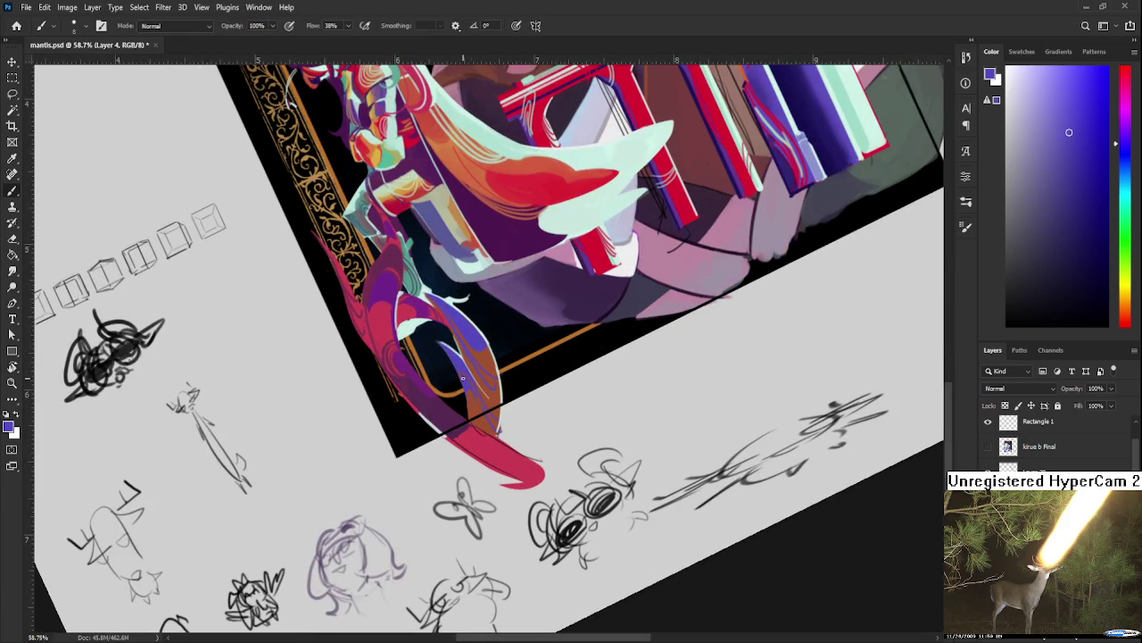
left_click_drag(487, 299, 499, 366)
key("ctrl+z")
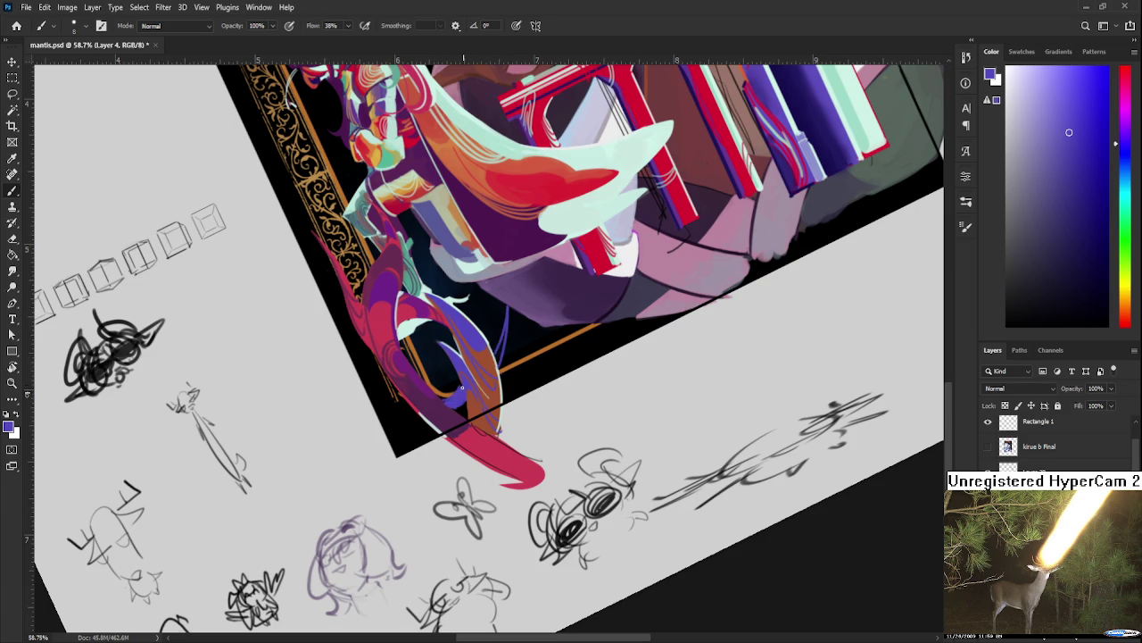
left_click_drag(453, 401, 427, 403)
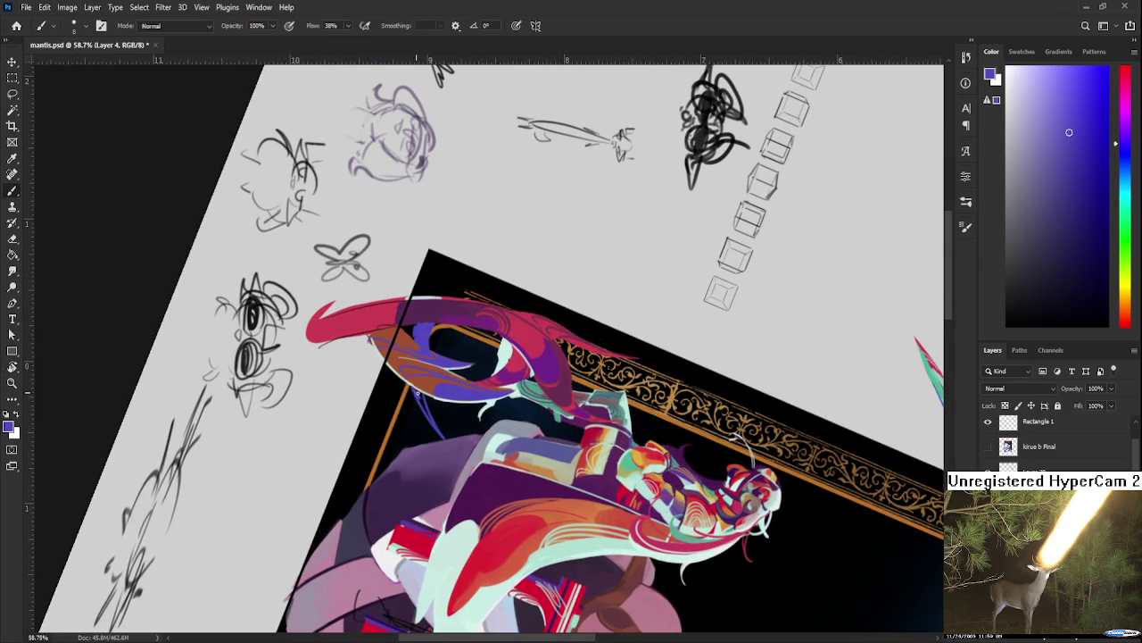
key("e")
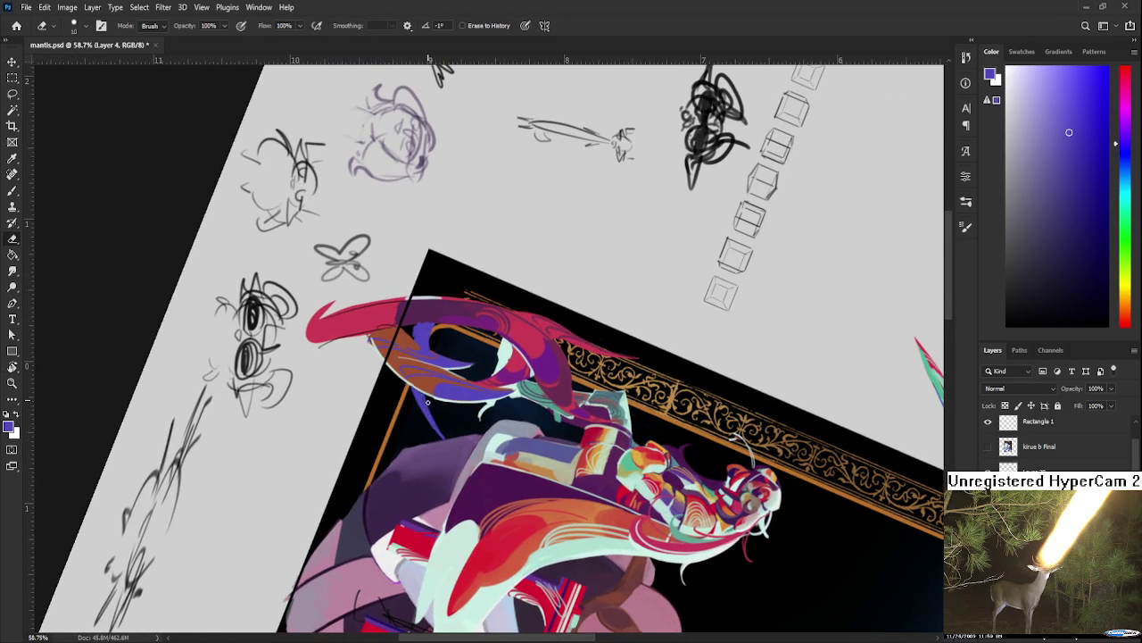
key("b")
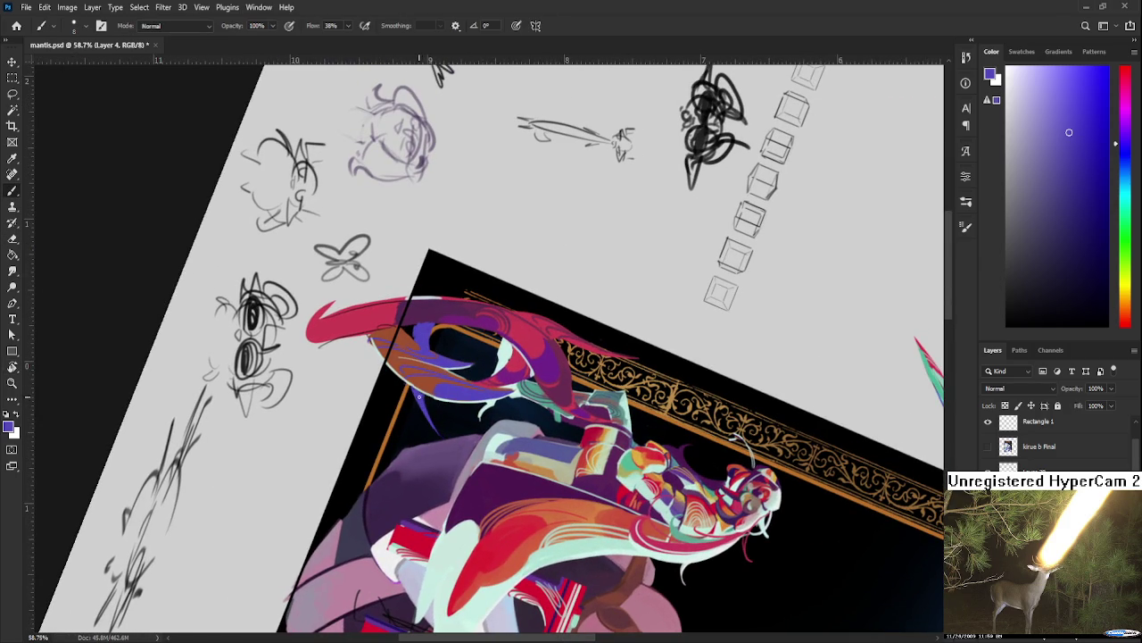
key("r")
left_click_drag(462, 397, 526, 402)
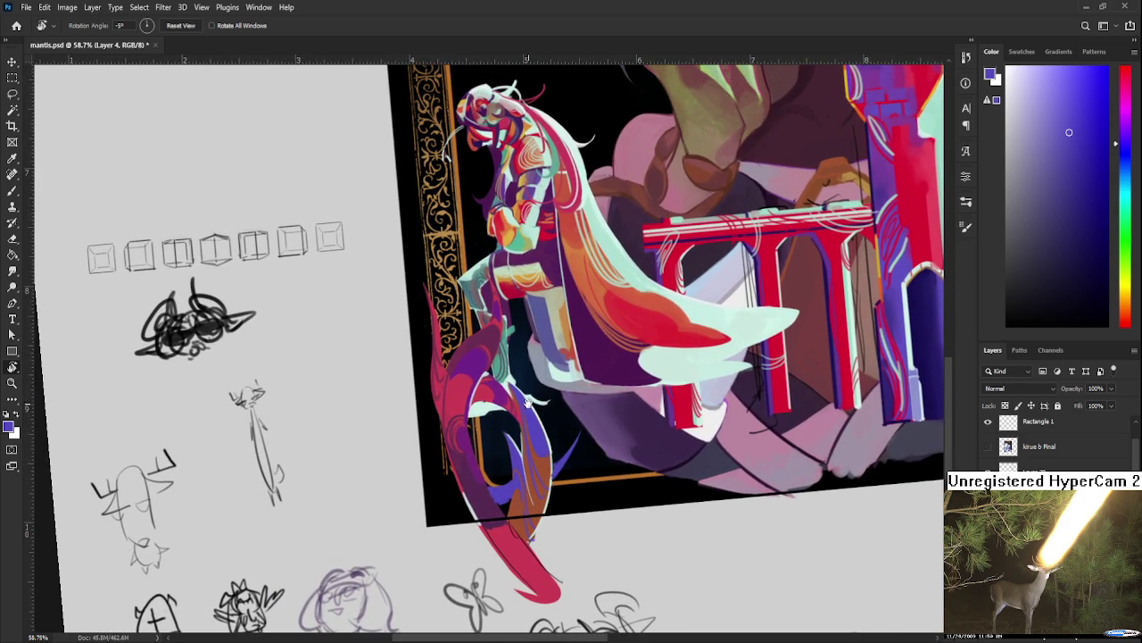
Step: Straighten the rotated canvas view back to upright
scroll(527, 402, "up", 2)
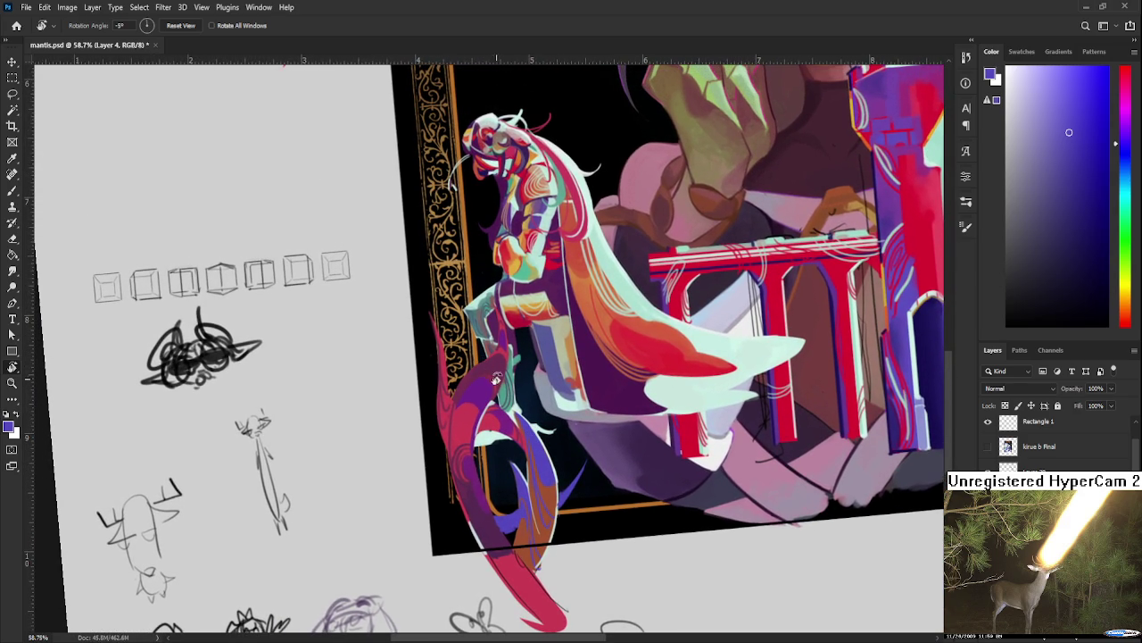
key("b")
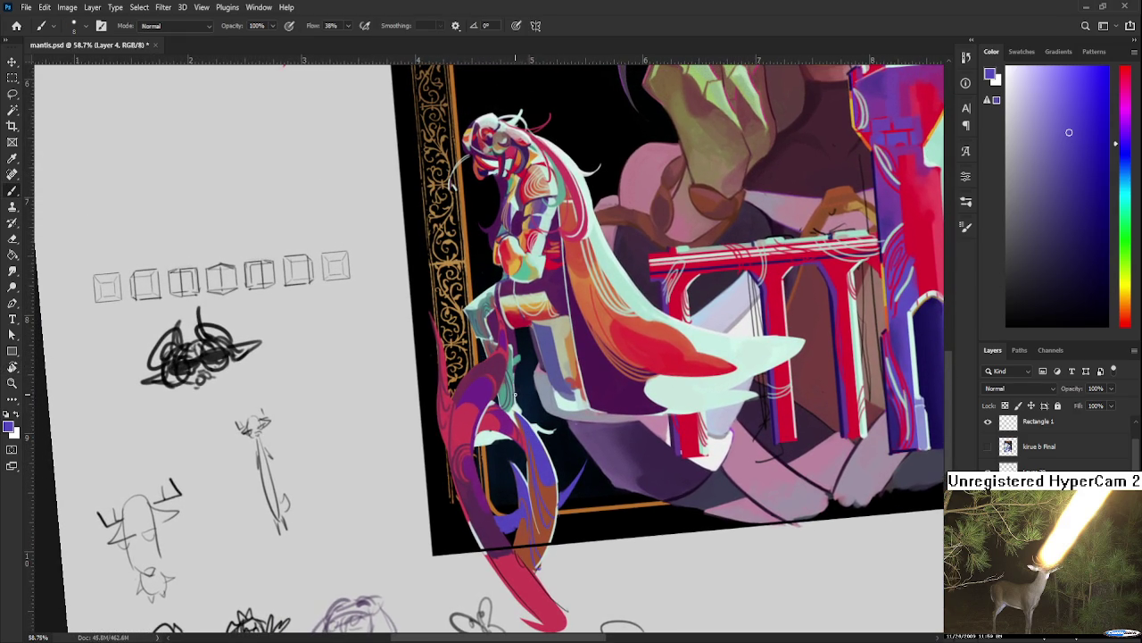
key("e")
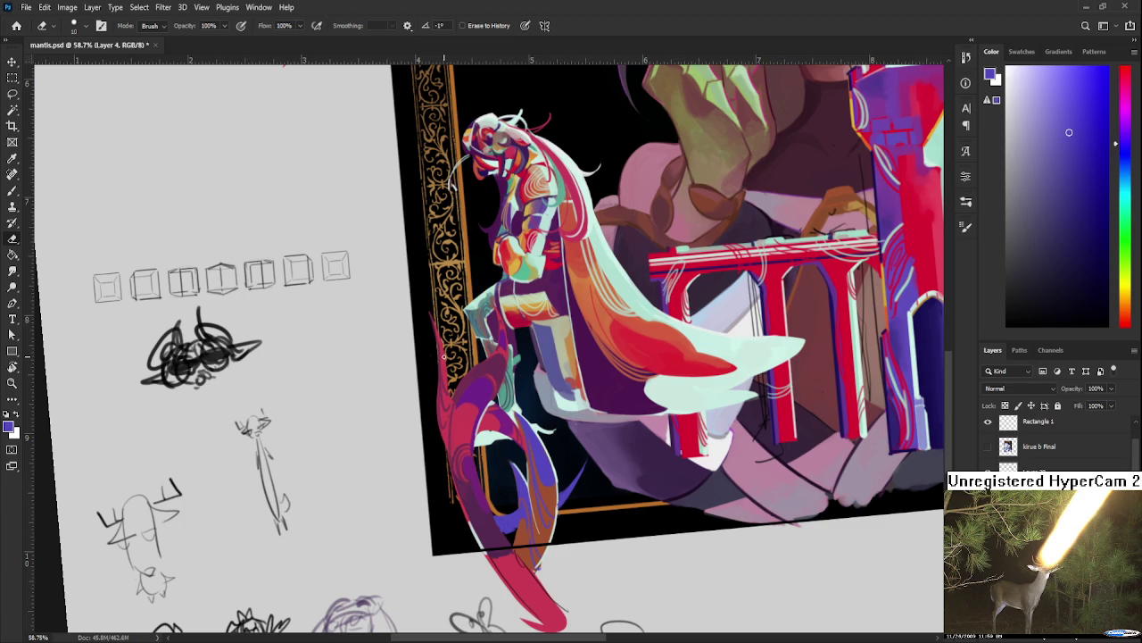
scroll(444, 355, "down", 5)
key("r")
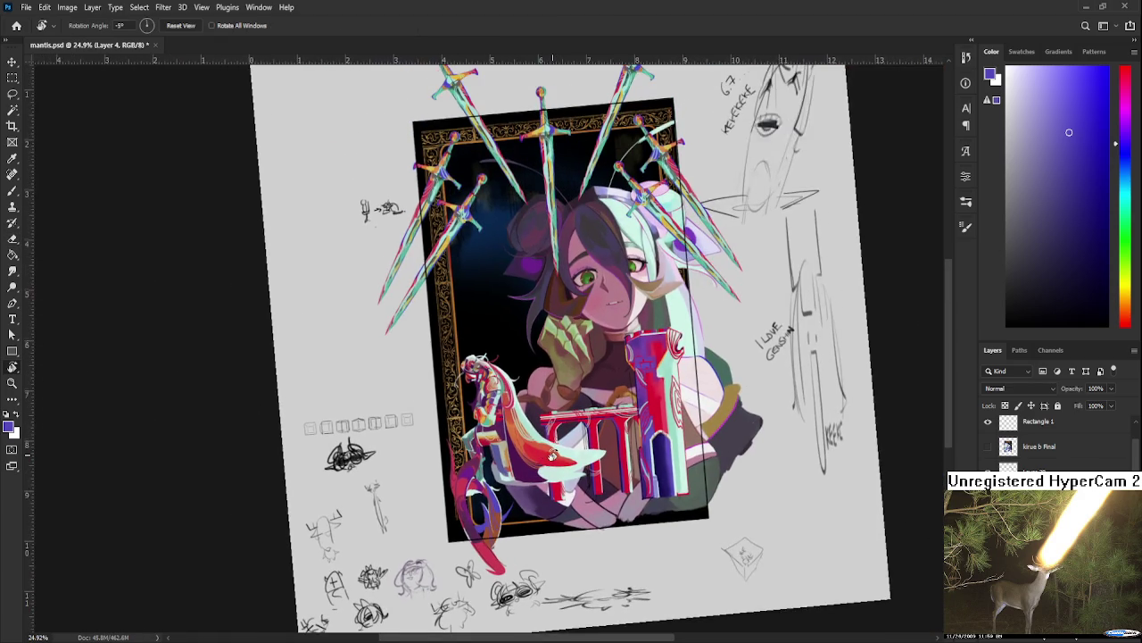
left_click_drag(500, 401, 547, 471)
Step: Move the red tail up-left beside the knight and rotate it about -22° along the frame edge
key("ctrl+t")
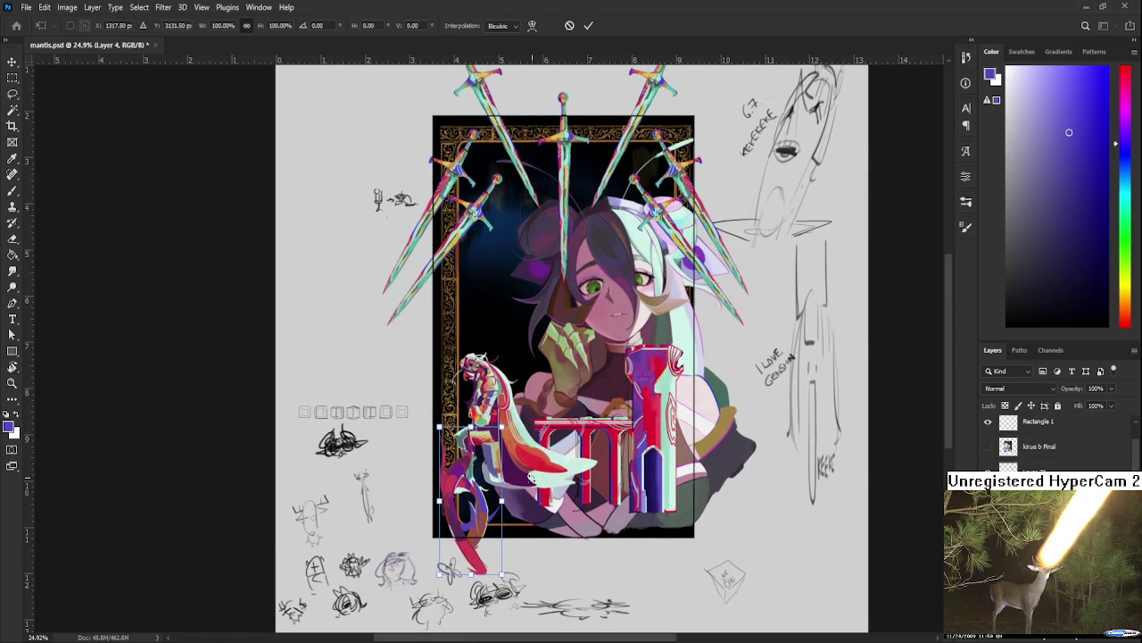
left_click_drag(458, 482, 434, 463)
mouse_move(518, 580)
left_mouse_down()
mouse_move(547, 546)
mouse_move(539, 515)
mouse_move(611, 552)
mouse_move(493, 562)
left_mouse_up()
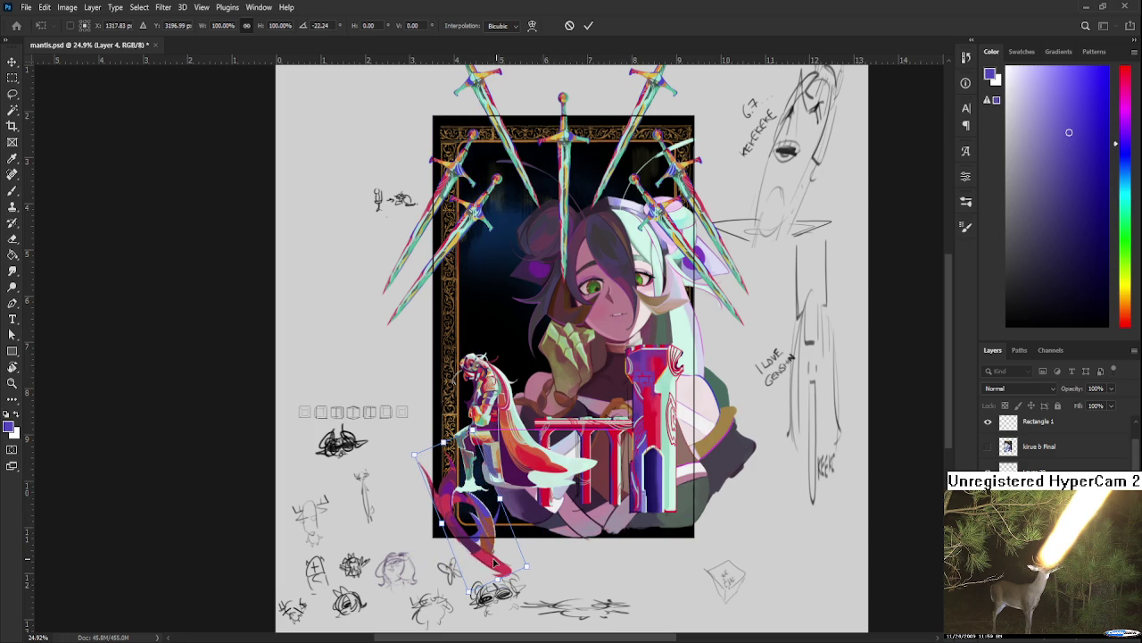
key("Return")
key("r")
scroll(437, 494, "down", 2)
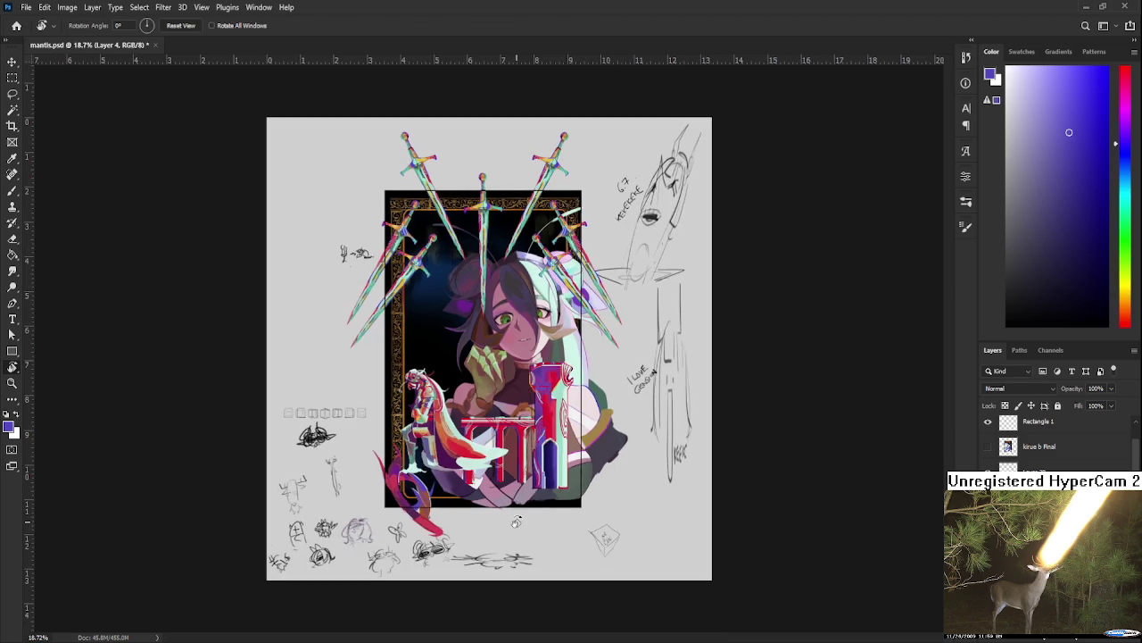
scroll(438, 494, "up", 1)
scroll(456, 464, "up", 2)
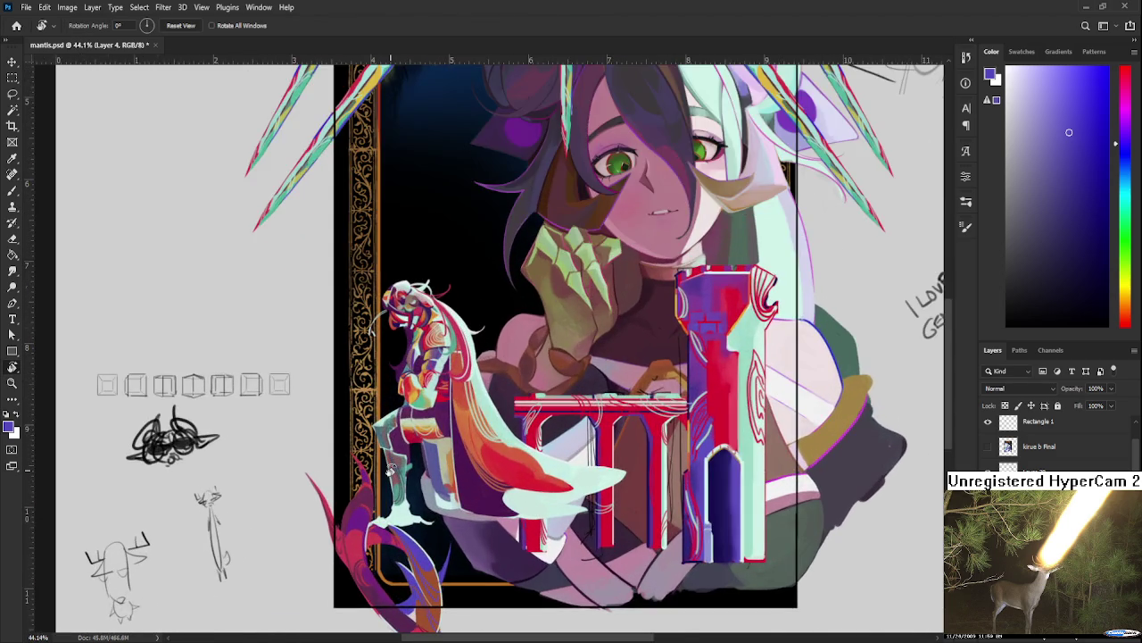
scroll(471, 431, "down", 1)
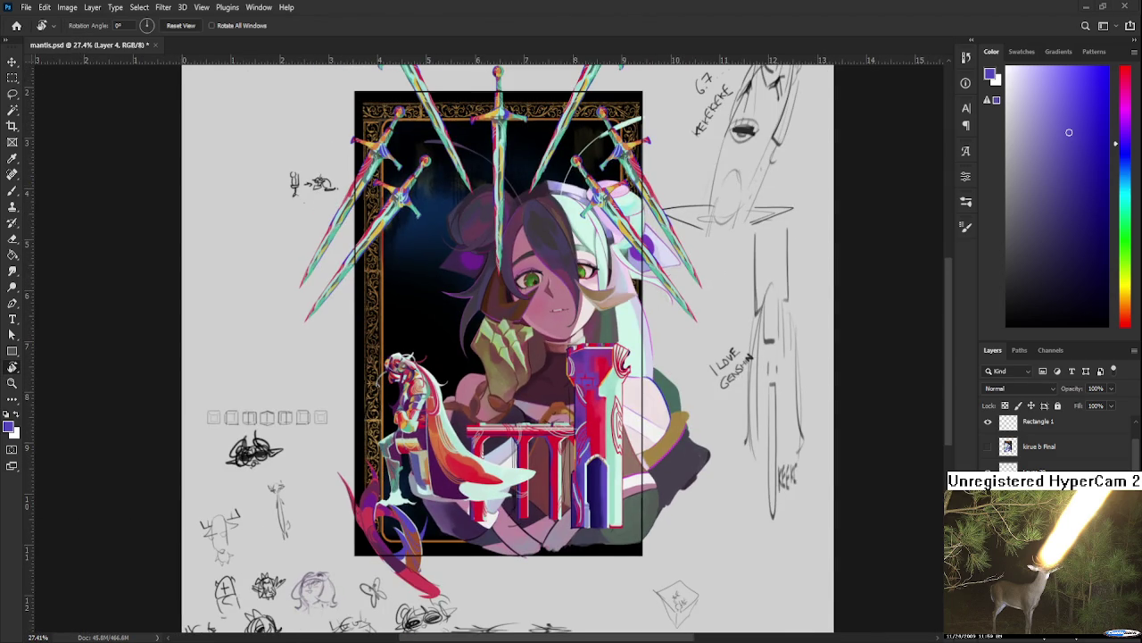
key("ctrl+t")
Step: Rotate the tail about 18°, then shrink it to about 76% and move it toward the lower-left
mouse_move(475, 527)
left_mouse_down()
mouse_move(476, 556)
mouse_move(432, 582)
left_mouse_up()
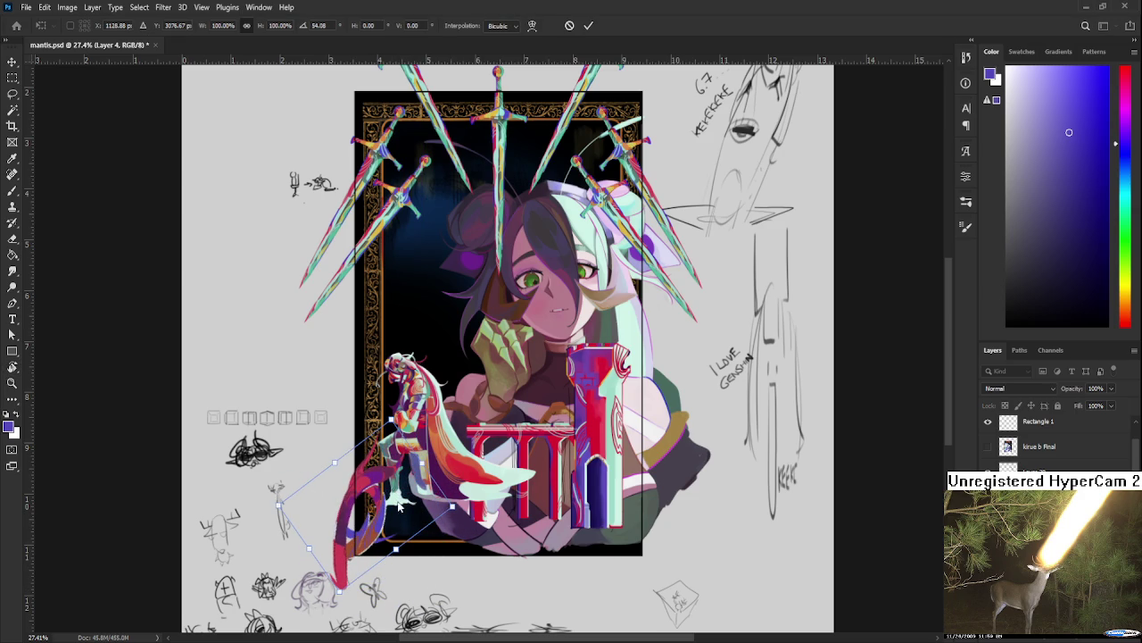
mouse_move(401, 508)
left_mouse_down()
mouse_move(442, 526)
mouse_move(456, 513)
mouse_move(409, 506)
mouse_move(412, 519)
left_mouse_up()
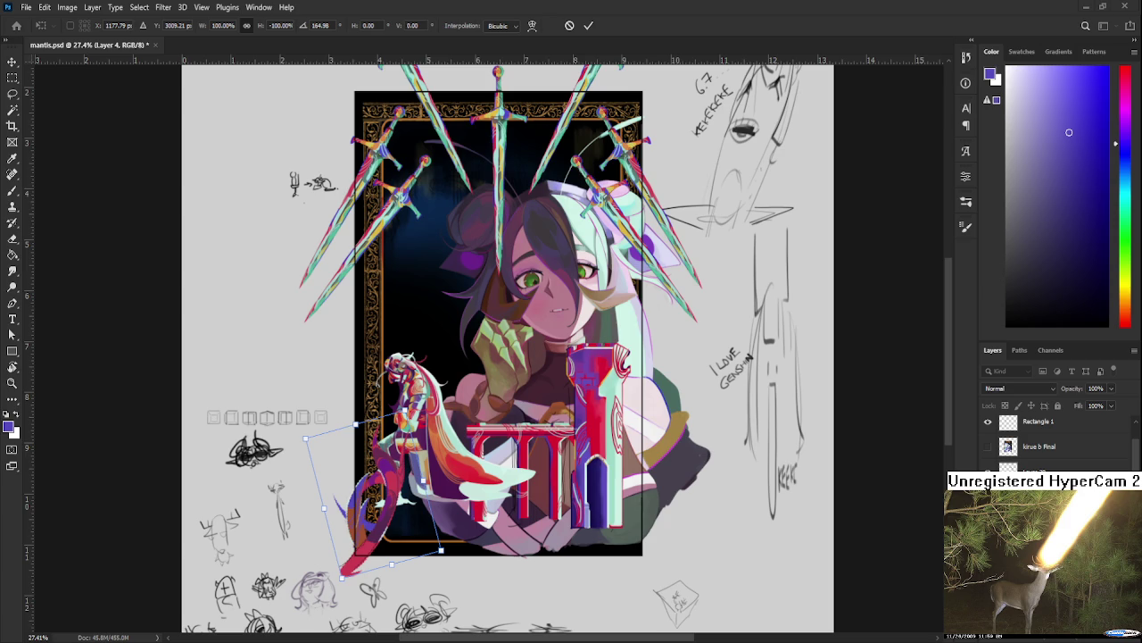
left_click_drag(403, 518, 419, 529)
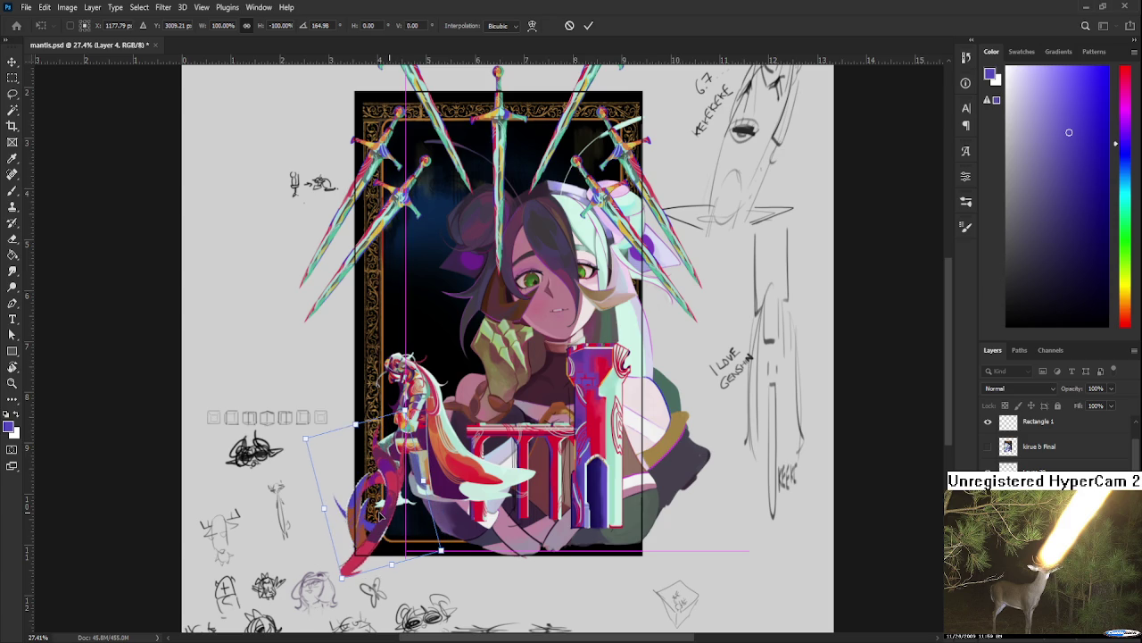
left_click_drag(380, 511, 384, 511)
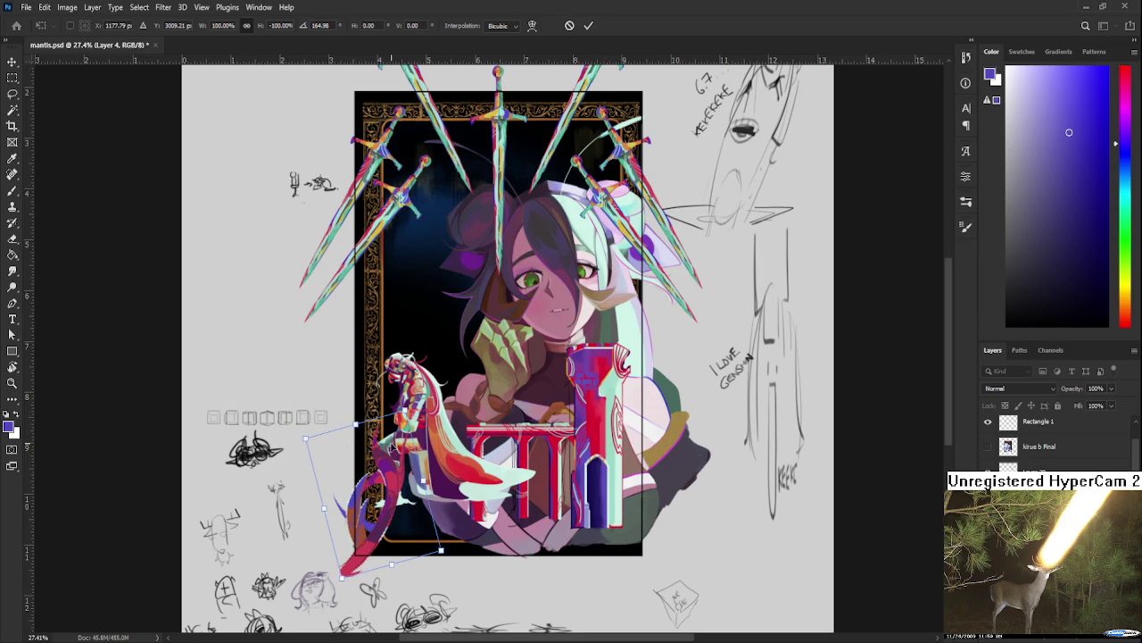
left_click_drag(356, 425, 390, 479)
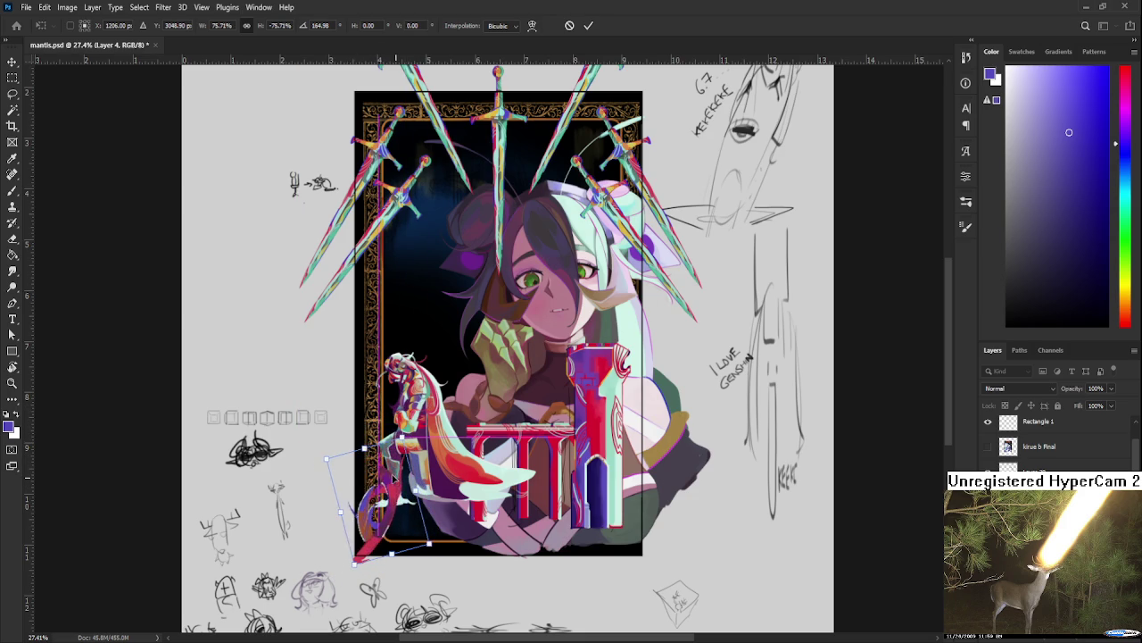
left_click_drag(385, 509, 385, 507)
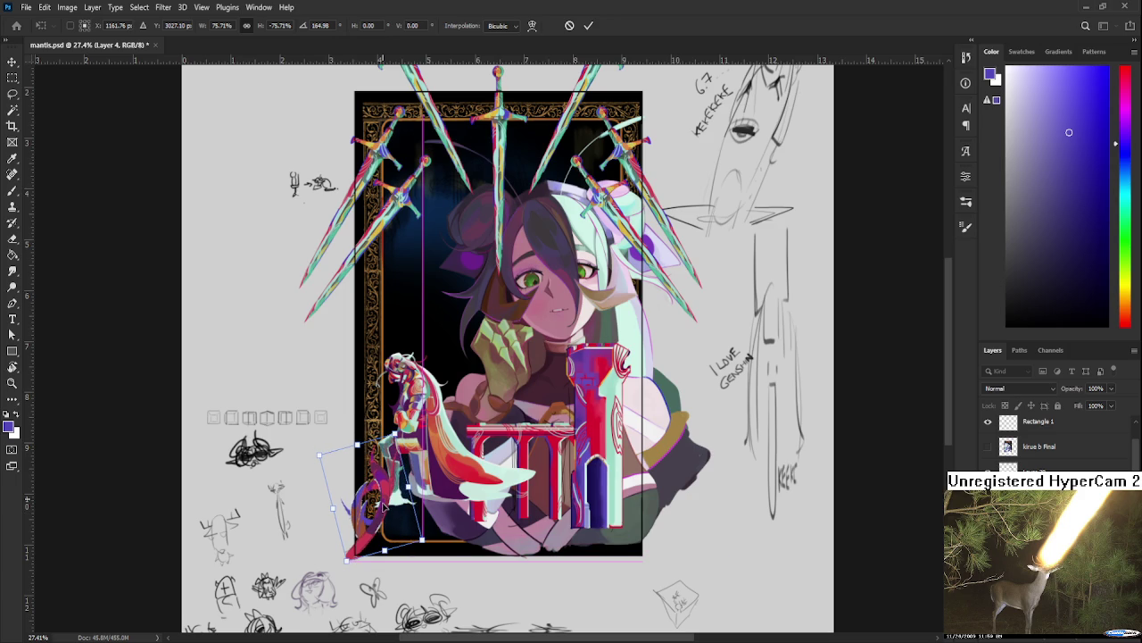
Step: Flip the tail, tilt it to about 30° and nudge it into the frame's lower-left corner
scroll(380, 534, "up", 1)
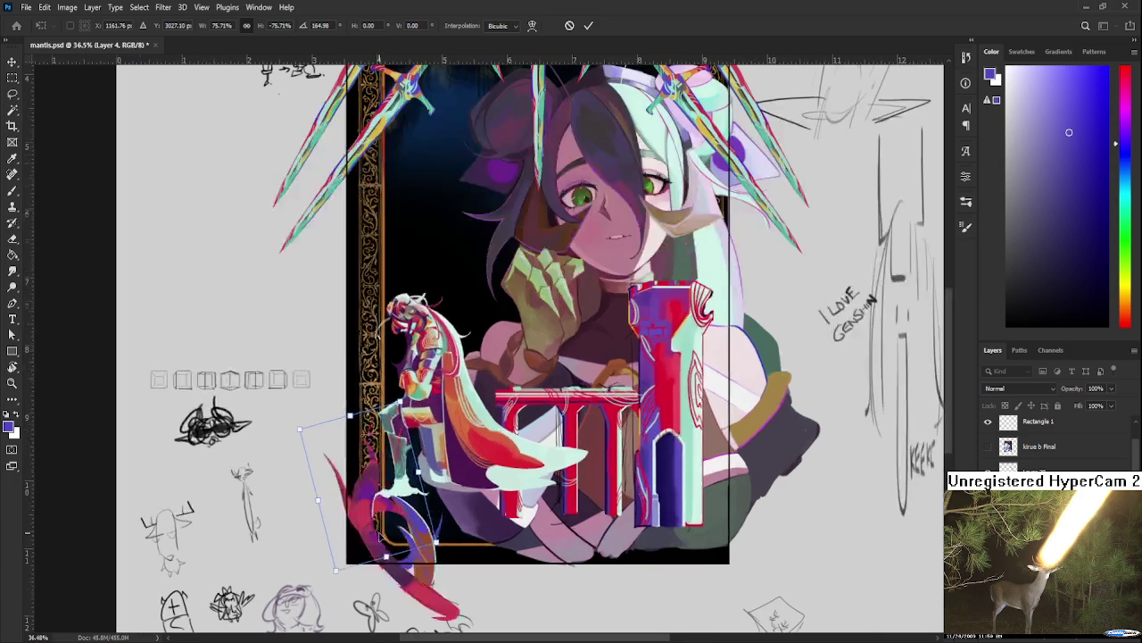
mouse_move(420, 571)
left_mouse_down()
mouse_move(442, 577)
mouse_move(468, 545)
mouse_move(423, 538)
left_mouse_up()
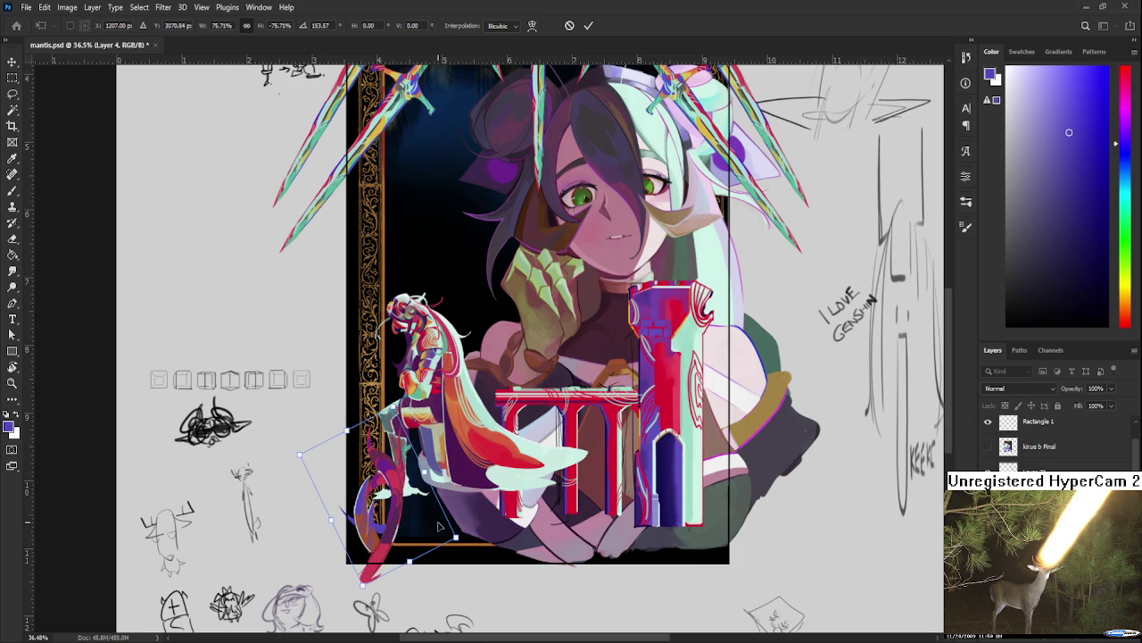
key("h")
left_click_drag(469, 532, 409, 523)
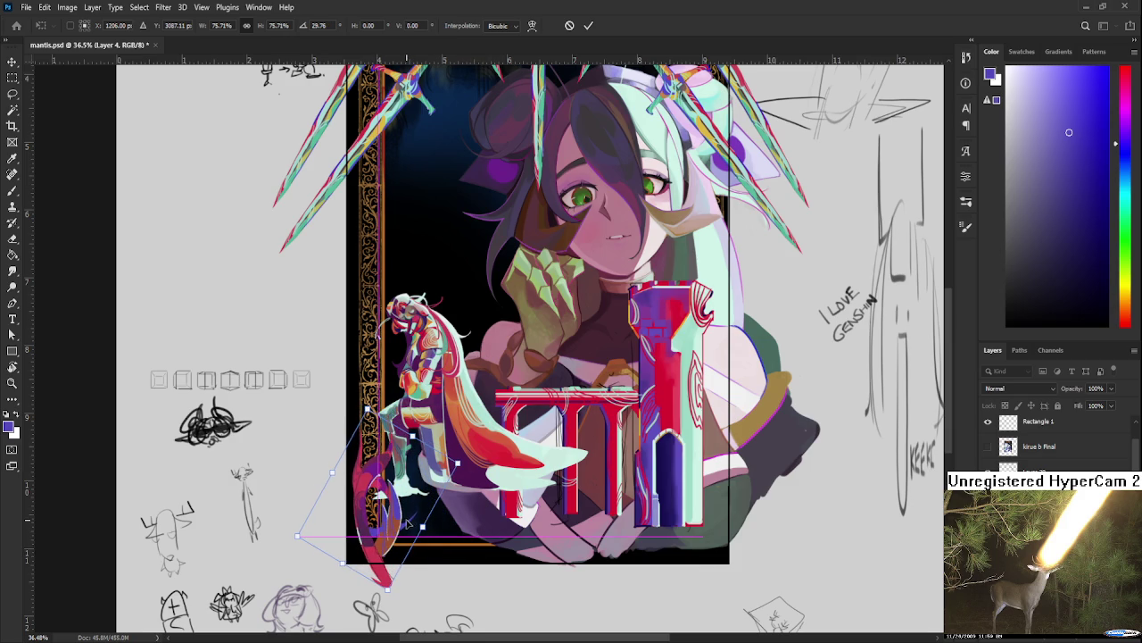
scroll(408, 524, "down", 1)
scroll(408, 524, "down", 1)
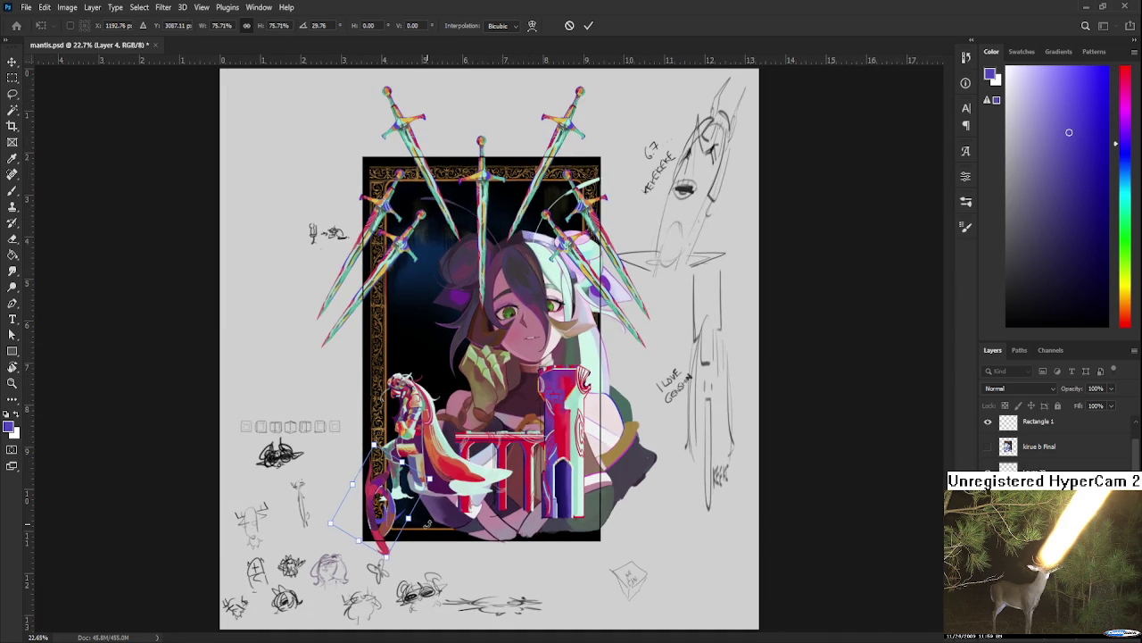
left_click_drag(427, 524, 431, 523)
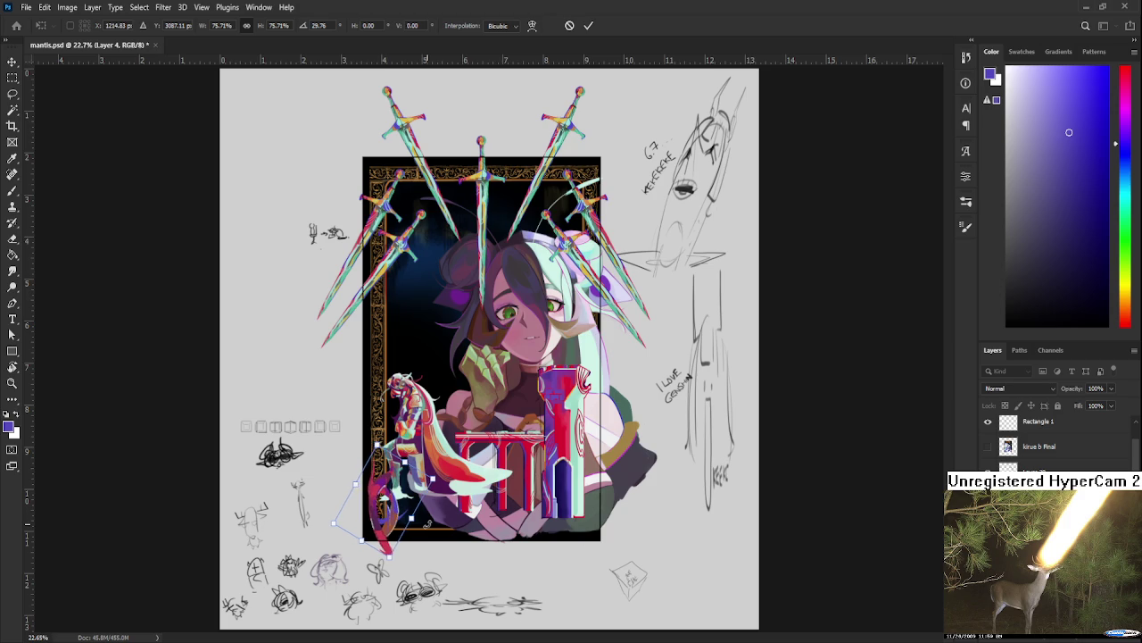
key("Return")
key("r")
scroll(373, 540, "up", 2)
Step: Sample dark purple from the artwork and enlarge the brush size
key("b")
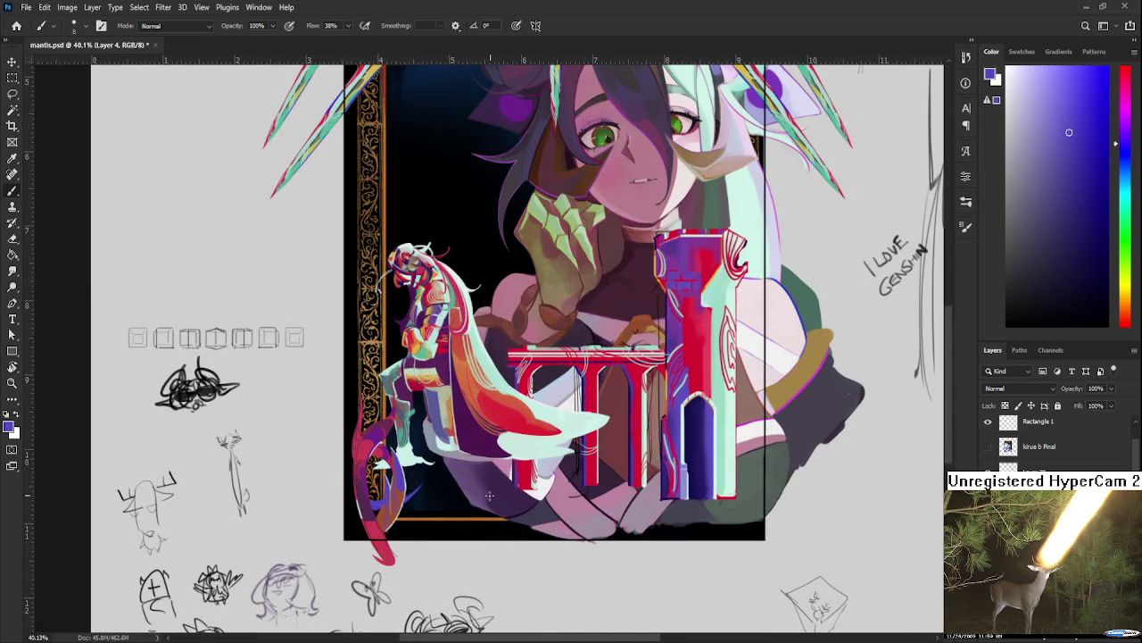
left_click(368, 515, "alt")
key("bracketright")
key("bracketright")
key("bracketright")
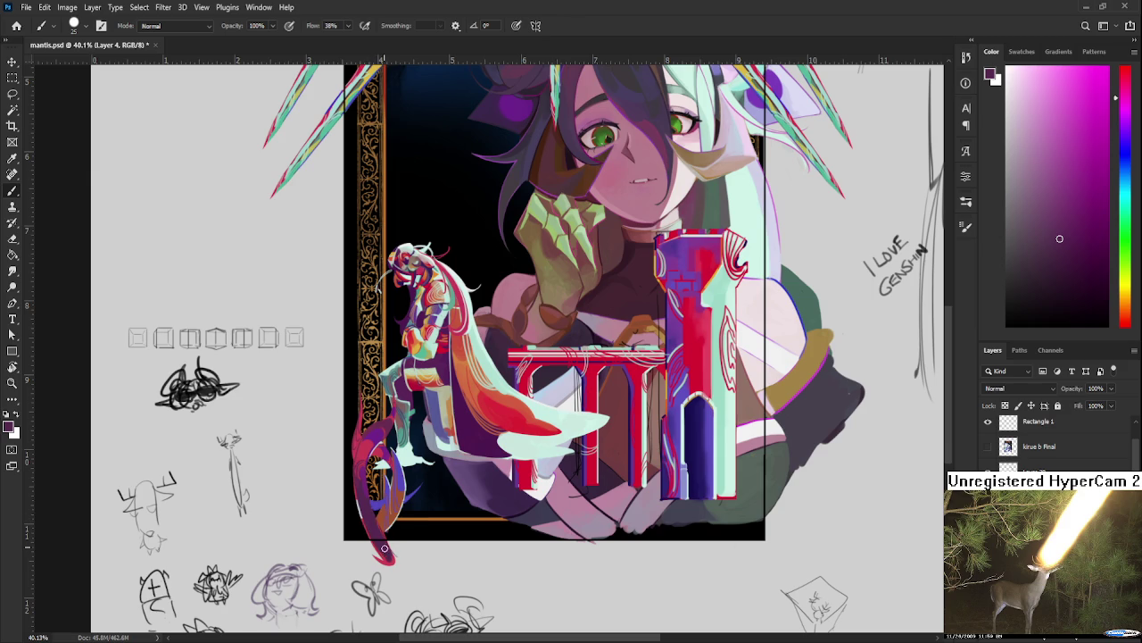
scroll(386, 549, "down", 3)
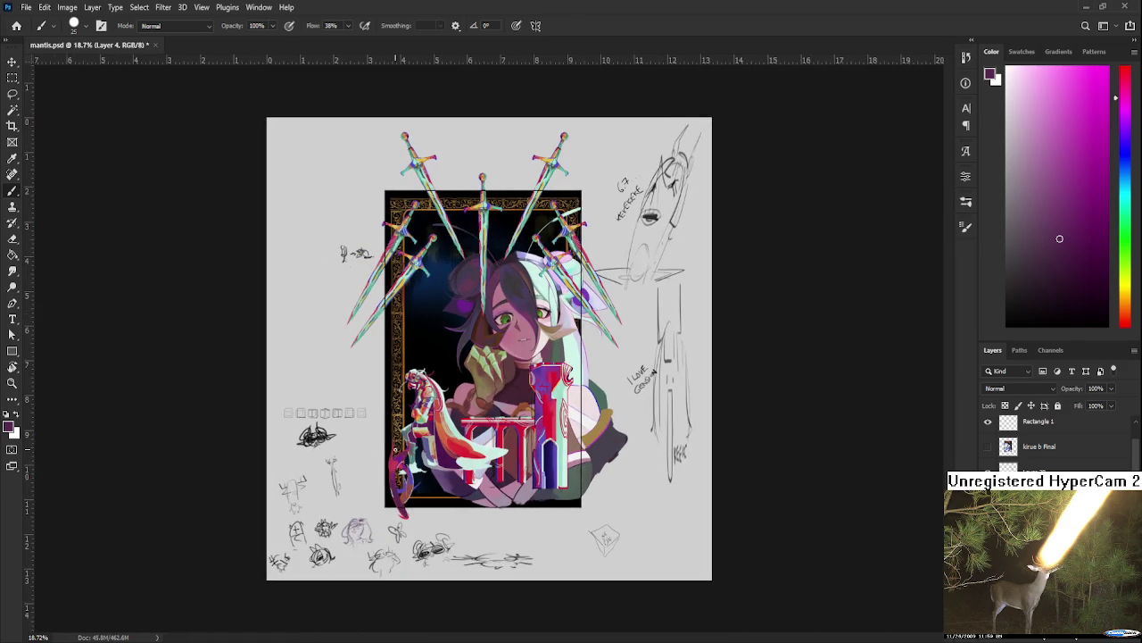
scroll(399, 452, "up", 1)
scroll(410, 513, "up", 1)
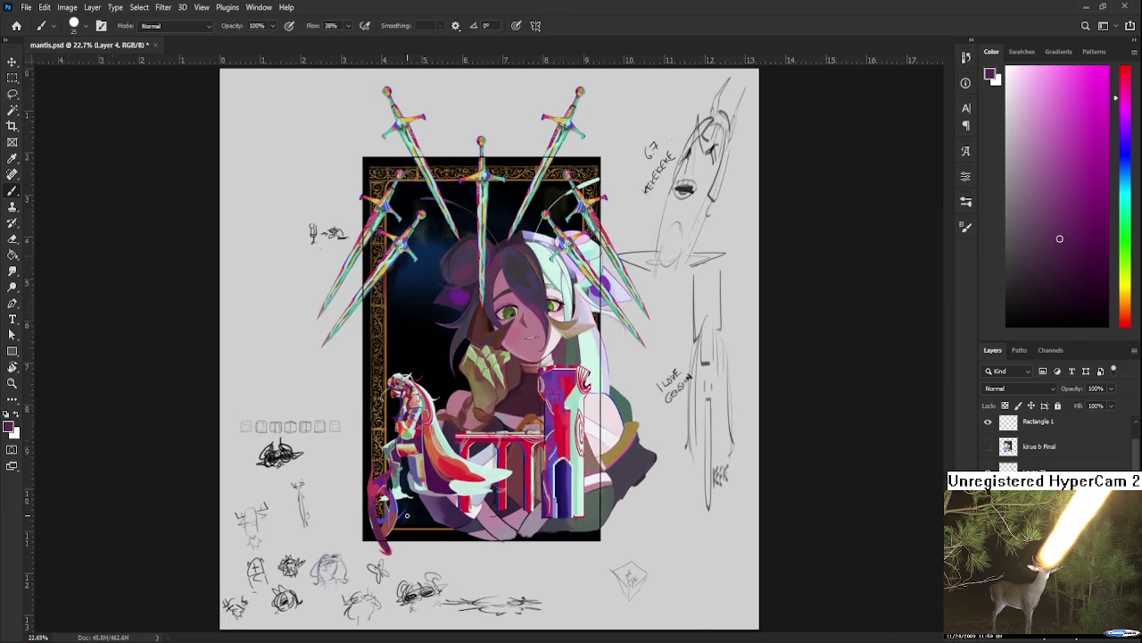
scroll(407, 515, "up", 3)
Step: Sample the tail's red and paint pink-red strokes on its lower part, resampling purple and red
left_click(331, 459, "alt")
left_click(346, 453, "alt")
left_click_drag(341, 516, 356, 553)
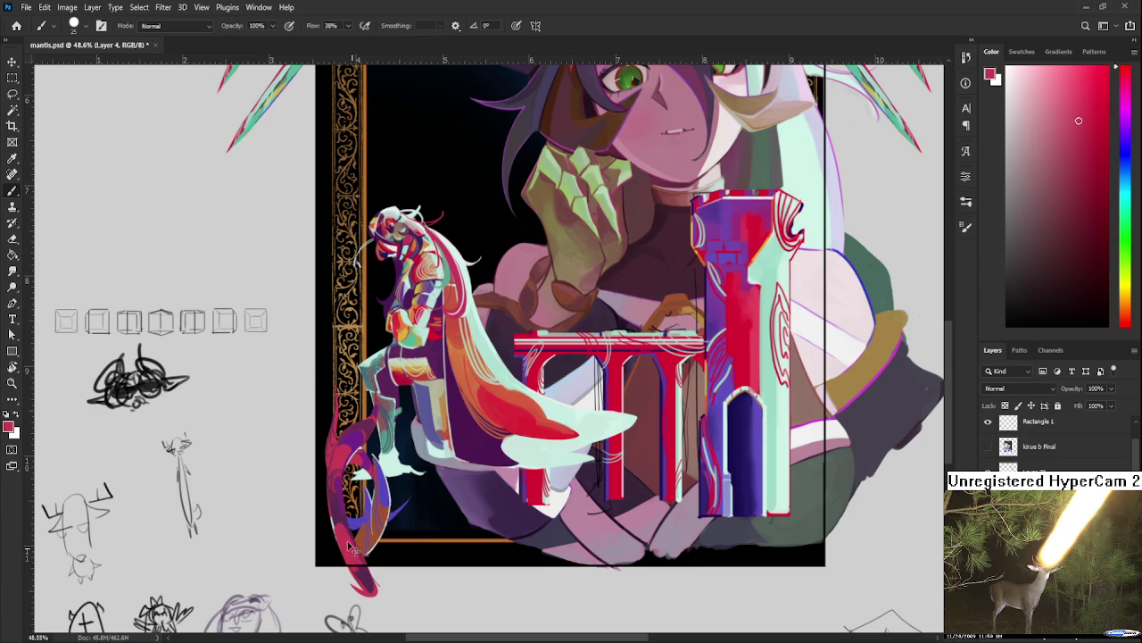
left_click(348, 540, "alt")
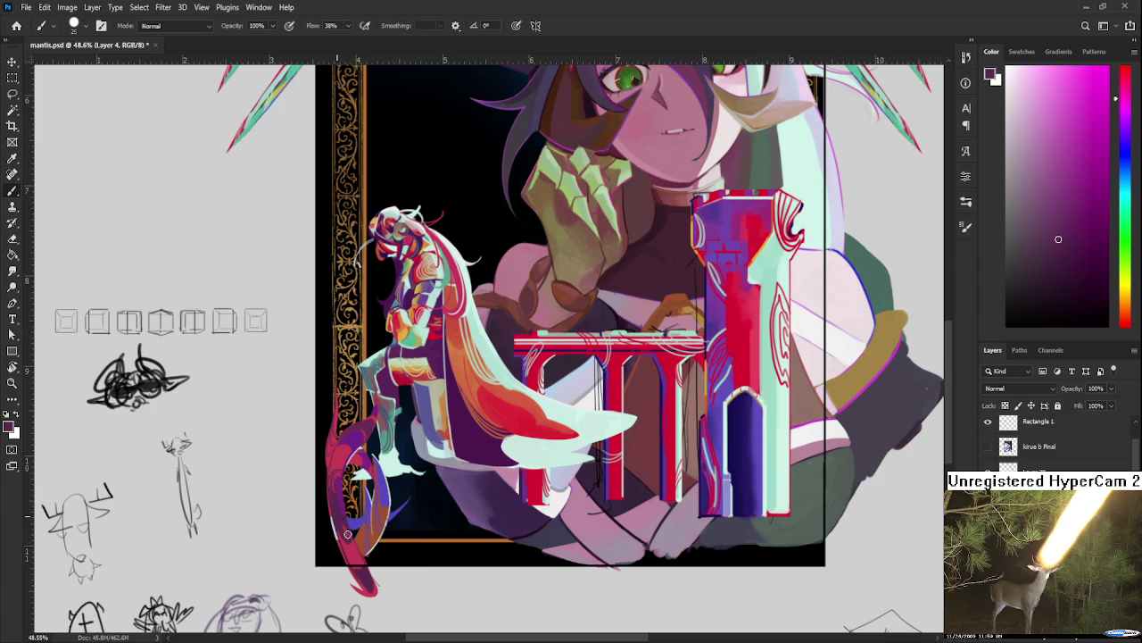
left_click(354, 557, "alt")
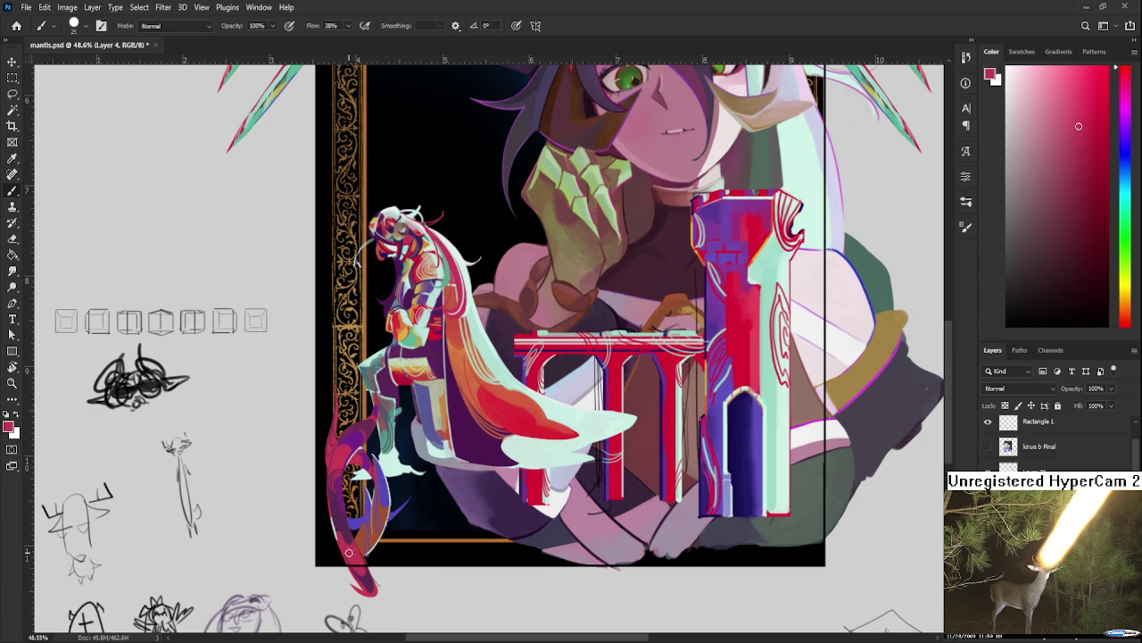
left_click(350, 547, "alt")
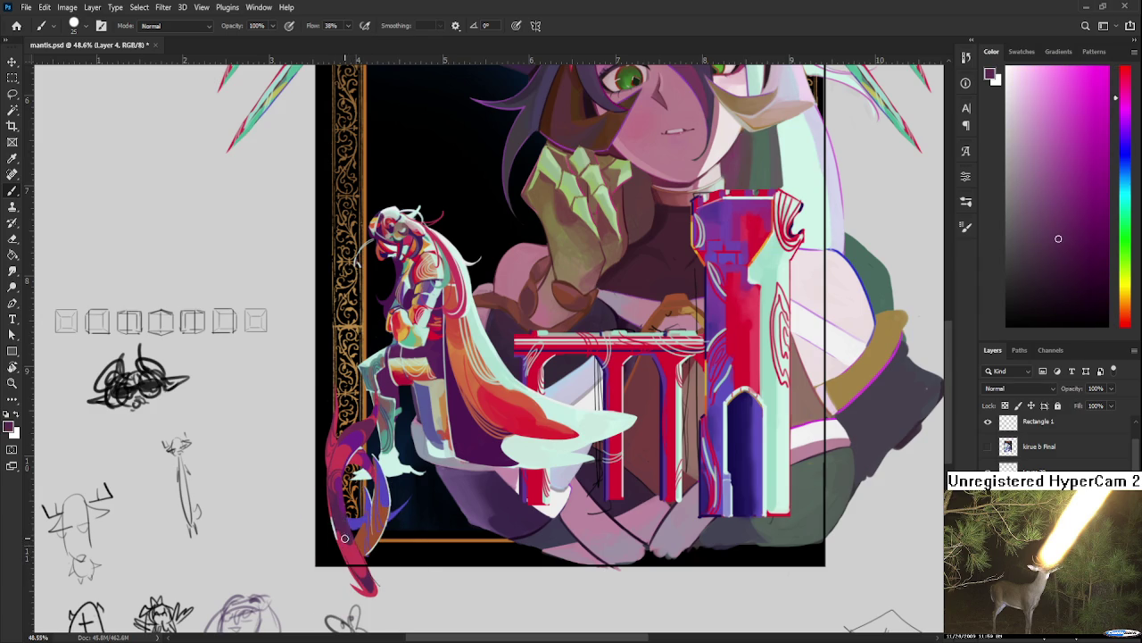
scroll(384, 482, "down", 2)
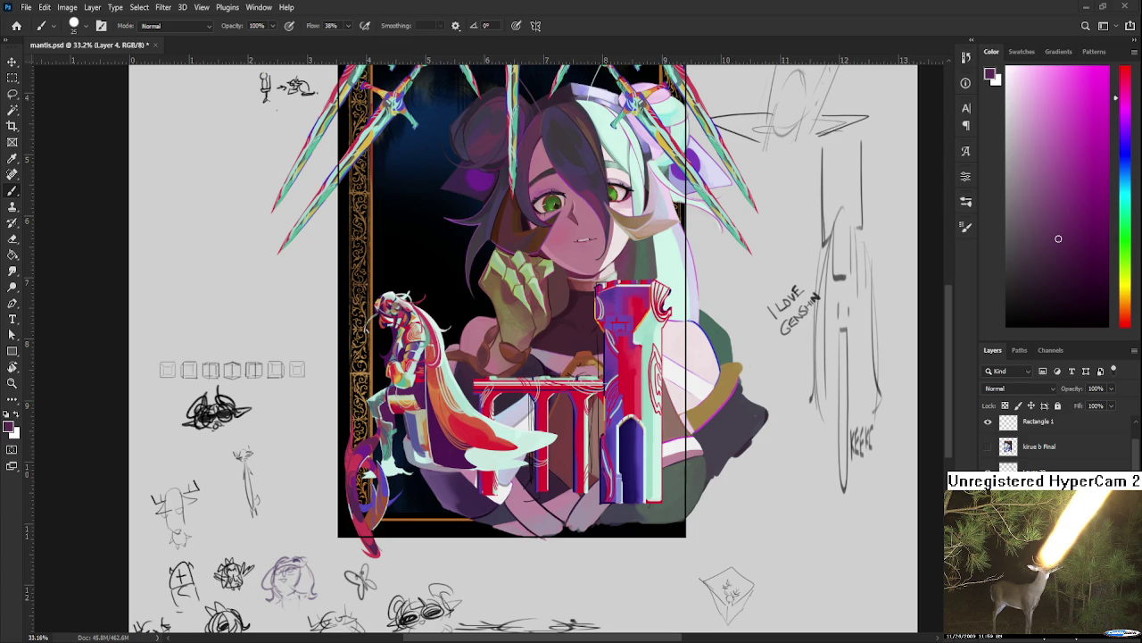
scroll(273, 399, "up", 2)
Step: Paint a thin light cyan line down the tail's left edge, using cyan sampled from the knight's cloak
scroll(273, 399, "up", 3)
scroll(353, 459, "up", 2)
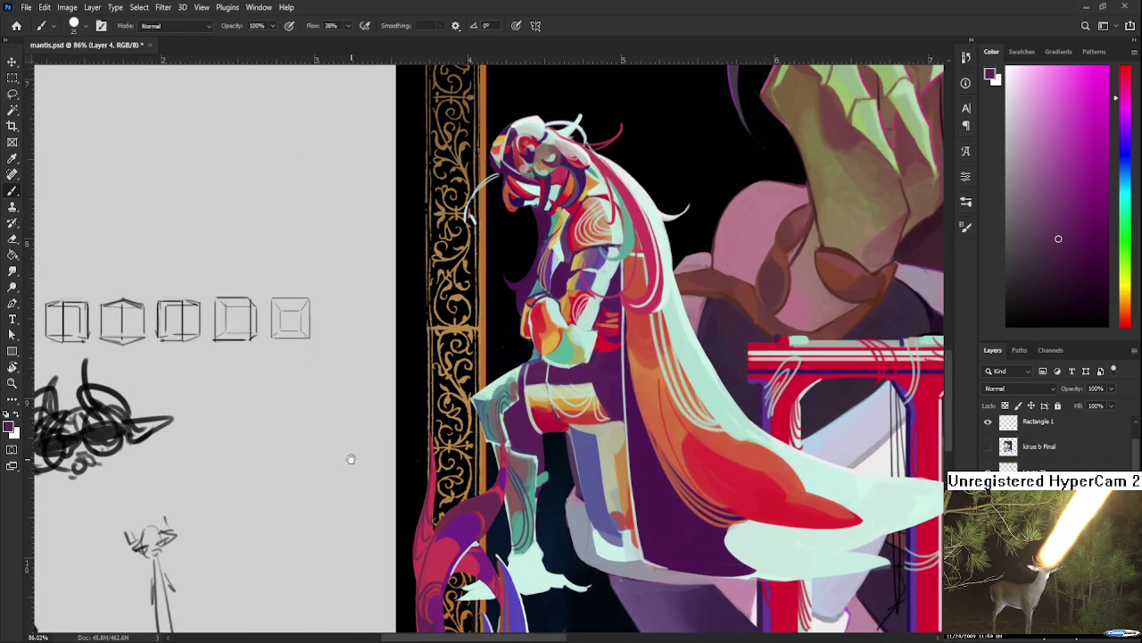
left_click_drag(352, 459, 324, 329)
left_click(504, 431, "alt")
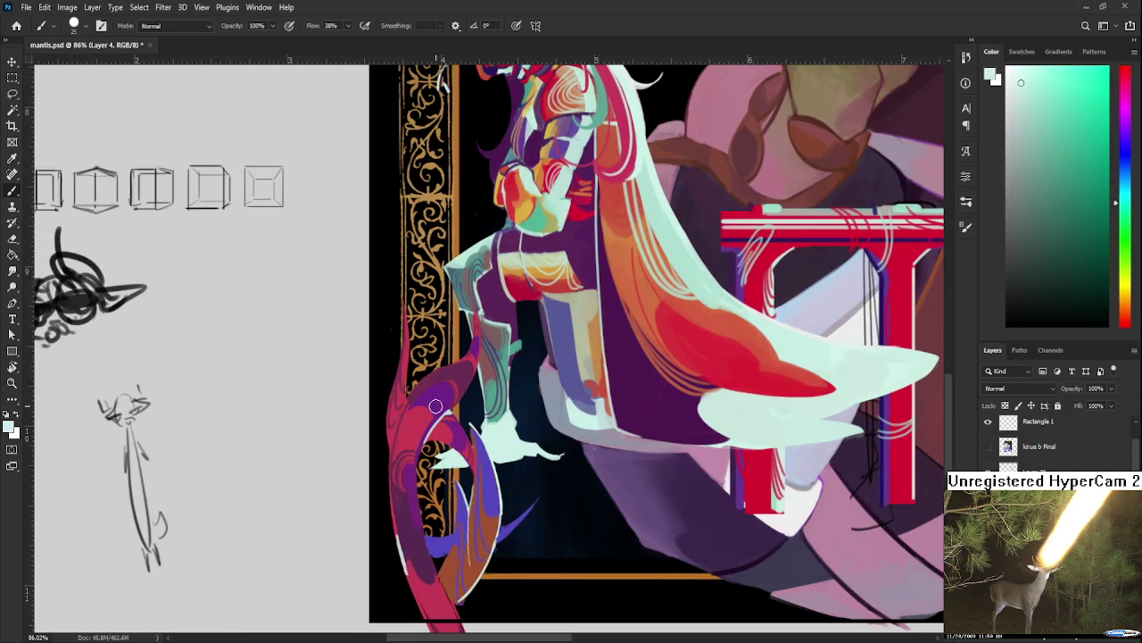
key("[")
key("[")
left_click_drag(403, 304, 386, 507)
left_click_drag(442, 324, 435, 346)
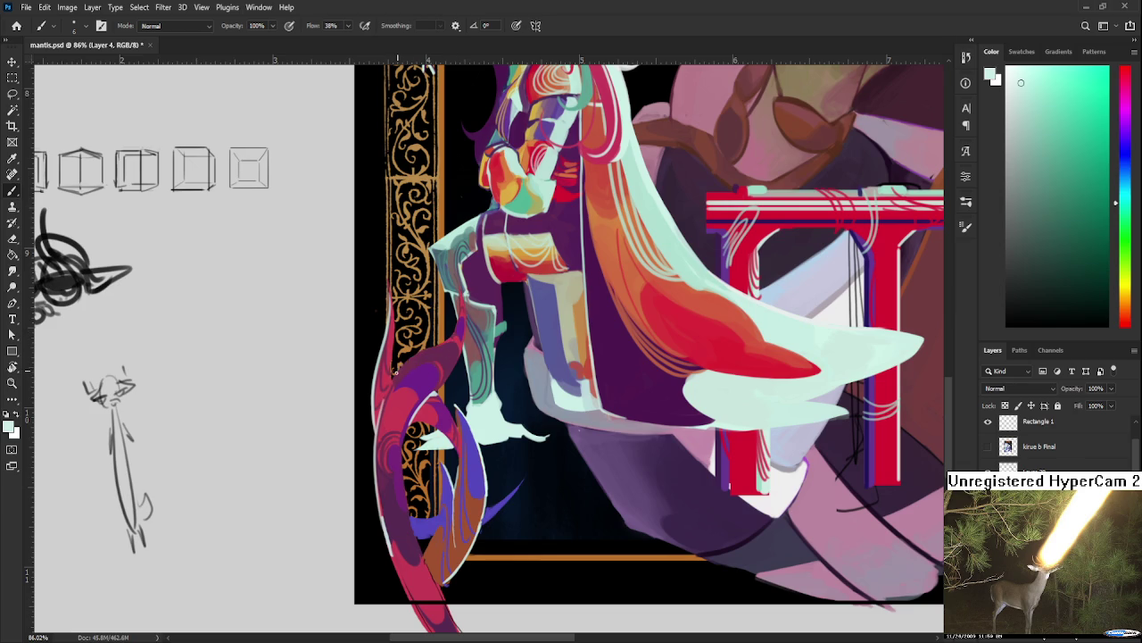
Step: Sample a dark magenta from the tail and zoom around to inspect it
left_click(444, 345, "alt")
scroll(444, 344, "down", 2)
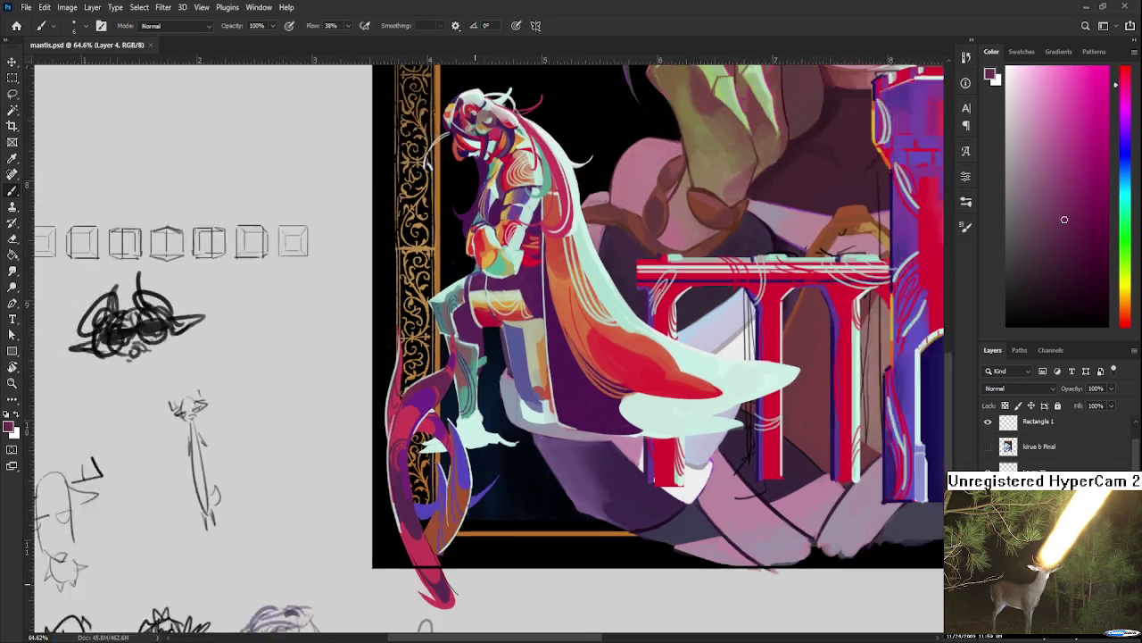
scroll(522, 375, "down", 2)
scroll(522, 374, "down", 2)
scroll(522, 375, "up", 2)
scroll(522, 375, "down", 1)
scroll(523, 374, "down", 2)
scroll(473, 446, "up", 1)
scroll(427, 570, "up", 1)
Step: Tilt the tail about 5° with Free Transform and commit the rotation
key("ctrl+t")
left_click_drag(427, 572, 373, 565)
key("Return")
scroll(384, 546, "down", 2)
scroll(383, 546, "down", 2)
scroll(406, 433, "up", 1)
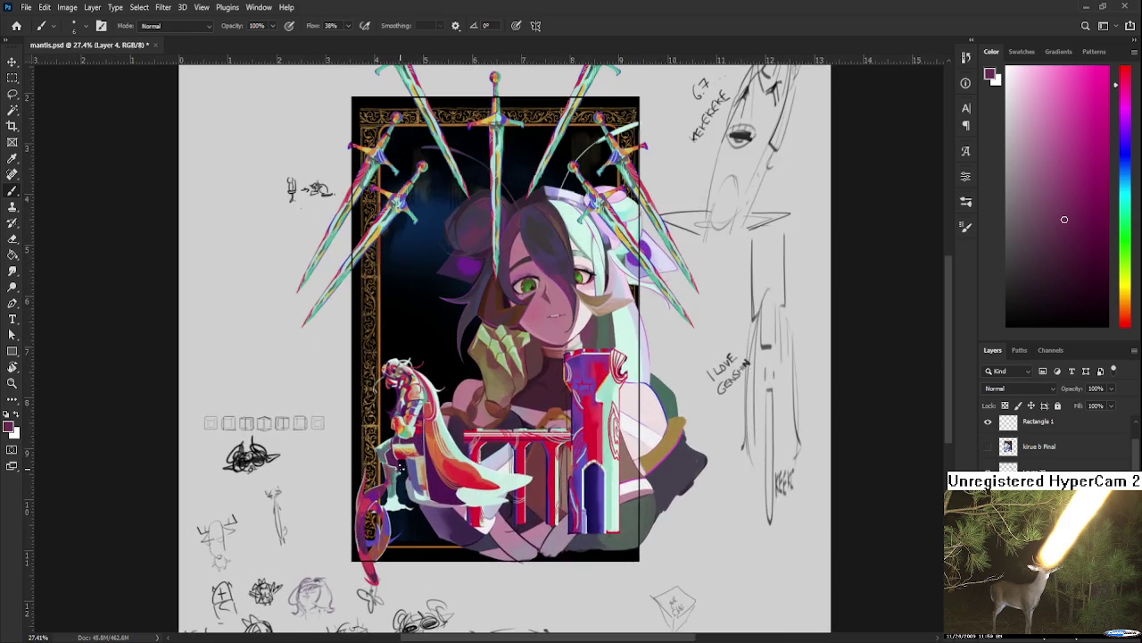
scroll(406, 433, "up", 1)
scroll(338, 563, "up", 1)
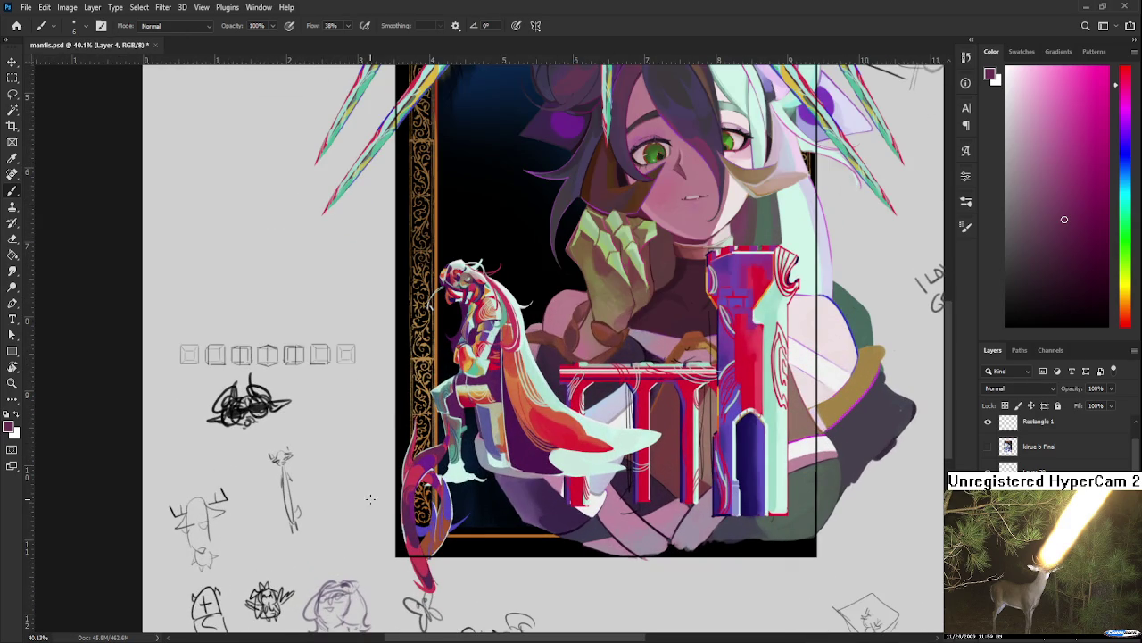
key("ctrl+t")
Step: Rotate the red tail clockwise and raise it so its tip sits inside the lower-left border
mouse_move(522, 482)
left_mouse_down()
mouse_move(467, 515)
mouse_move(423, 512)
mouse_move(440, 506)
left_mouse_up()
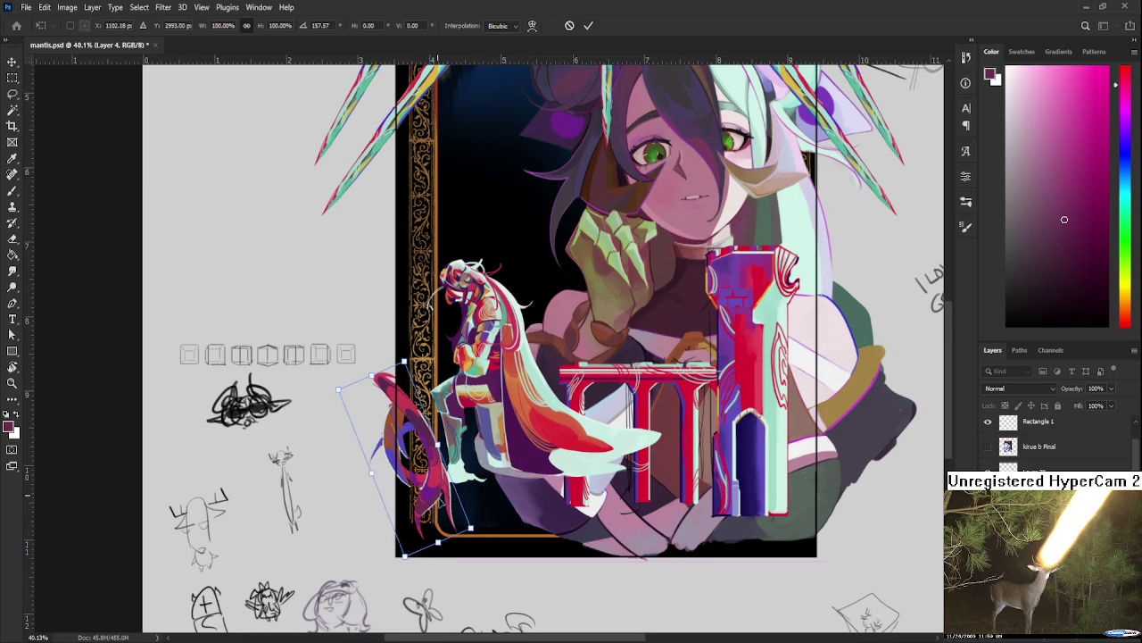
scroll(441, 506, "up", 2)
left_click_drag(428, 493, 420, 482)
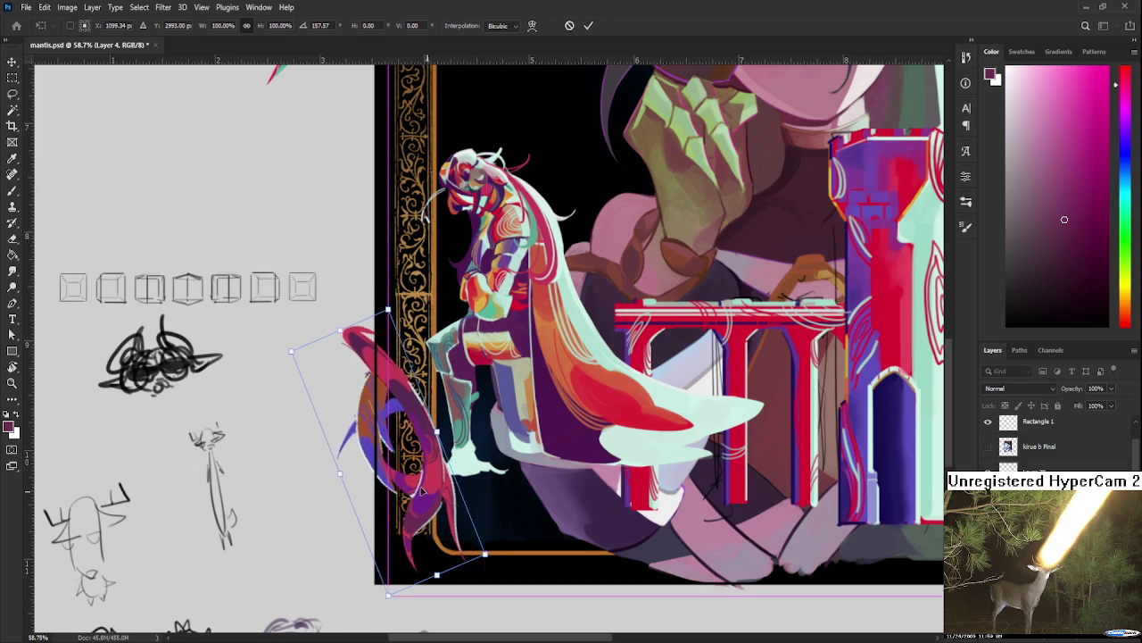
scroll(440, 502, "down", 2)
scroll(440, 503, "down", 2)
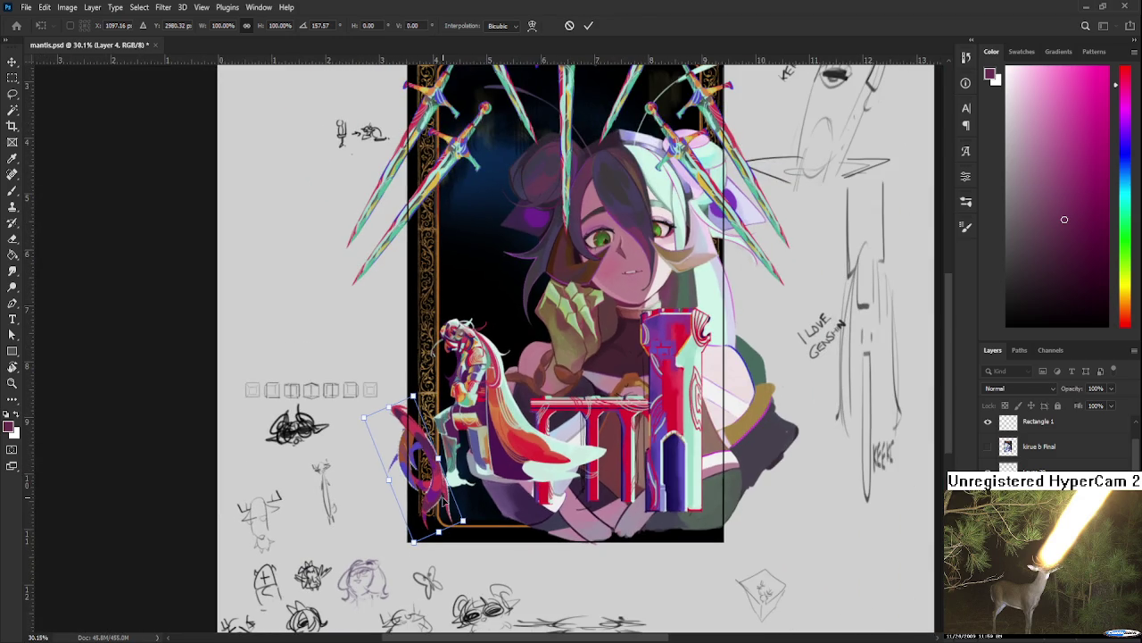
left_click_drag(444, 493, 448, 506)
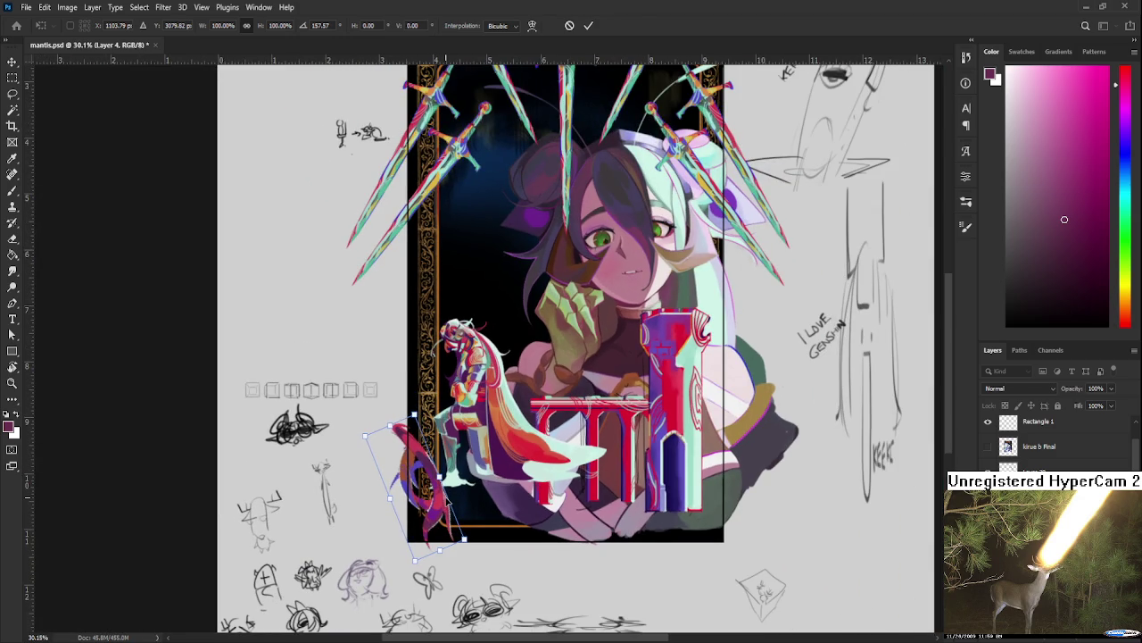
left_click_drag(448, 505, 446, 493)
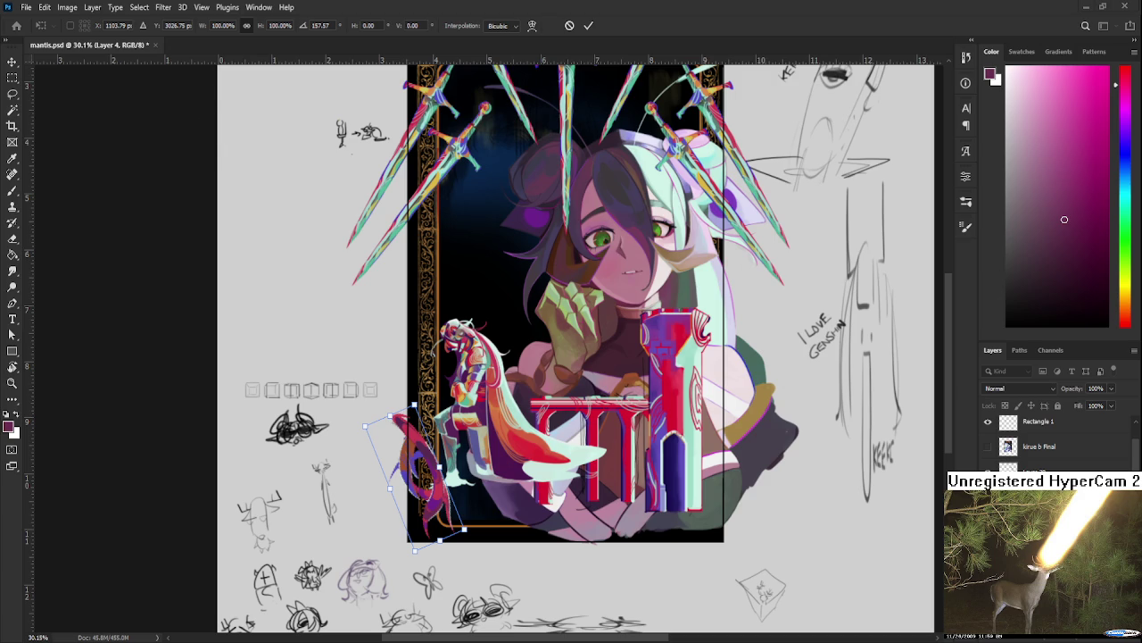
left_click_drag(429, 493, 429, 486)
key("Return")
scroll(430, 487, "up", 2)
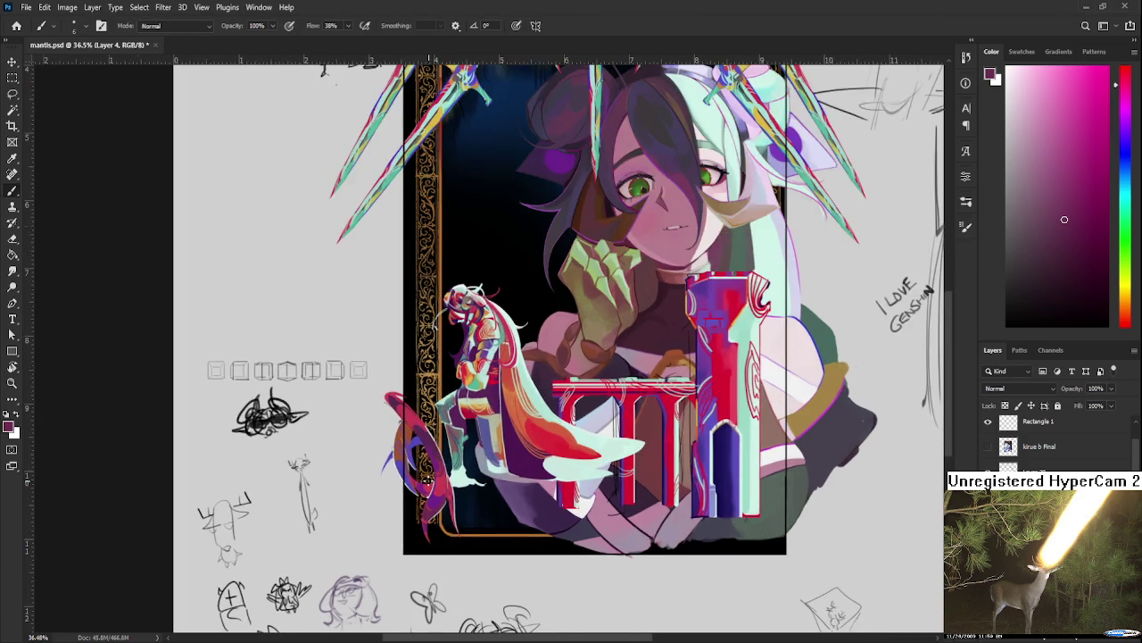
Step: Paste the red ornament as a new layer and flip it horizontally and vertically
key("ctrl+v")
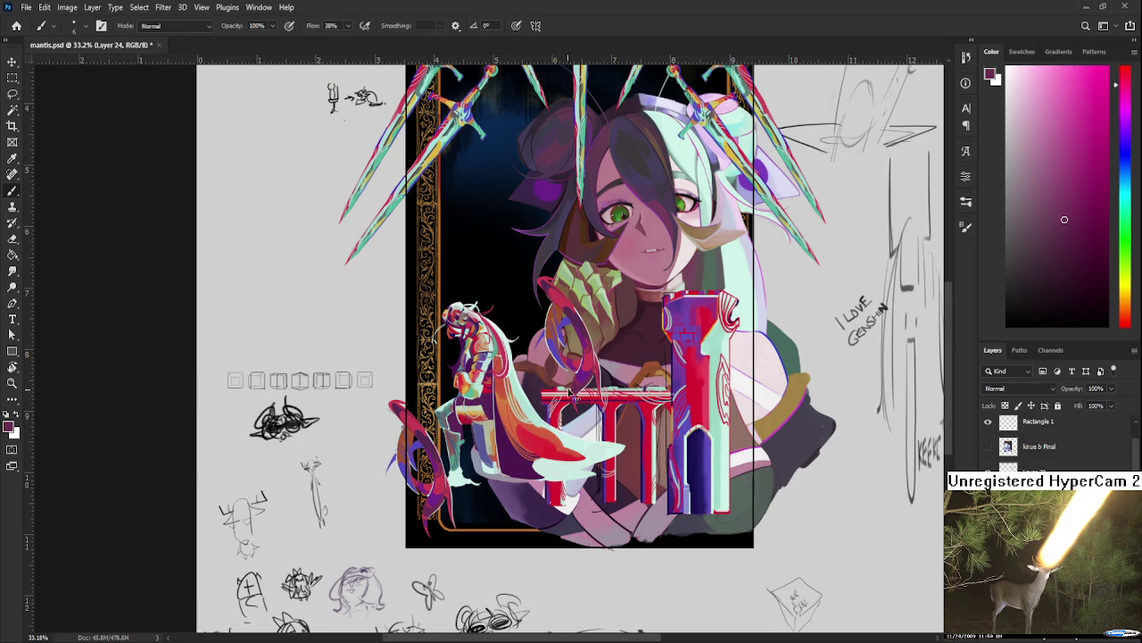
key("ctrl+t")
key("h")
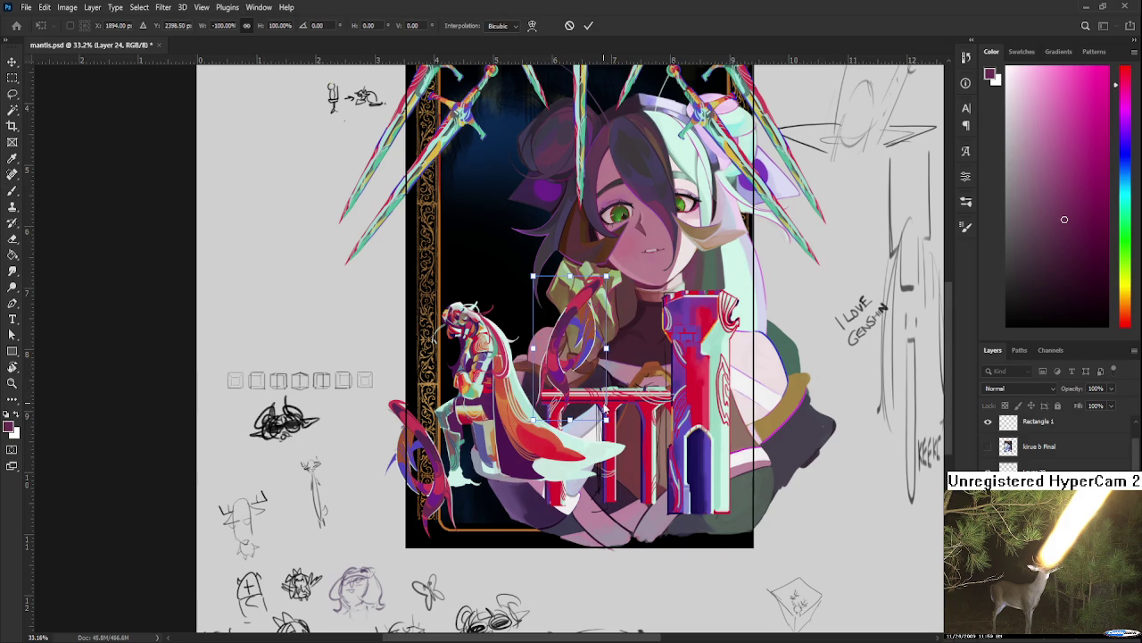
key("v")
Step: Move the red ornament up to the frame's top-right among the swords and commit
scroll(648, 622, "up", 2)
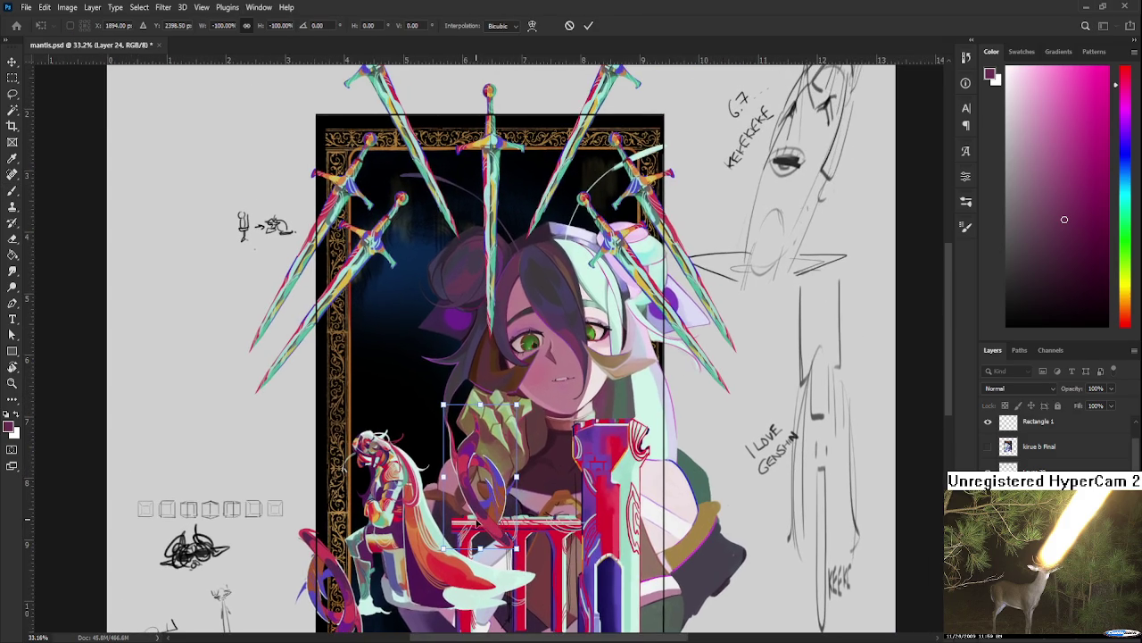
left_click_drag(473, 402, 616, 268)
mouse_move(616, 267)
left_mouse_down()
mouse_move(526, 471)
mouse_move(530, 393)
left_mouse_up()
scroll(526, 472, "up", 1)
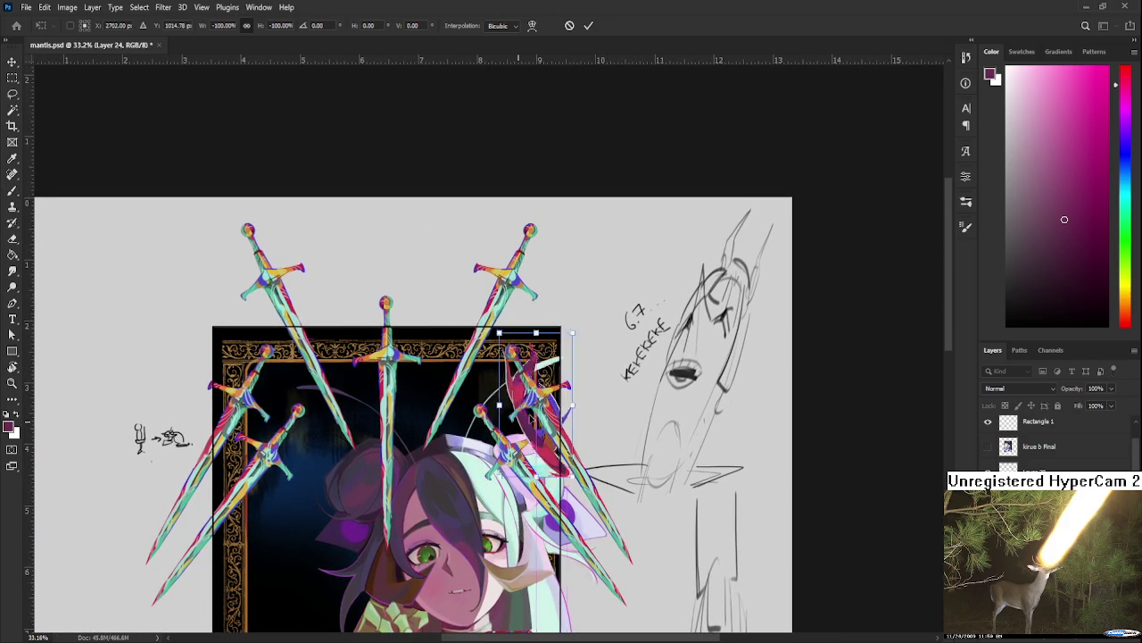
scroll(535, 401, "up", 1)
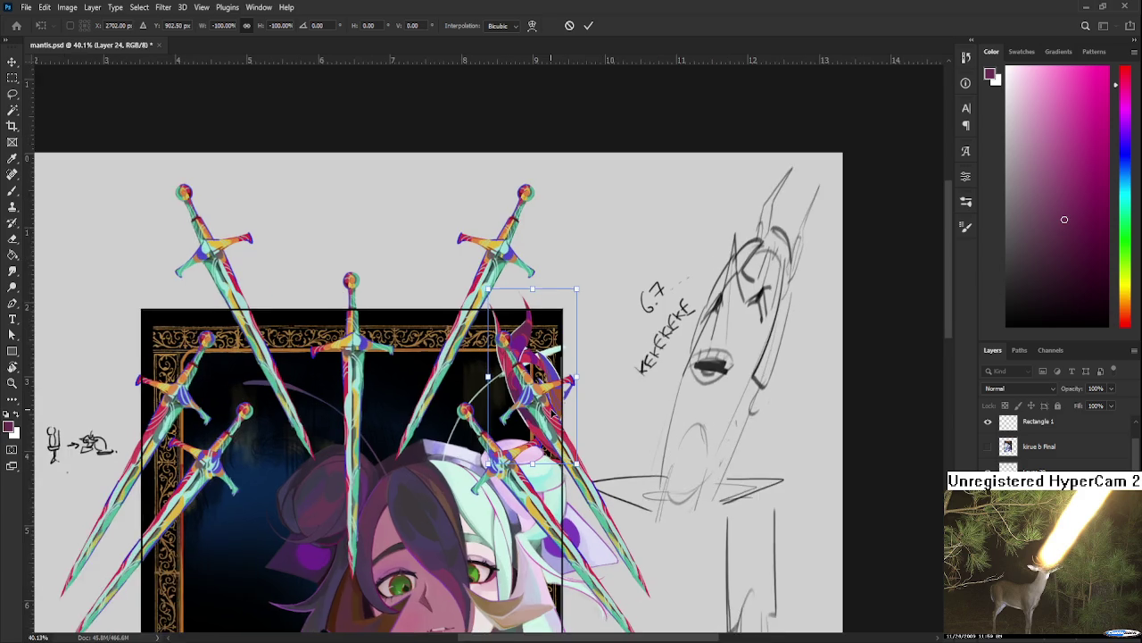
scroll(544, 406, "up", 1)
scroll(553, 413, "up", 1)
scroll(553, 413, "up", 1)
left_click_drag(540, 409, 533, 422)
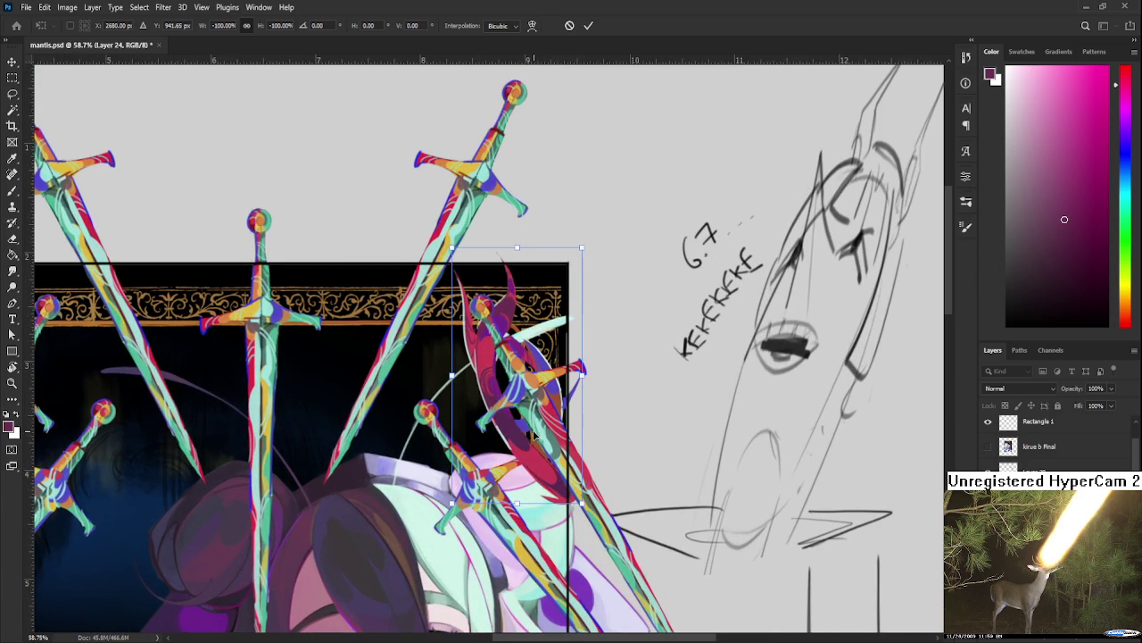
scroll(532, 429, "down", 2)
scroll(534, 433, "up", 1)
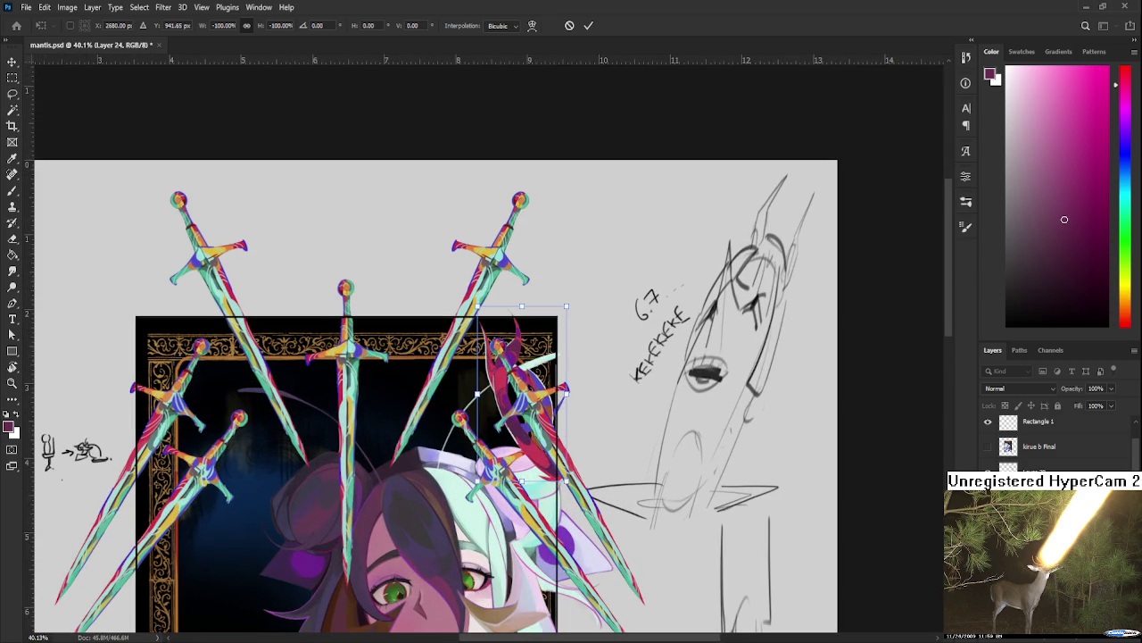
key("Return")
Step: Transform the red ornament again and raise it slightly
scroll(598, 416, "up", 1)
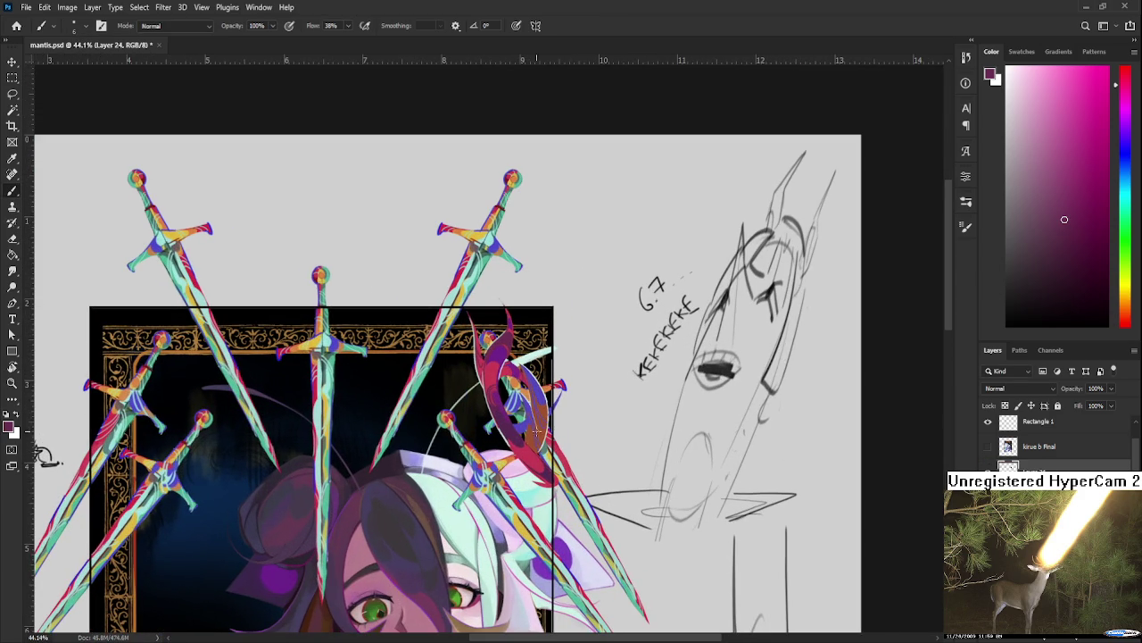
key("ctrl+t")
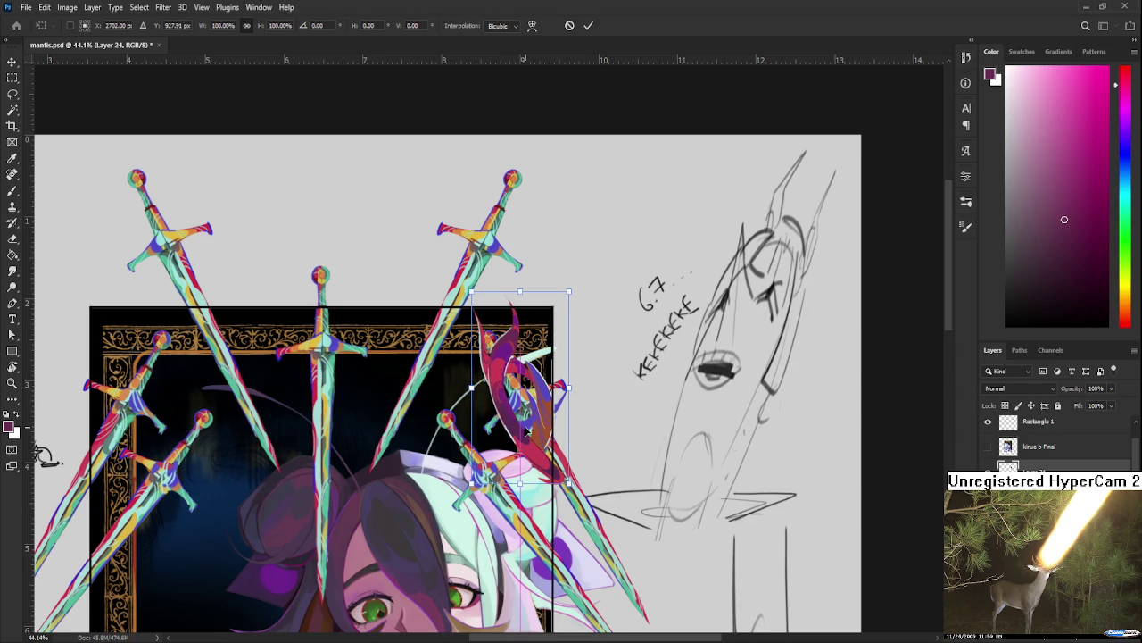
scroll(525, 432, "down", 2)
scroll(500, 335, "down", 3)
scroll(500, 335, "down", 1)
scroll(504, 348, "up", 1)
scroll(508, 361, "up", 2)
scroll(513, 380, "up", 1)
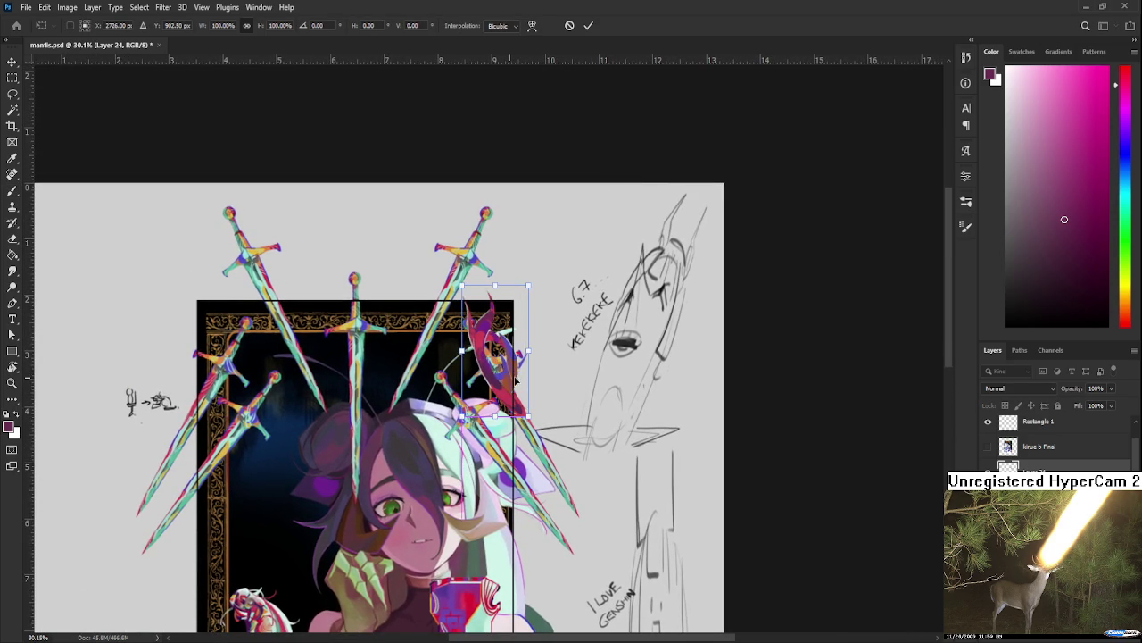
mouse_move(428, 541)
left_mouse_down()
mouse_move(508, 307)
mouse_move(439, 524)
left_mouse_up()
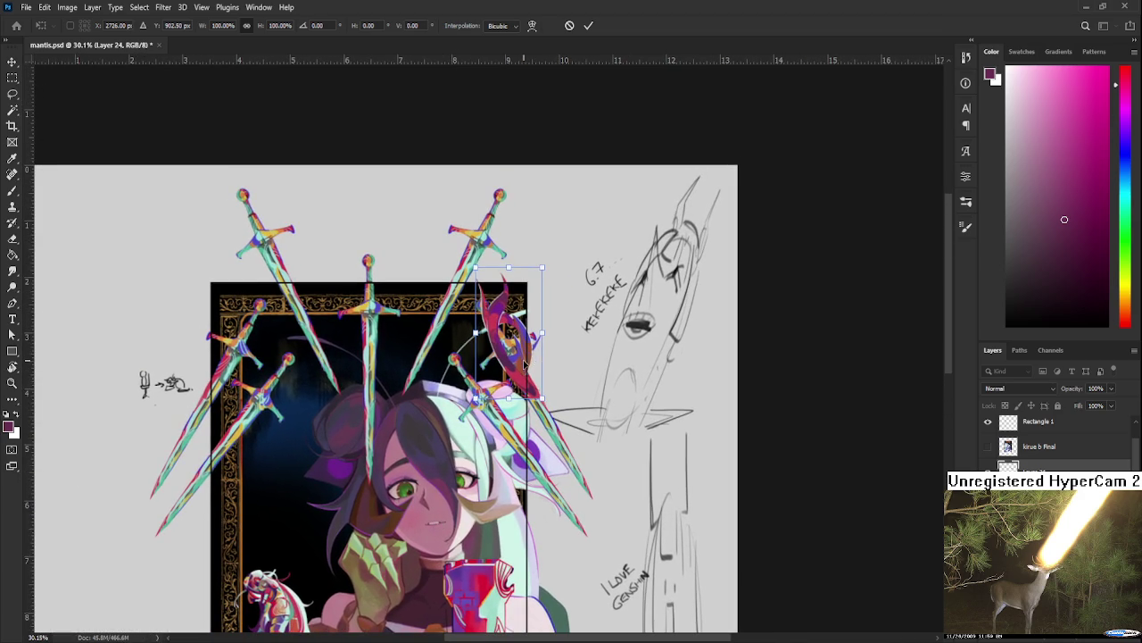
left_click_drag(532, 361, 532, 355)
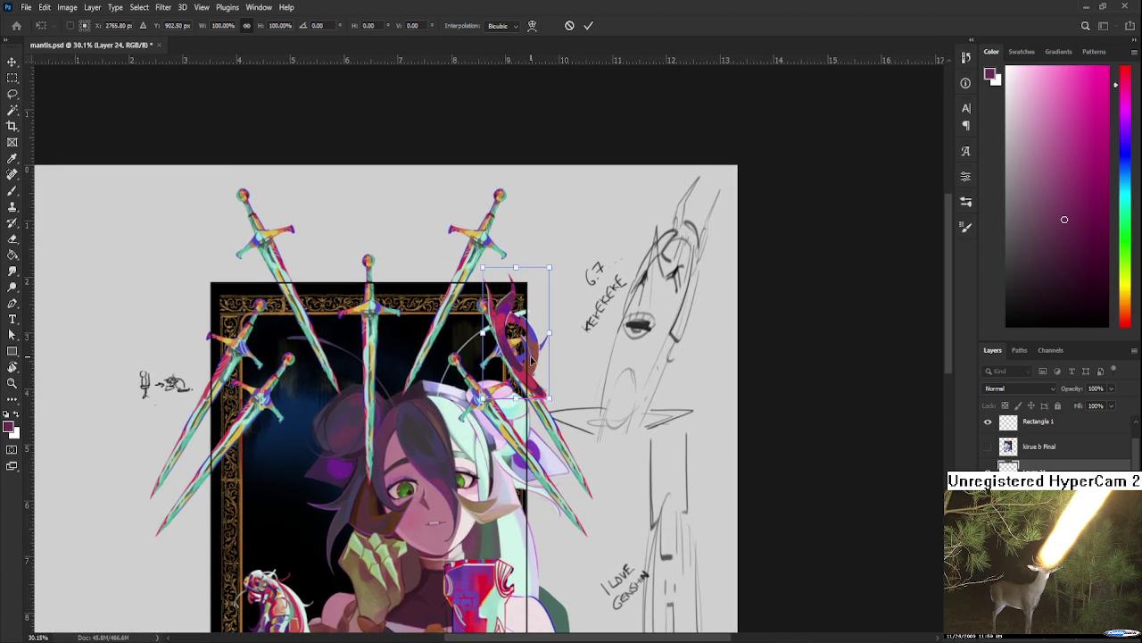
scroll(458, 450, "down", 3)
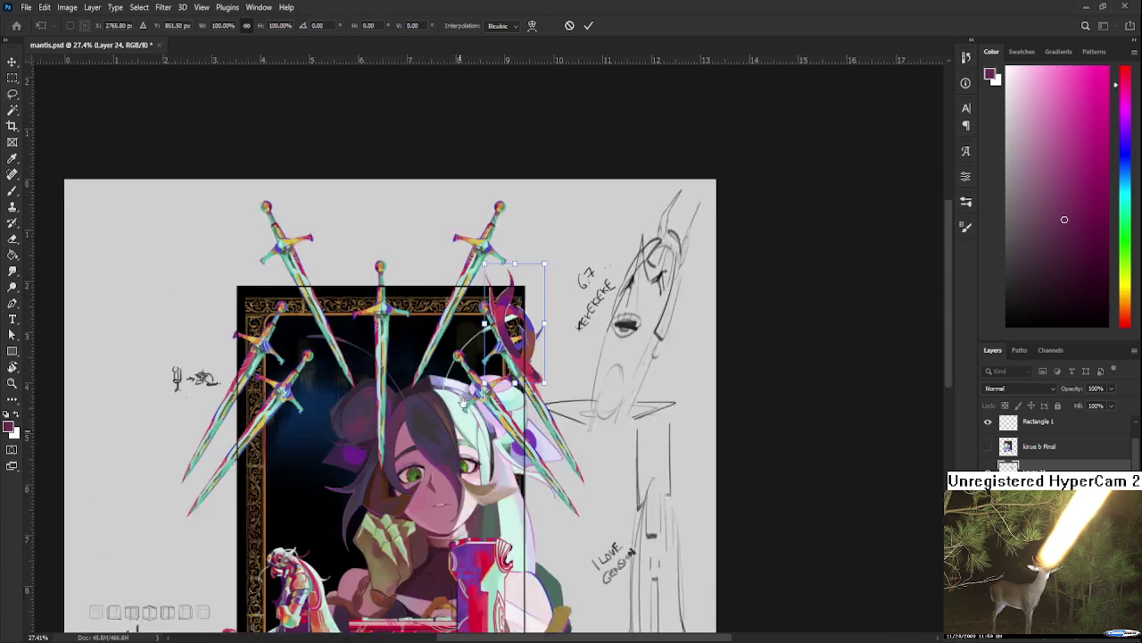
mouse_move(458, 450)
left_mouse_down()
mouse_move(461, 314)
mouse_move(430, 447)
left_mouse_up()
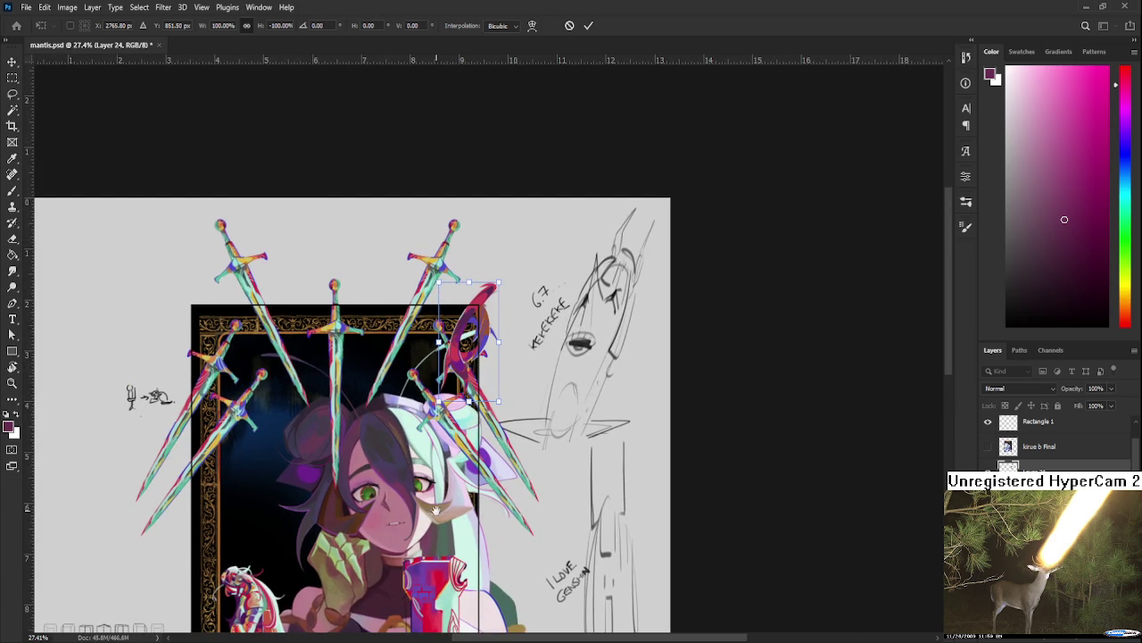
Step: Flip the red ornament upside down
left_click_drag(436, 511, 443, 323)
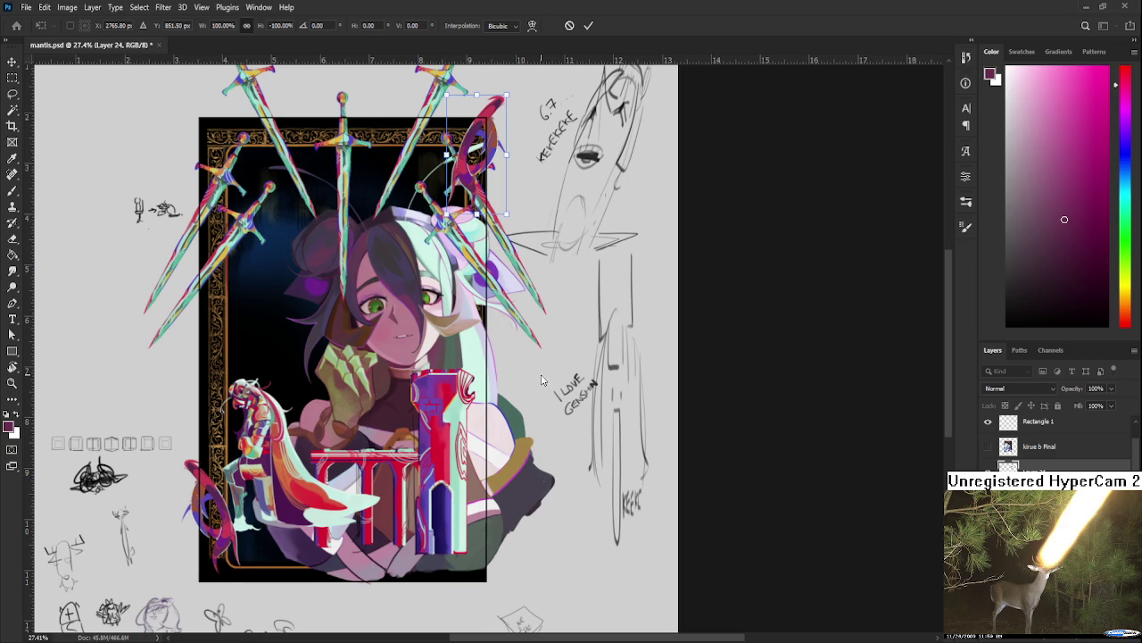
scroll(484, 334, "up", 1)
scroll(473, 344, "up", 1)
scroll(456, 353, "up", 1)
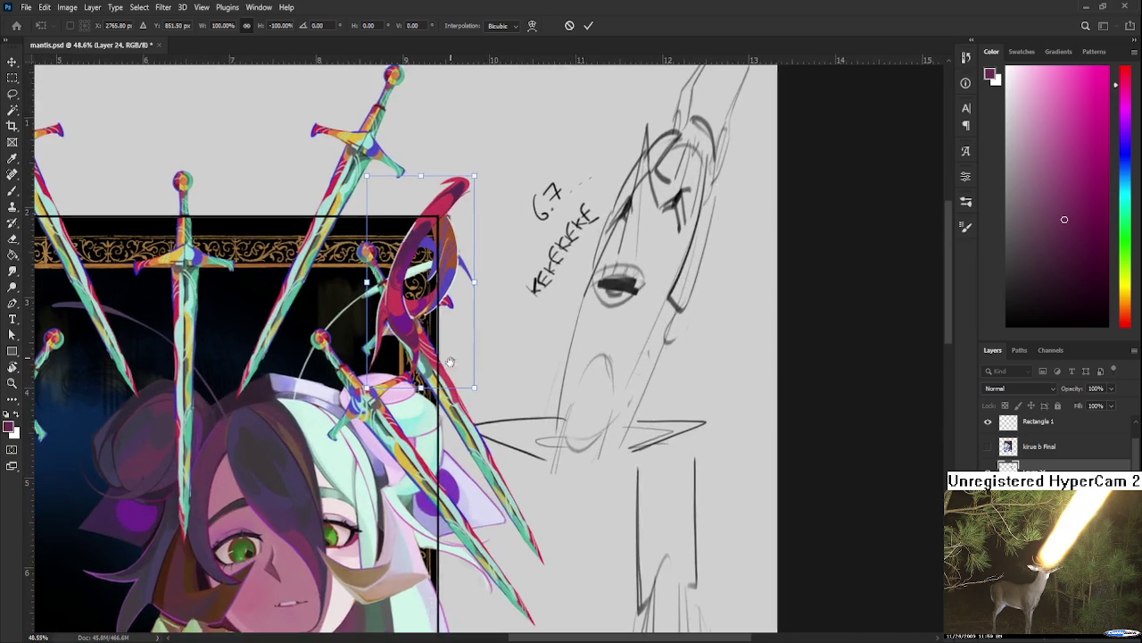
scroll(455, 446, "up", 1)
scroll(458, 456, "up", 1)
scroll(458, 455, "up", 1)
scroll(457, 456, "up", 1)
Step: Tilt the ornament about 11° counter-clockwise and apply the transformation
mouse_move(455, 458)
left_mouse_down()
mouse_move(503, 528)
mouse_move(517, 457)
left_mouse_up()
scroll(517, 457, "down", 2)
scroll(517, 457, "down", 2)
scroll(500, 401, "down", 2)
scroll(479, 333, "down", 1)
left_click_drag(480, 333, 458, 310)
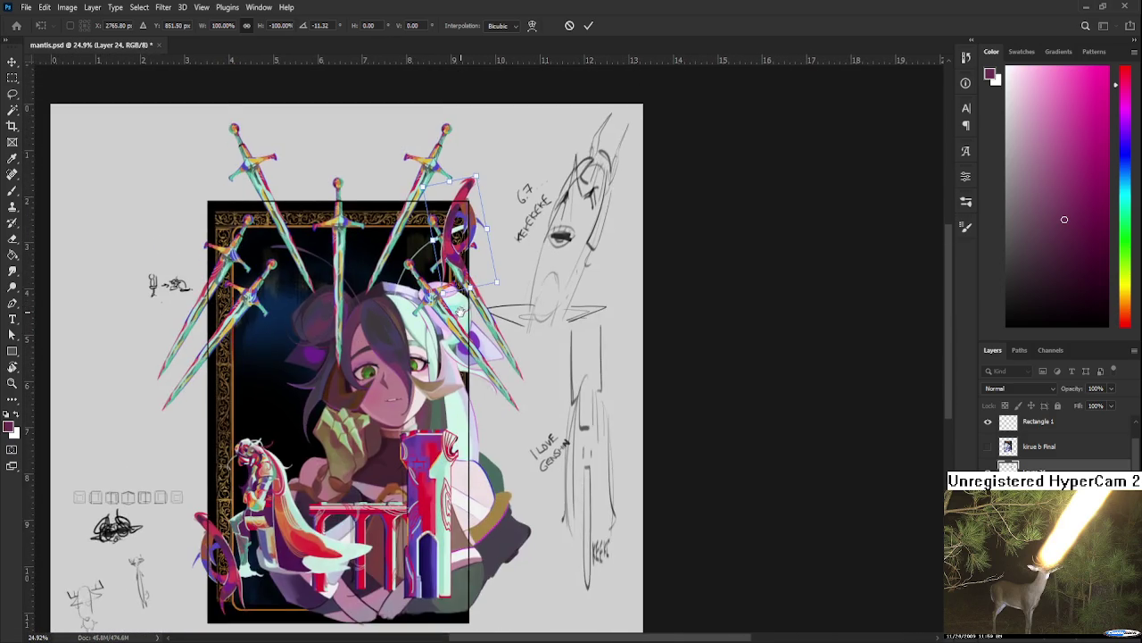
scroll(451, 336, "up", 1)
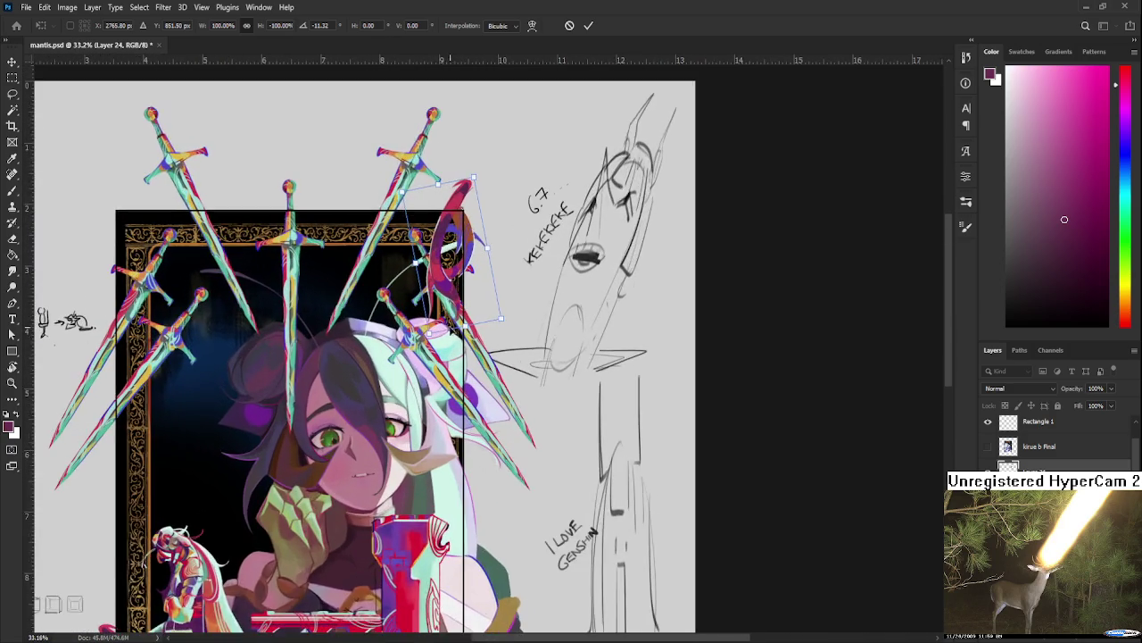
left_click_drag(447, 289, 442, 377)
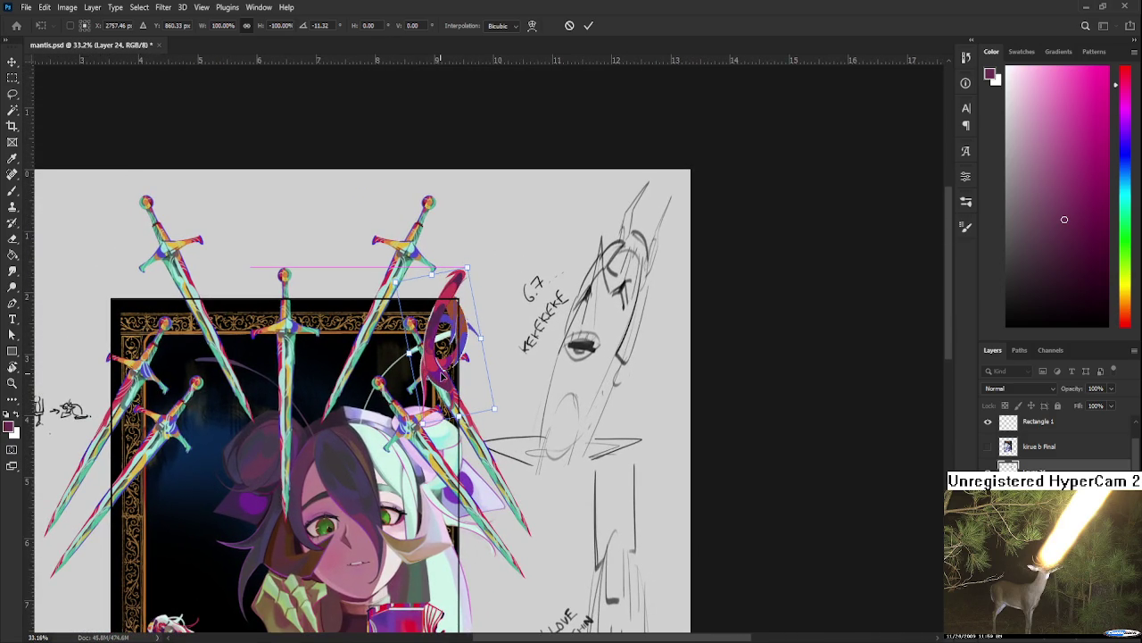
key("Return")
scroll(523, 375, "down", 3)
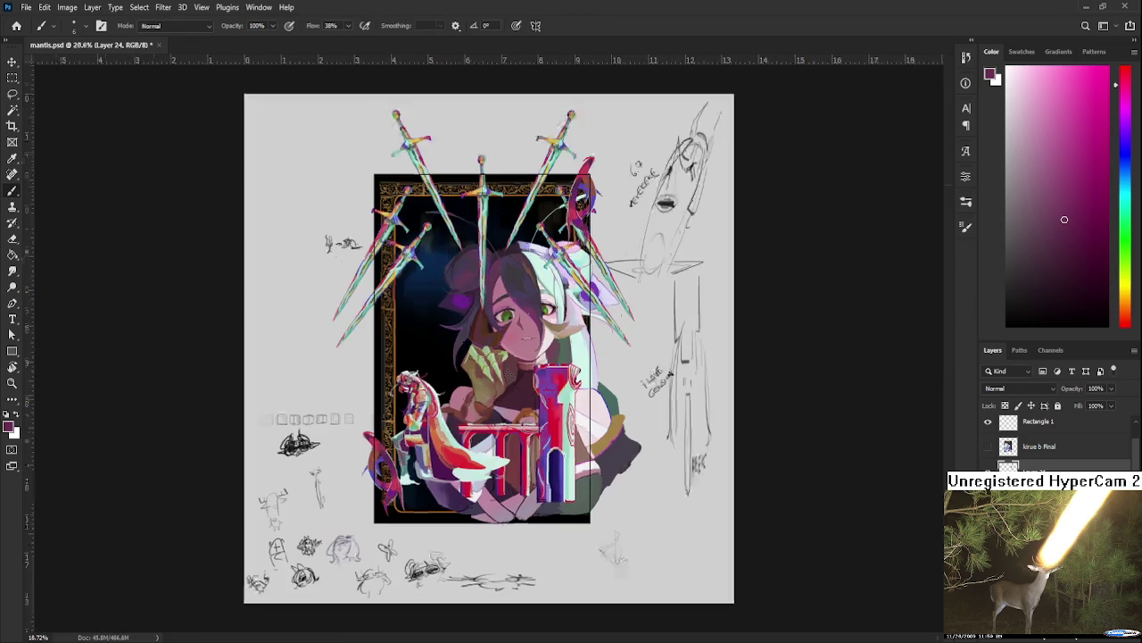
scroll(521, 399, "up", 2)
scroll(521, 399, "down", 3)
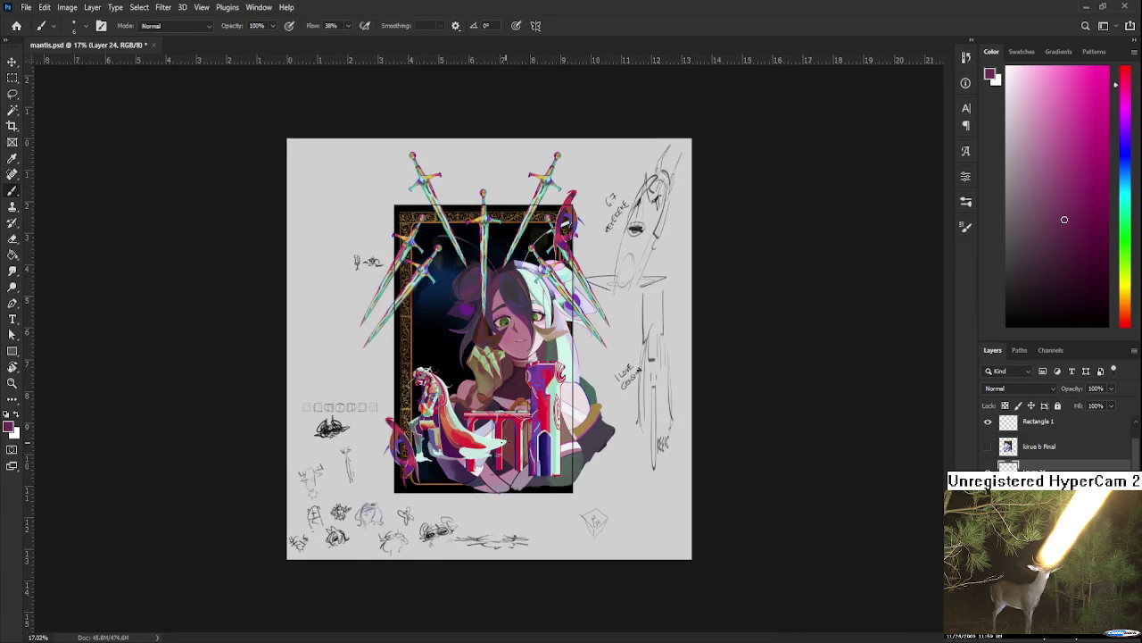
scroll(521, 399, "up", 1)
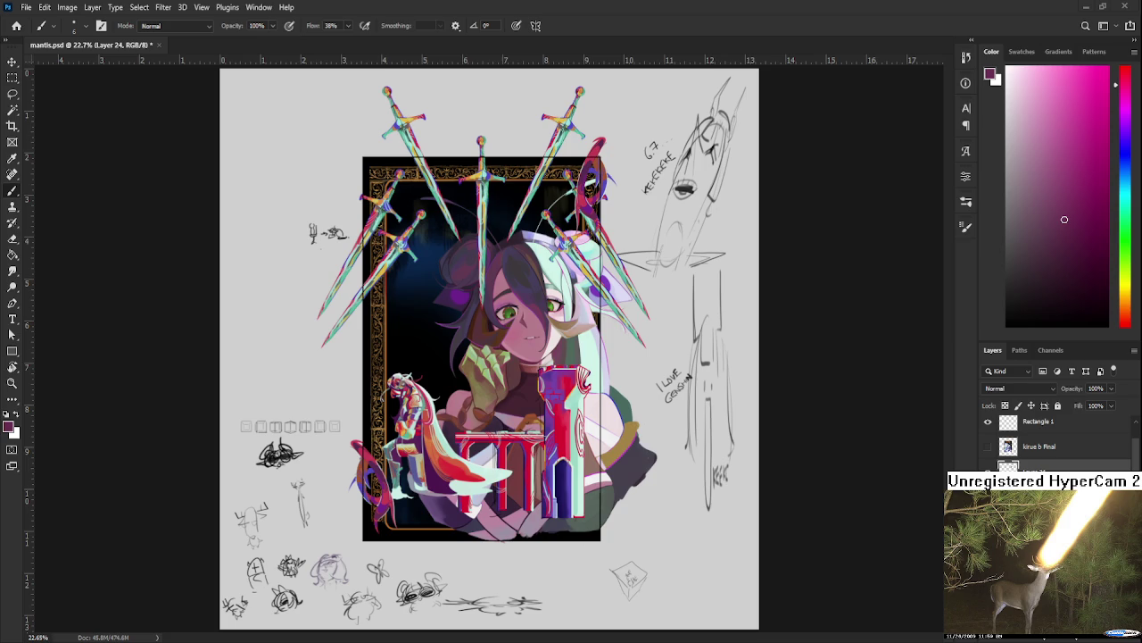
Step: Nudge the mantis knight (Layer 4) one step right and commit
scroll(471, 484, "up", 1)
scroll(470, 484, "up", 1)
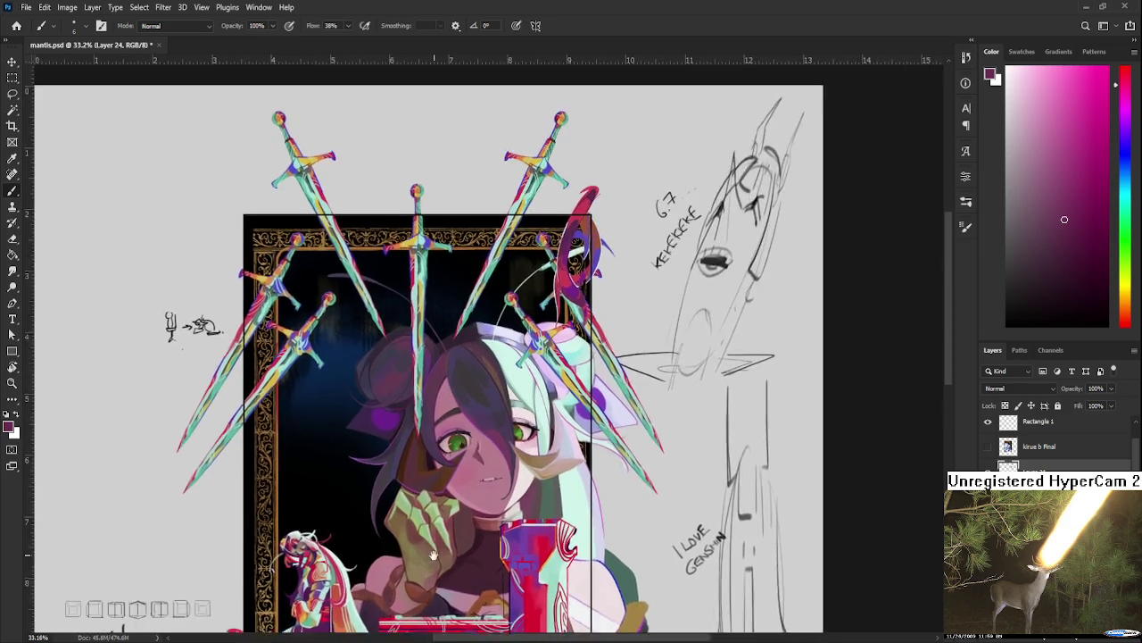
scroll(470, 485, "up", 1)
mouse_move(471, 484)
left_mouse_down()
mouse_move(456, 515)
mouse_move(464, 447)
mouse_move(455, 450)
left_mouse_up()
scroll(457, 514, "down", 1)
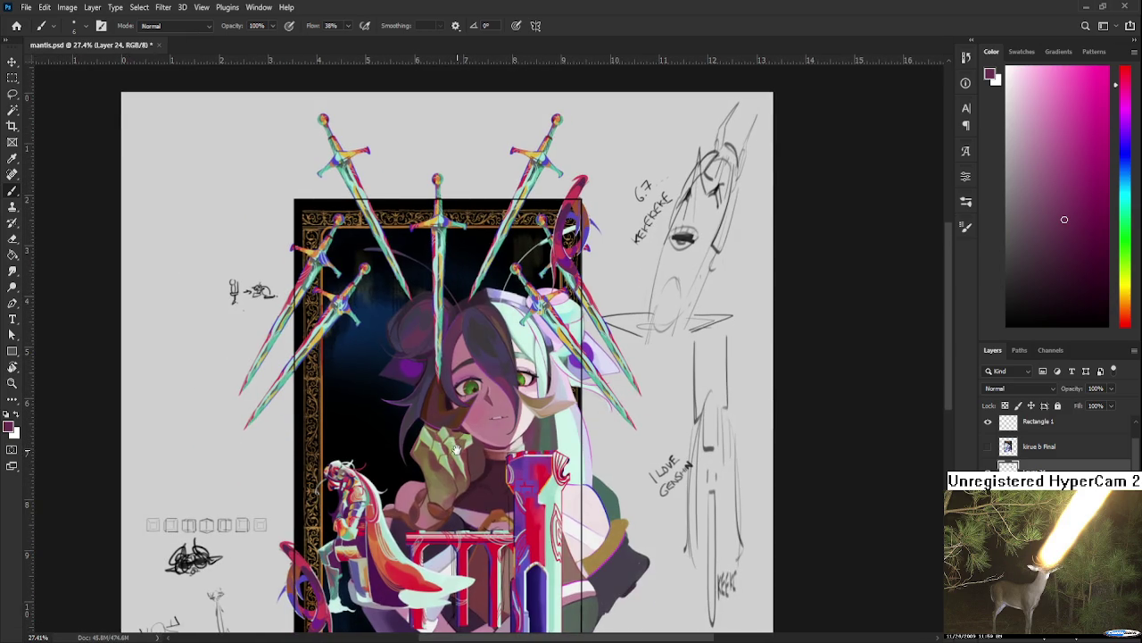
scroll(446, 437, "down", 3)
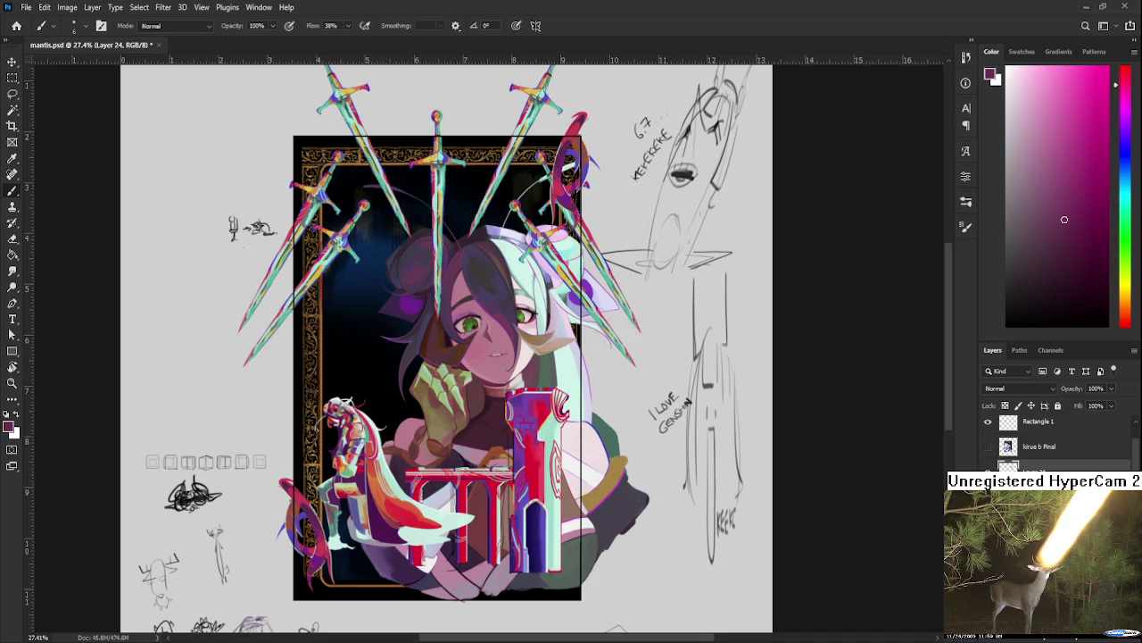
left_click(308, 535, "ctrl")
key("ctrl+t")
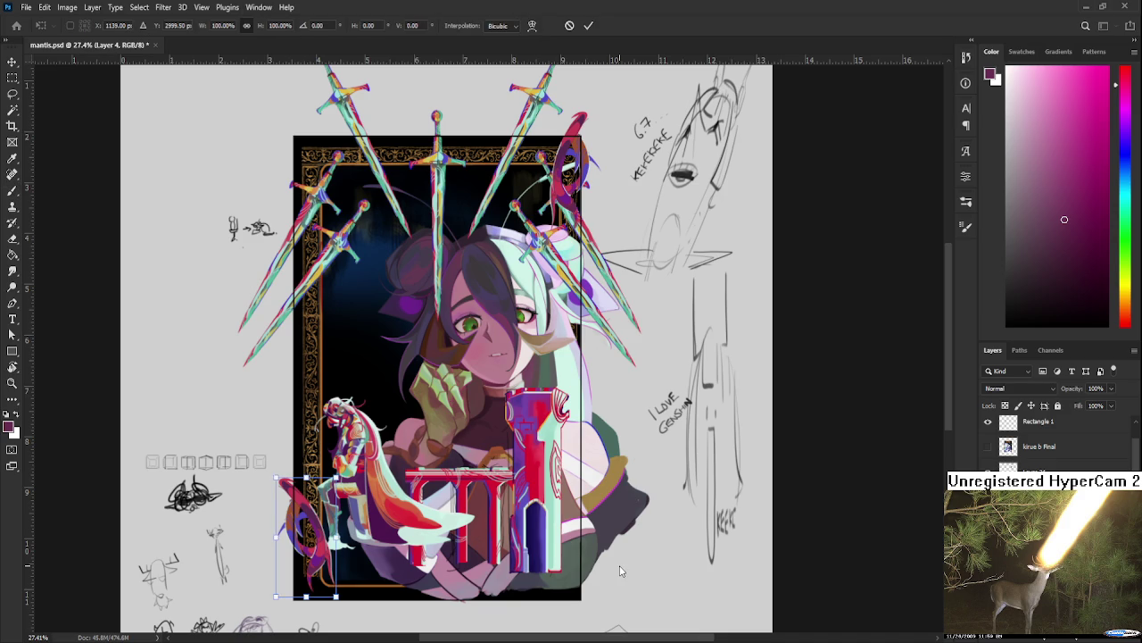
key("Right")
key("Right")
key("Right")
key("Right")
key("Right")
key("Right")
key("Right")
key("Right")
key("Right")
key("Right")
key("Right")
key("Right")
key("Return")
key("b")
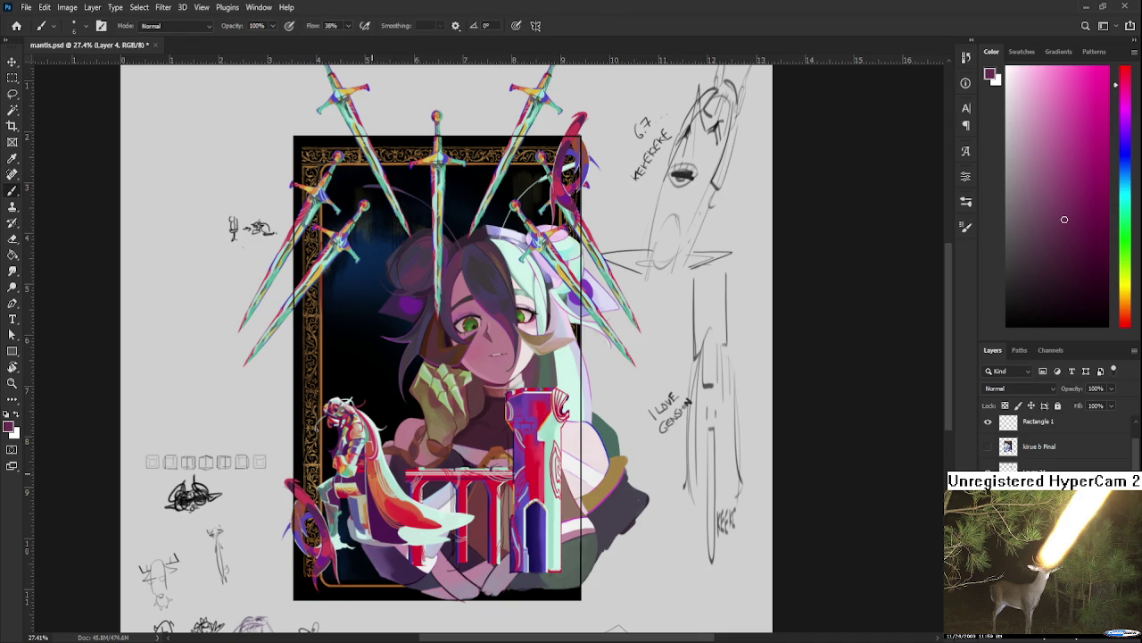
Step: Nudge the top-right red ornament (Layer 24) one step left and commit
scroll(758, 535, "up", 1)
scroll(895, 518, "up", 2)
left_click(567, 339, "ctrl")
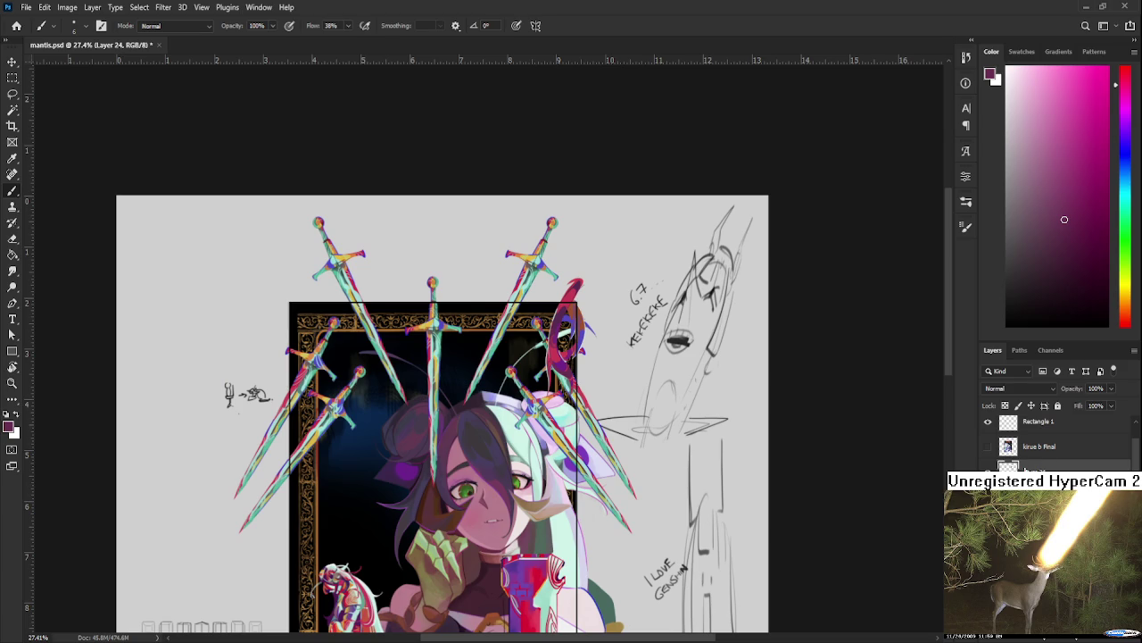
key("ctrl+t")
key("Left")
key("Left")
key("Left")
key("Left")
key("Left")
key("Left")
key("Left")
key("Left")
key("Left")
left_click_drag(533, 511, 527, 417)
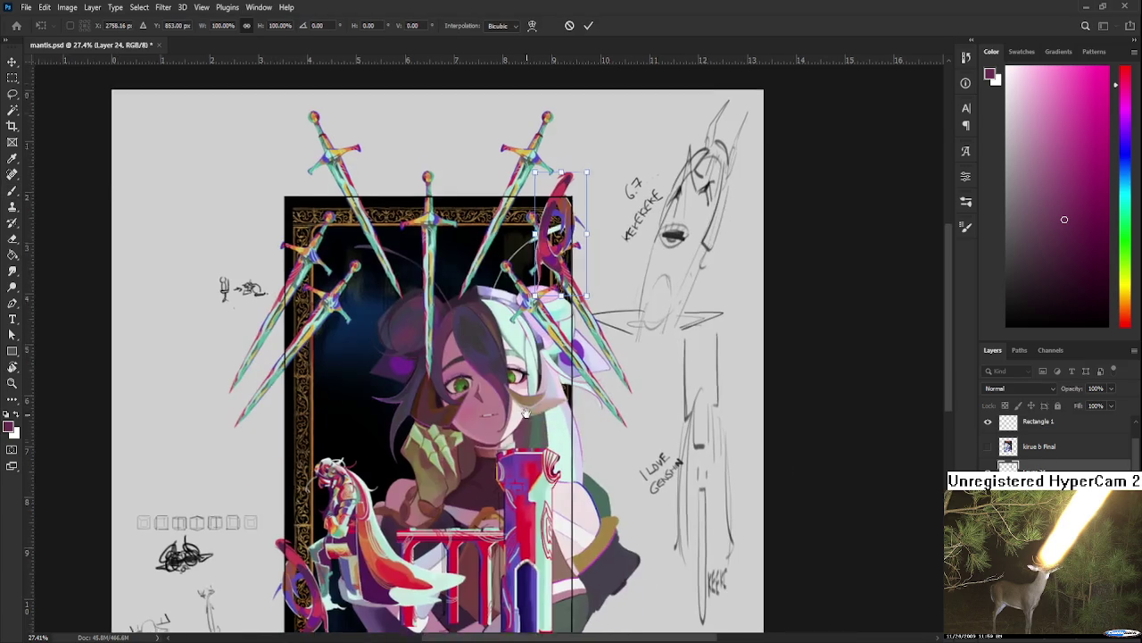
key("Return")
key("b")
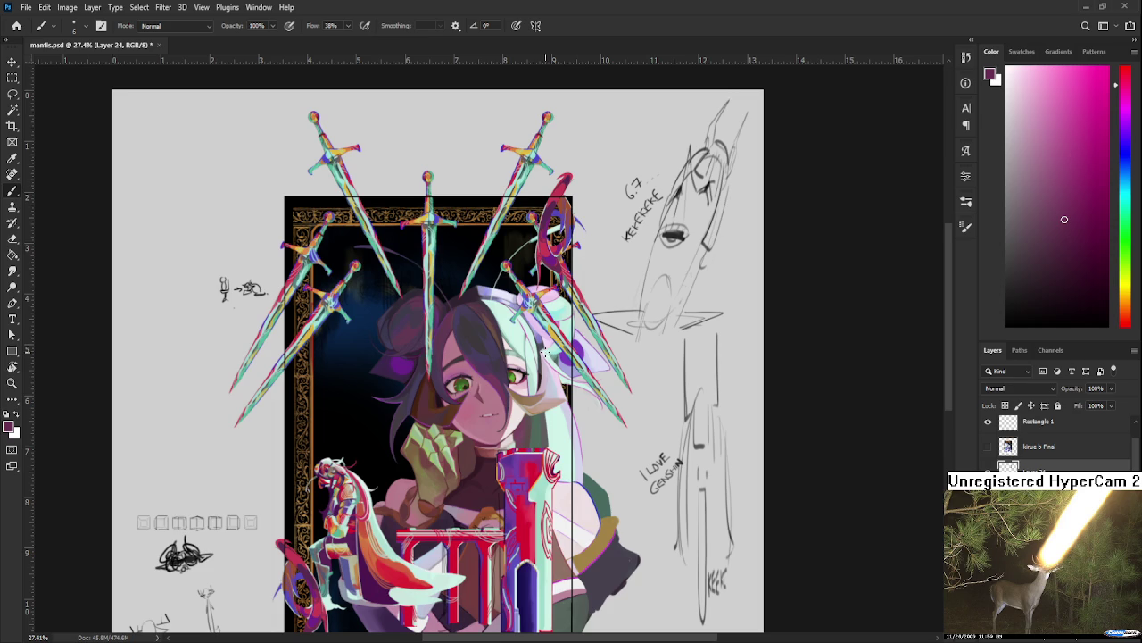
Step: Select the blue glow layer, try a vertical flip and move, then undo it
scroll(545, 353, "up", 2)
scroll(517, 383, "up", 1)
scroll(578, 366, "up", 1)
left_click_drag(578, 366, 511, 196)
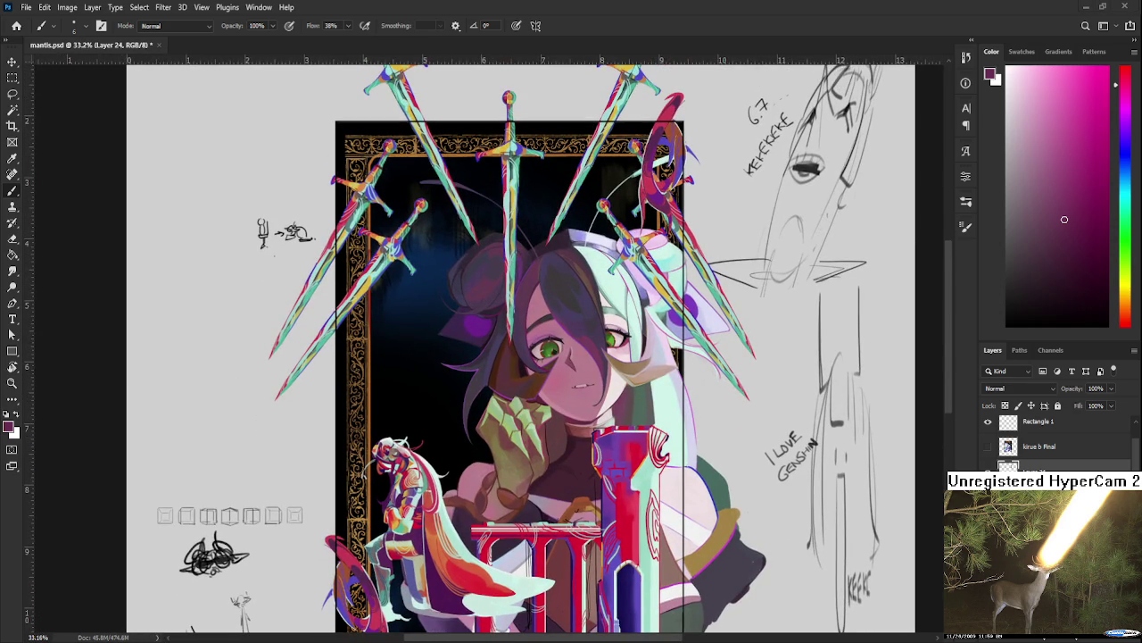
left_click_drag(531, 520, 533, 451)
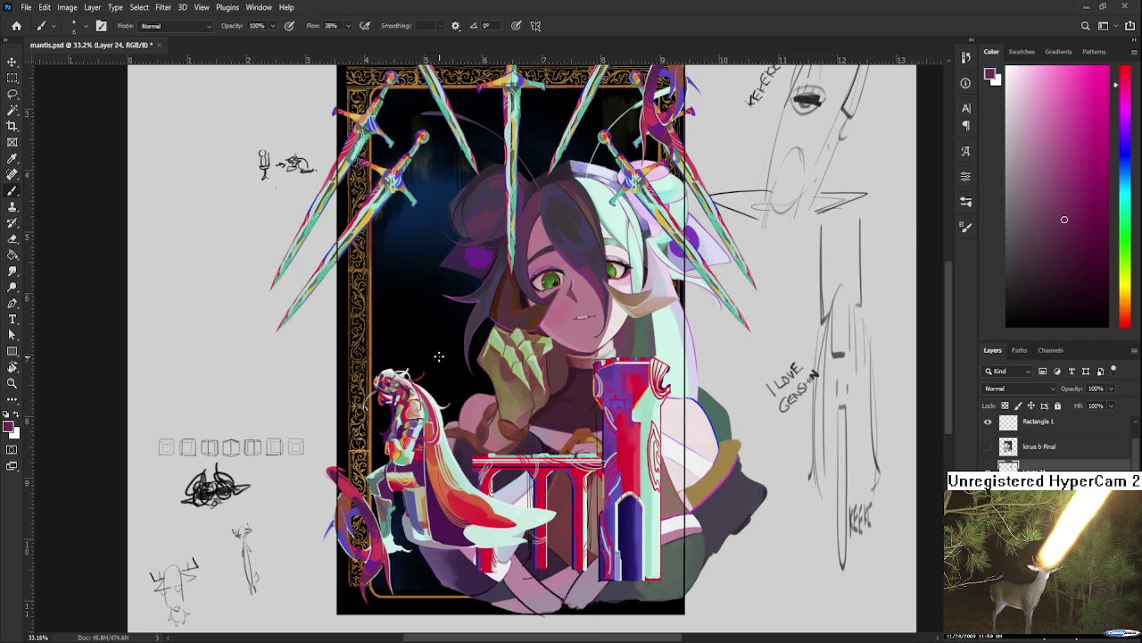
scroll(1053, 437, "down", 3)
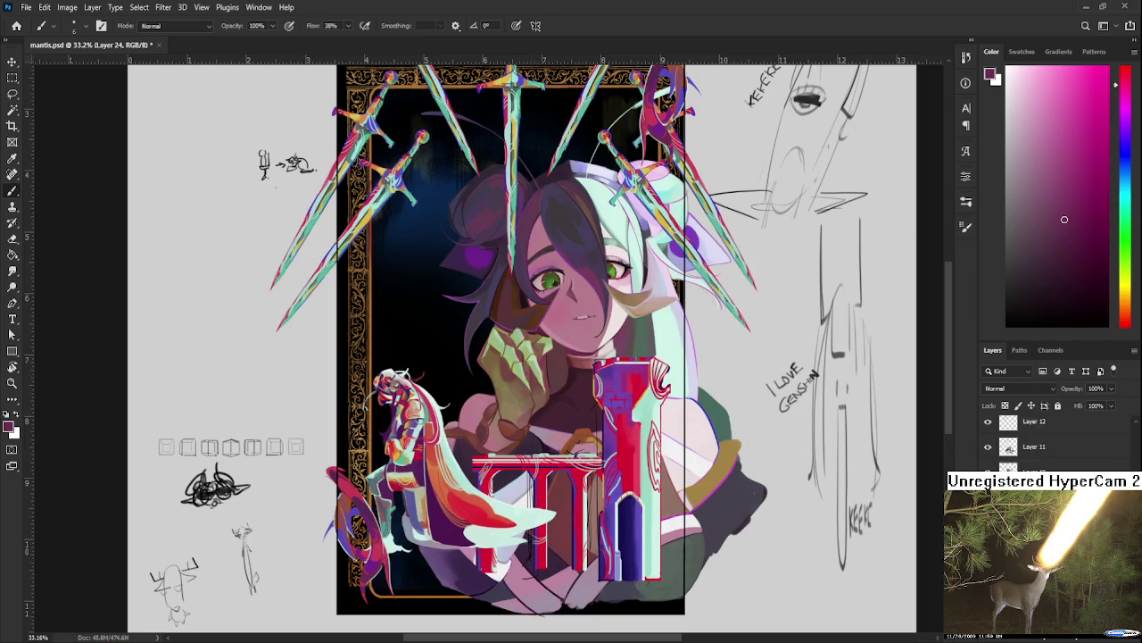
scroll(1044, 437, "down", 3)
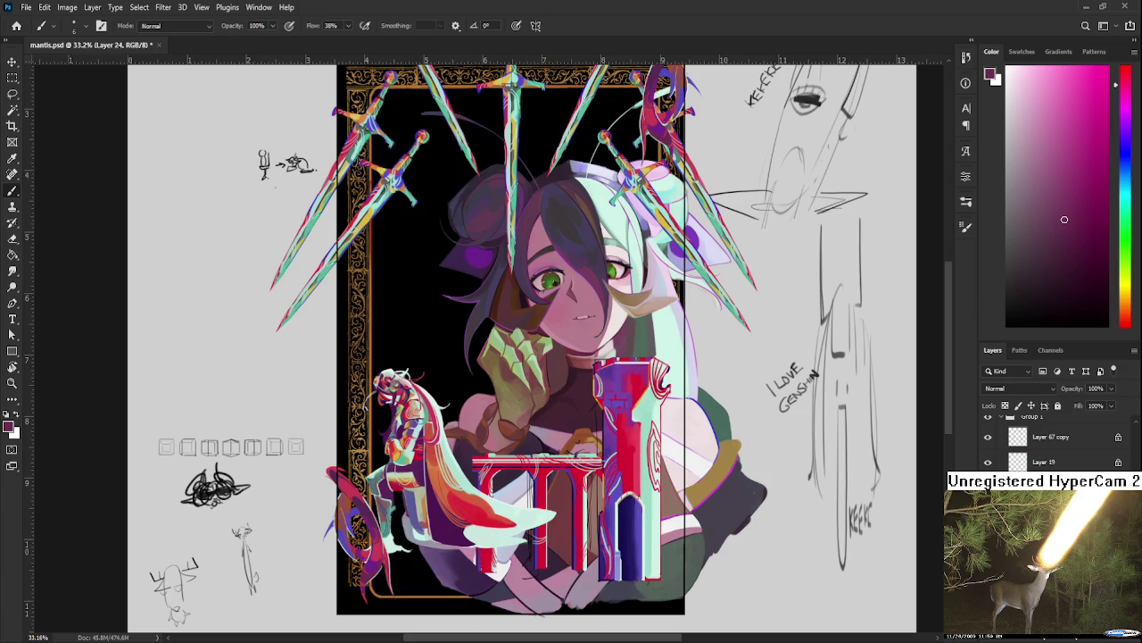
key("alt+bracketleft")
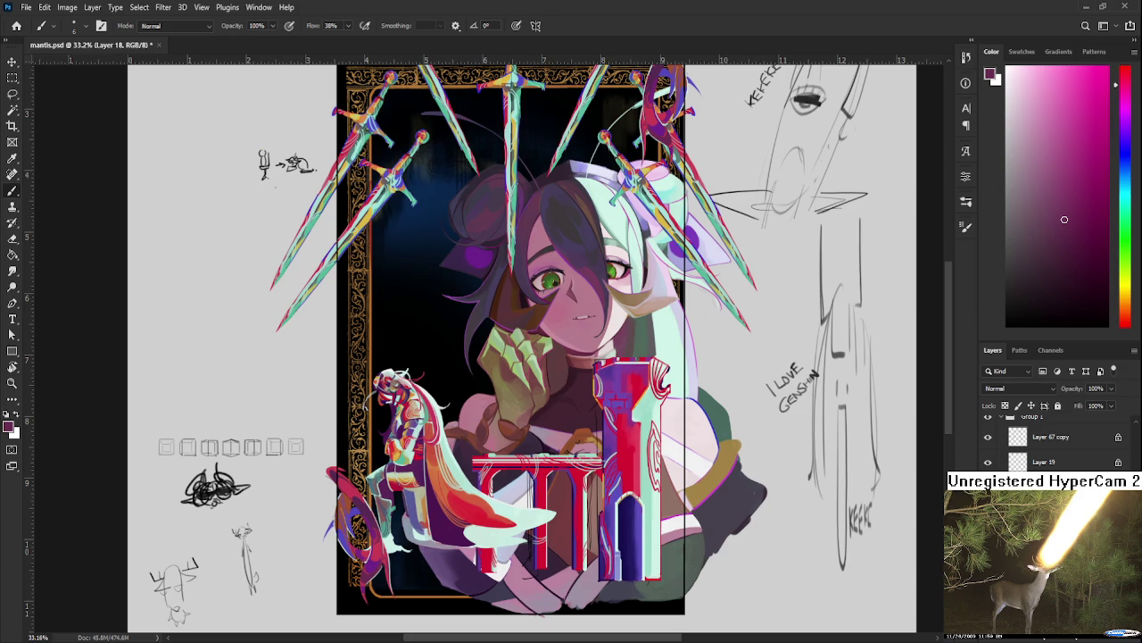
key("ctrl+t")
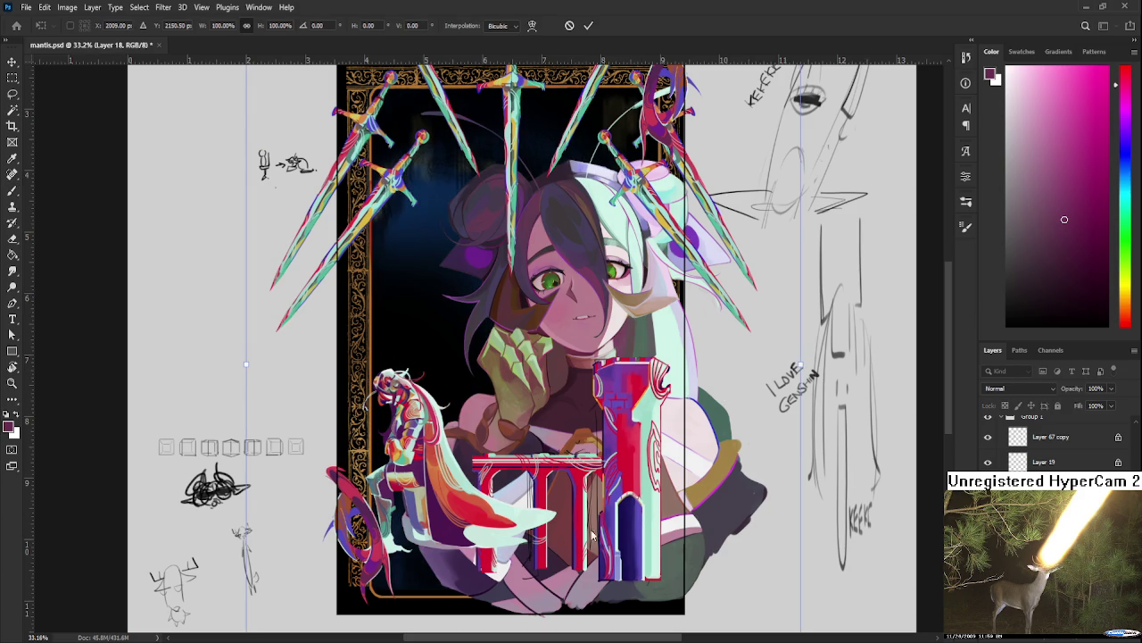
key("shift+v")
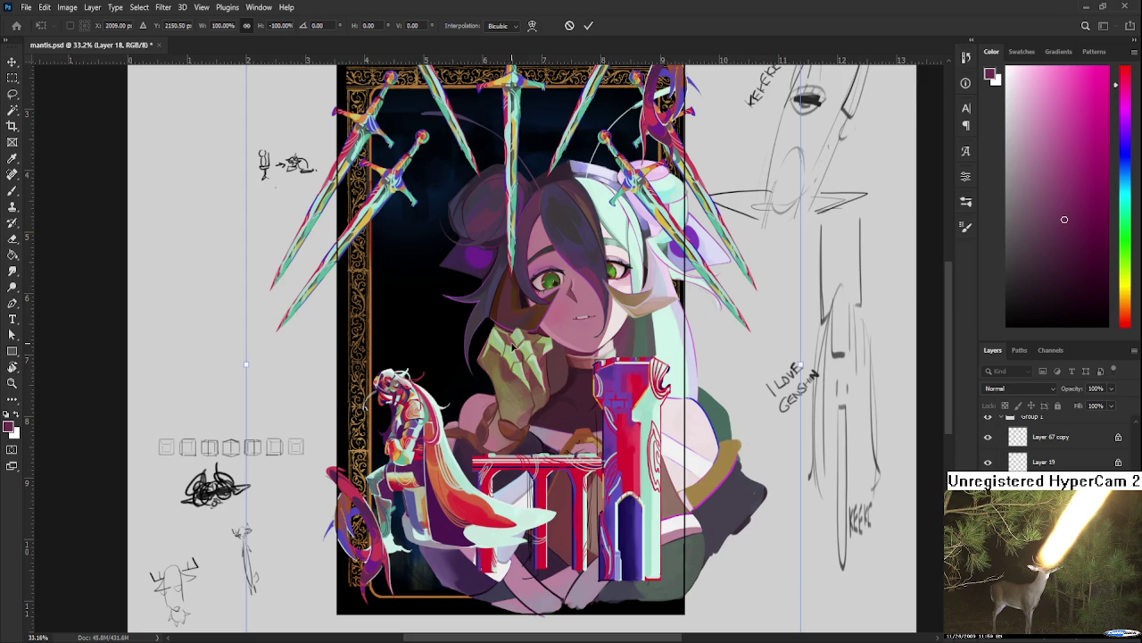
left_click_drag(512, 345, 558, 215)
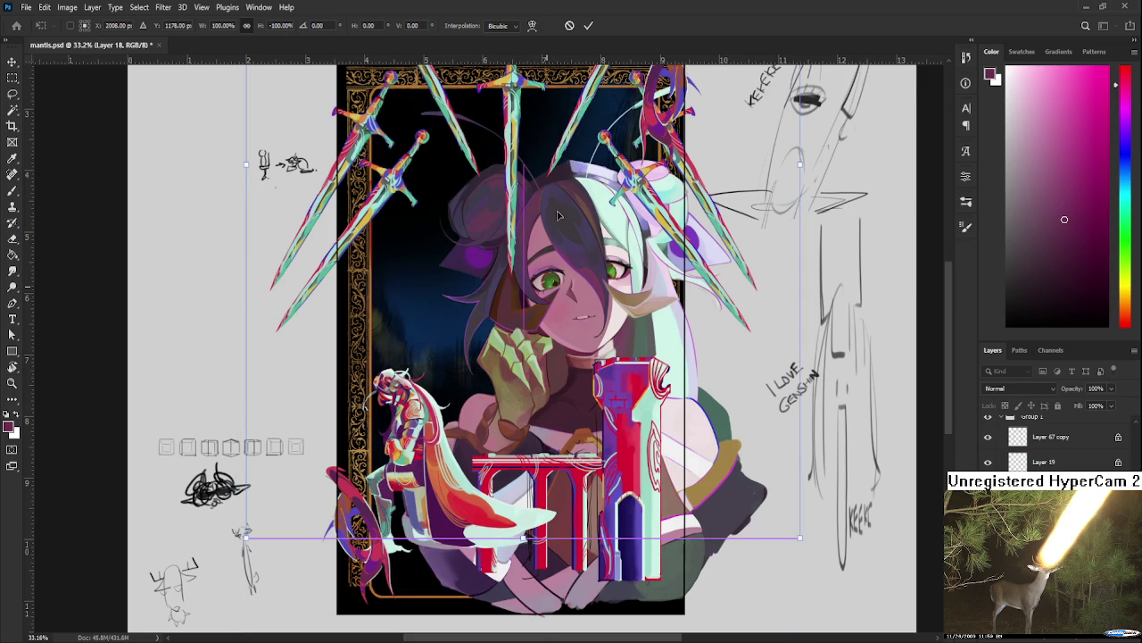
key("ctrl+z")
key("ctrl+z")
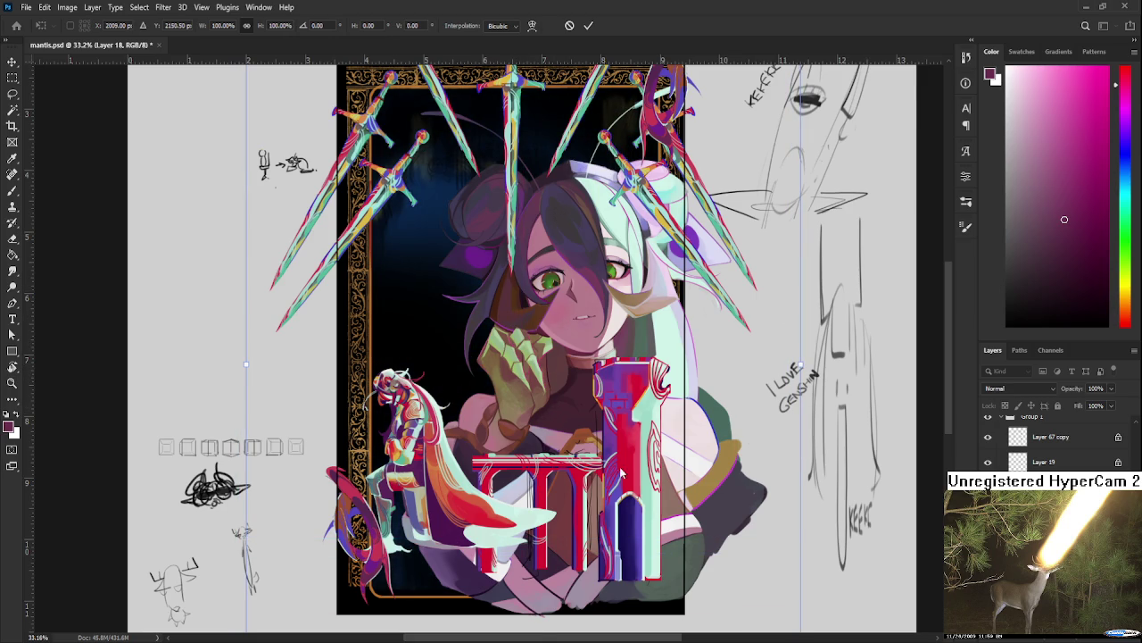
Step: Mirror the blue glow layer horizontally
key("shift+h")
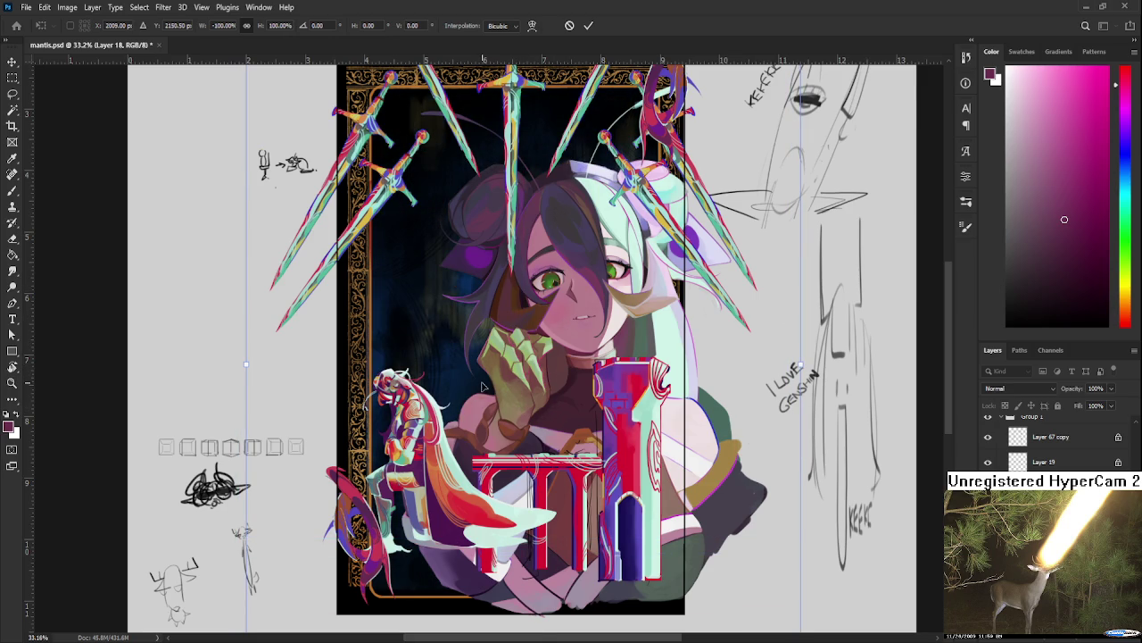
scroll(489, 356, "up", 2)
scroll(487, 356, "up", 1)
scroll(486, 356, "up", 2)
scroll(487, 356, "up", 2)
scroll(486, 356, "down", 1)
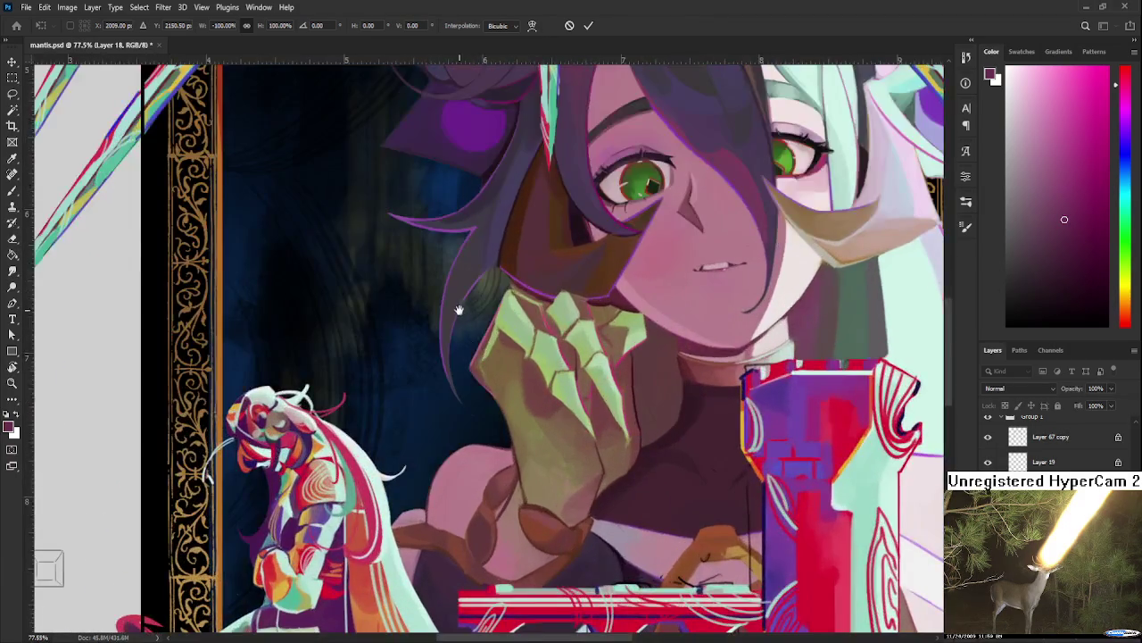
scroll(489, 375, "down", 2)
scroll(493, 410, "down", 2)
scroll(497, 430, "down", 1)
scroll(497, 431, "down", 1)
scroll(496, 427, "down", 1)
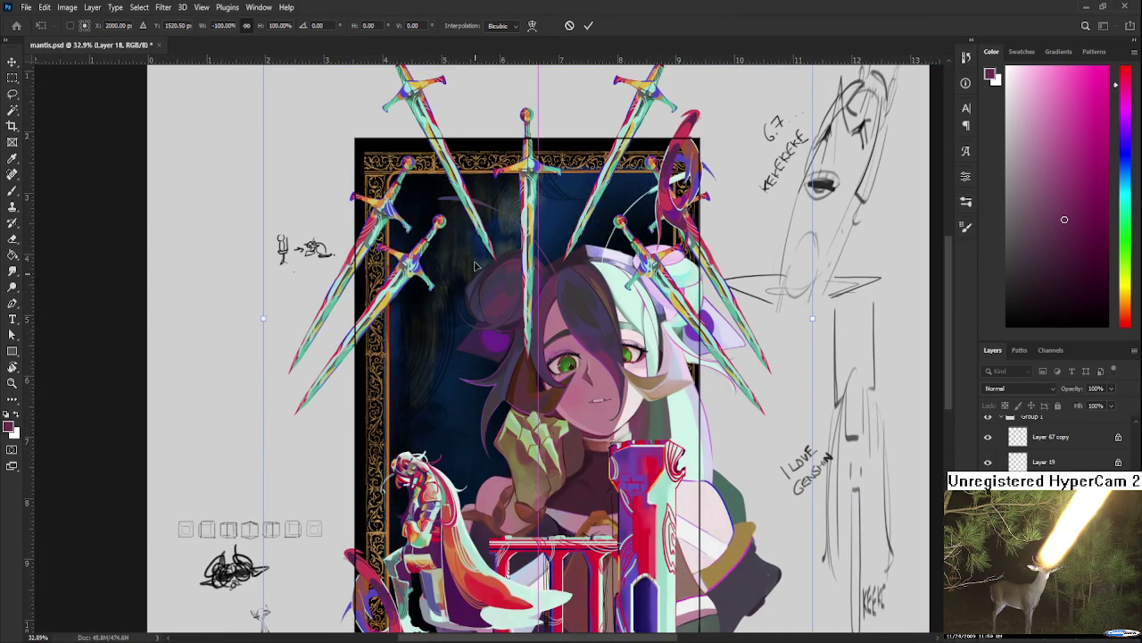
scroll(494, 348, "down", 3)
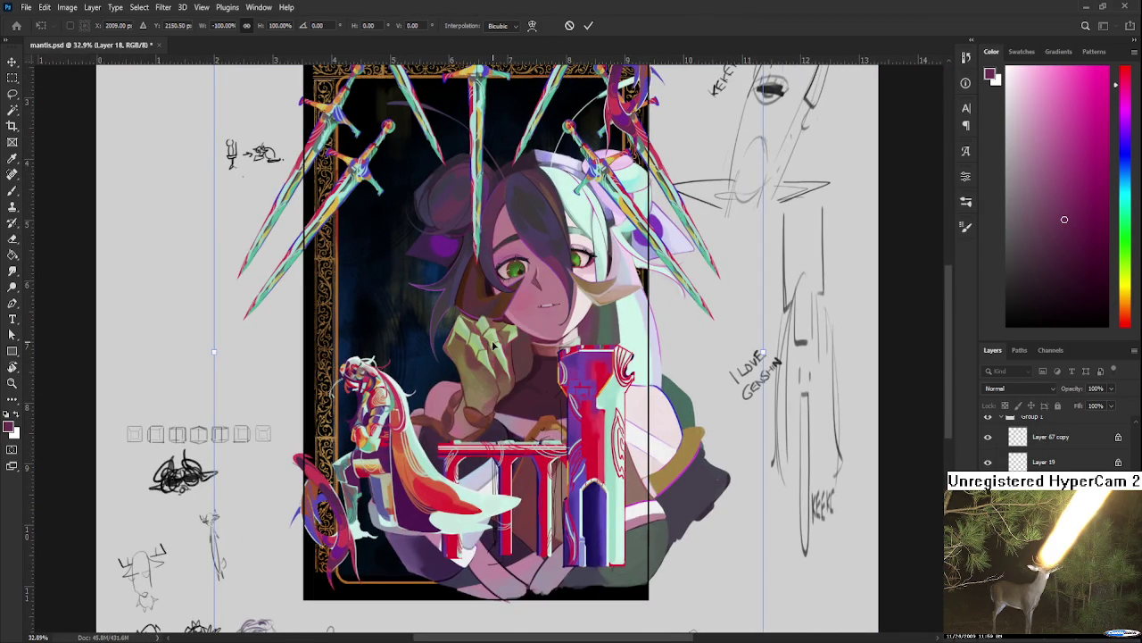
Step: Flip the glow both horizontally and vertically, apply it, and save the document
key("ctrl+z")
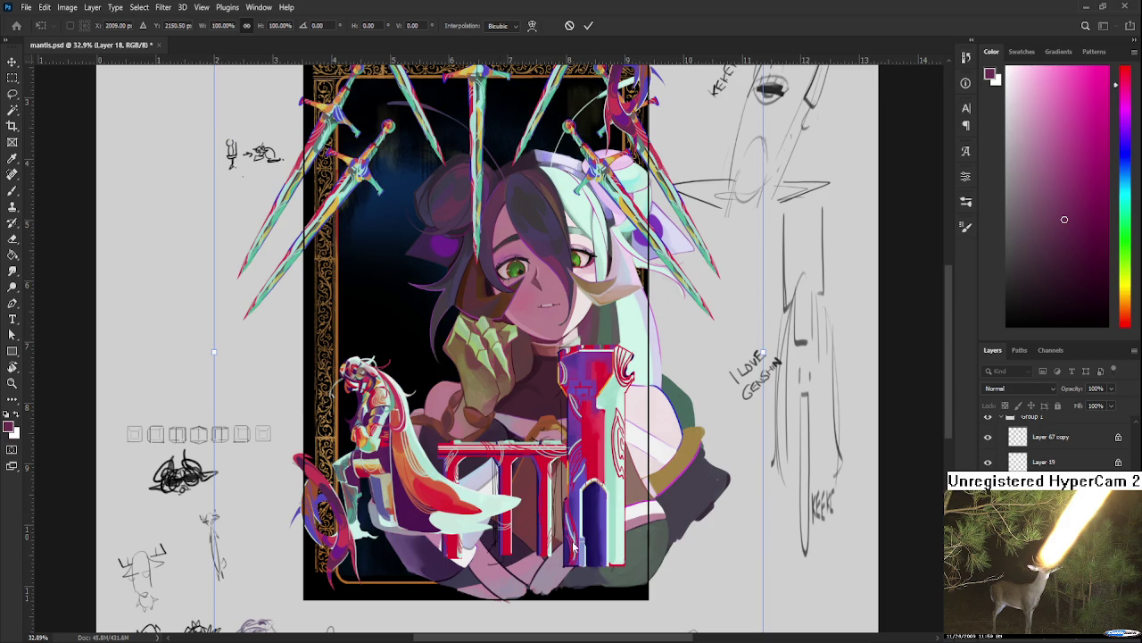
key("ctrl+shift+z")
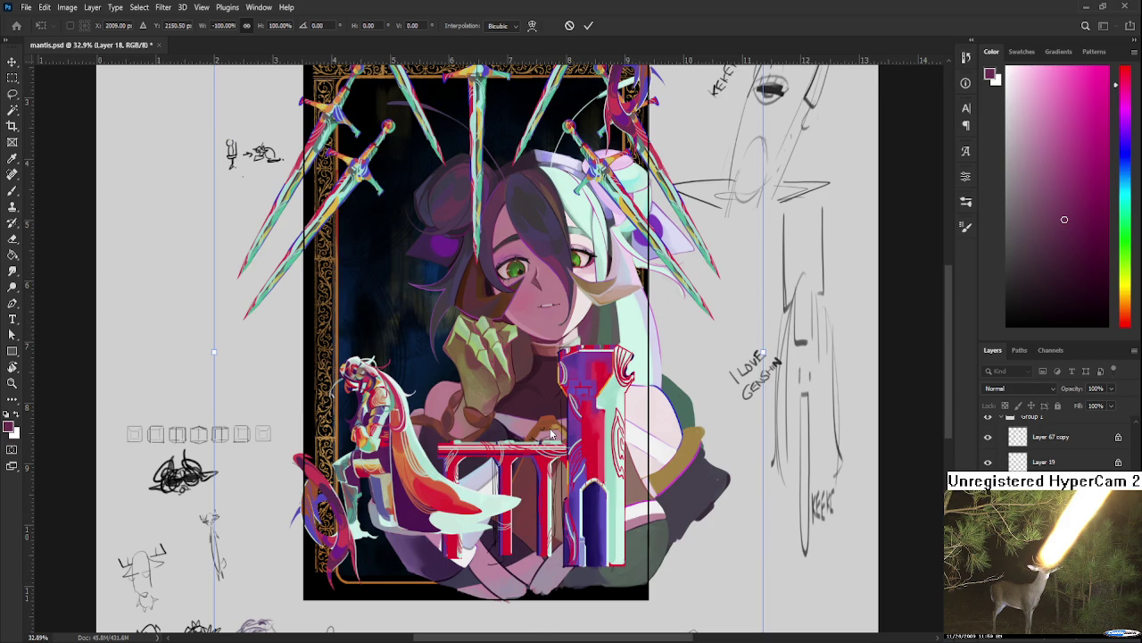
key("ctrl+shift+z")
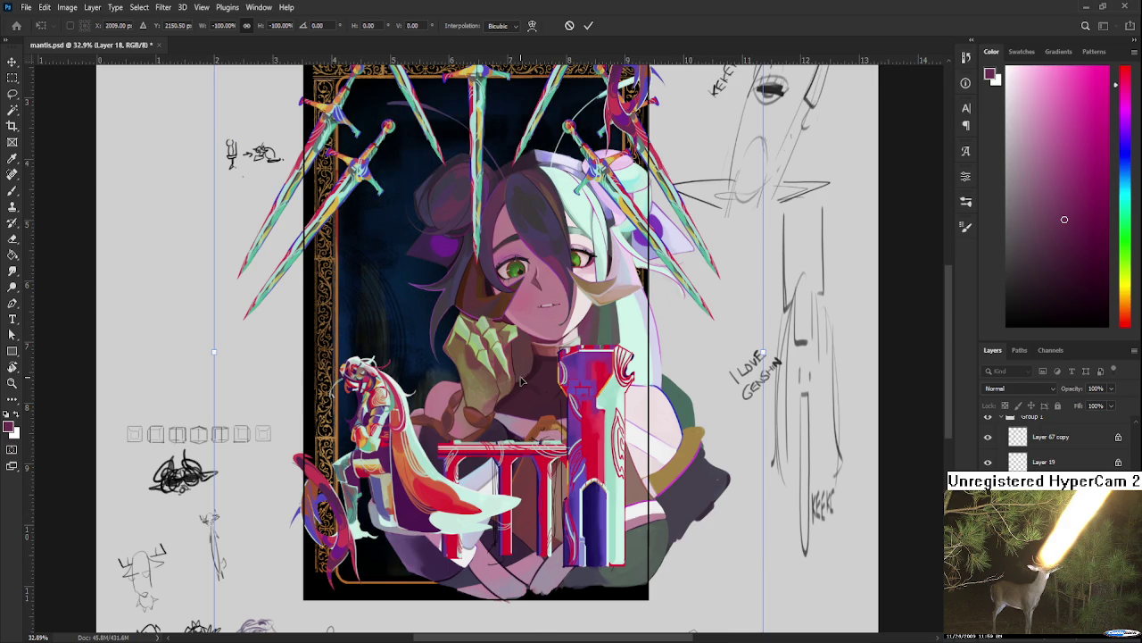
scroll(513, 384, "down", 2)
key("Return")
scroll(519, 381, "down", 2)
scroll(520, 381, "up", 1)
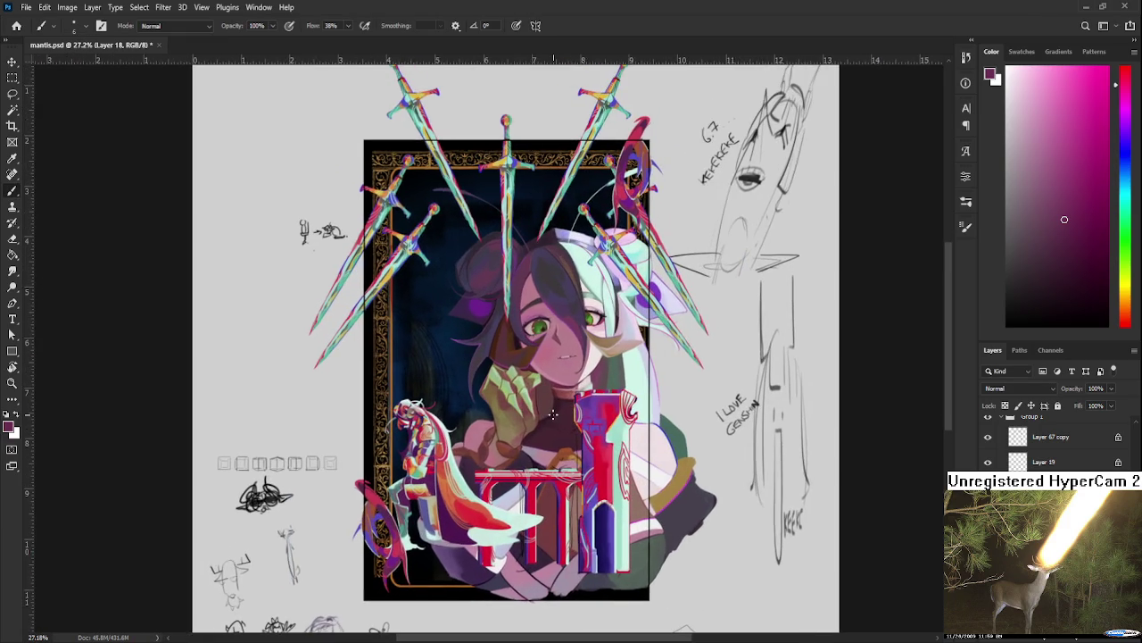
scroll(545, 415, "down", 2)
key("ctrl+s")
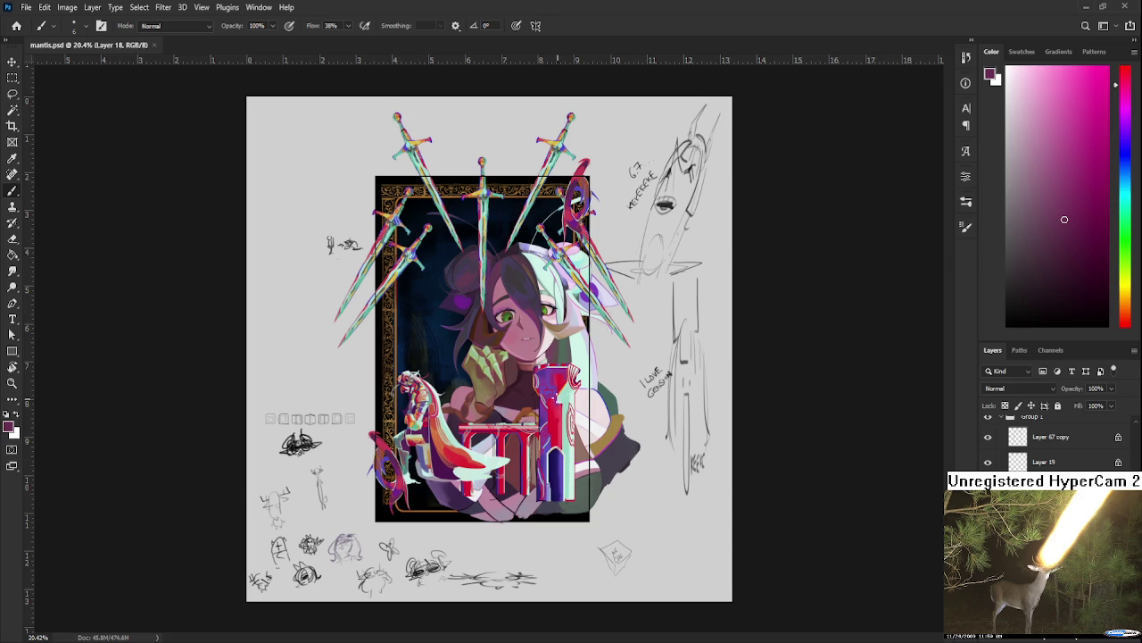
scroll(559, 453, "up", 2)
scroll(558, 452, "up", 2)
scroll(559, 453, "up", 1)
scroll(559, 452, "up", 6)
scroll(1053, 437, "down", 5)
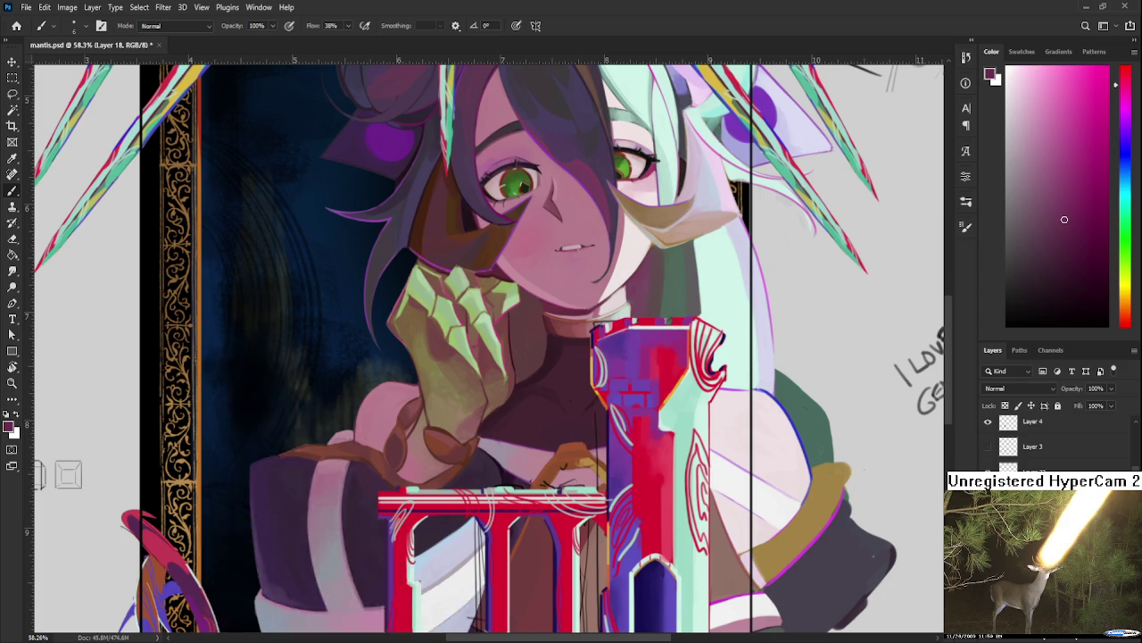
key("alt+comma")
key("alt+period")
scroll(543, 428, "down", 2)
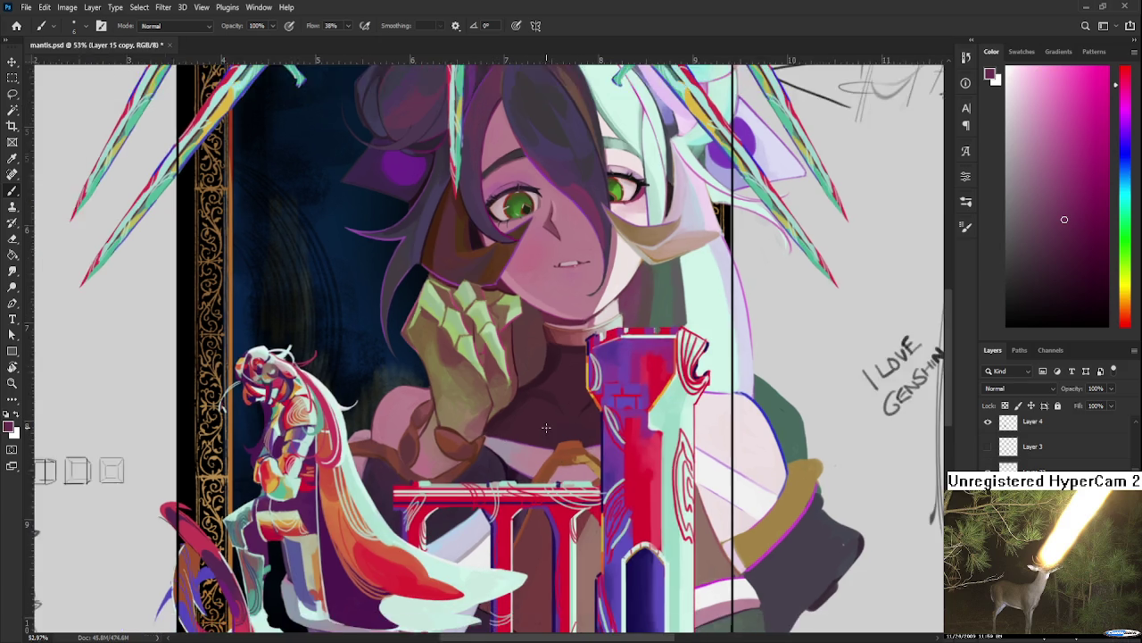
scroll(543, 427, "down", 4)
scroll(542, 427, "up", 2)
scroll(543, 428, "up", 2)
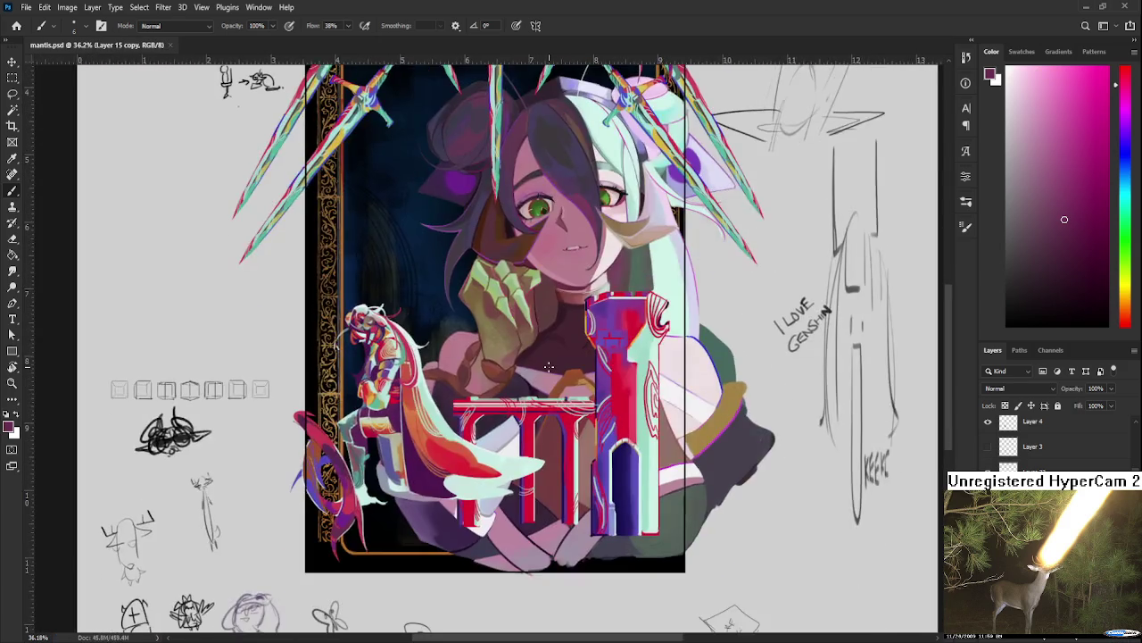
scroll(546, 384, "down", 2)
scroll(549, 364, "up", 2)
mouse_move(549, 365)
left_mouse_down()
mouse_move(582, 404)
mouse_move(617, 401)
left_mouse_up()
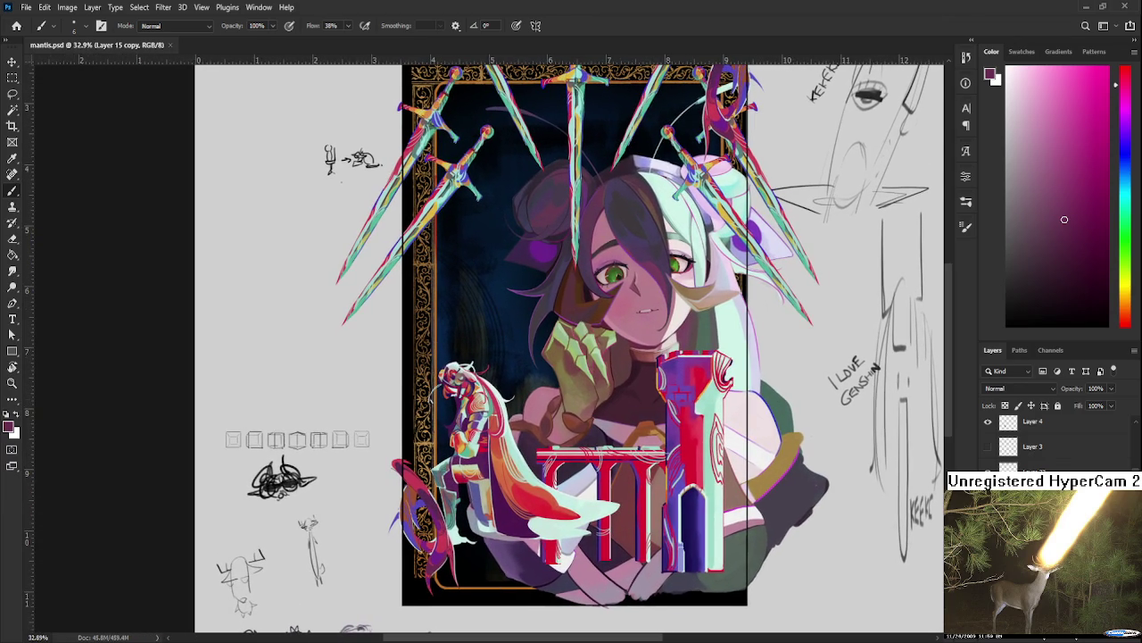
Step: Toggle the overlay artwork on and off to compare, leaving it hidden
left_click(988, 471)
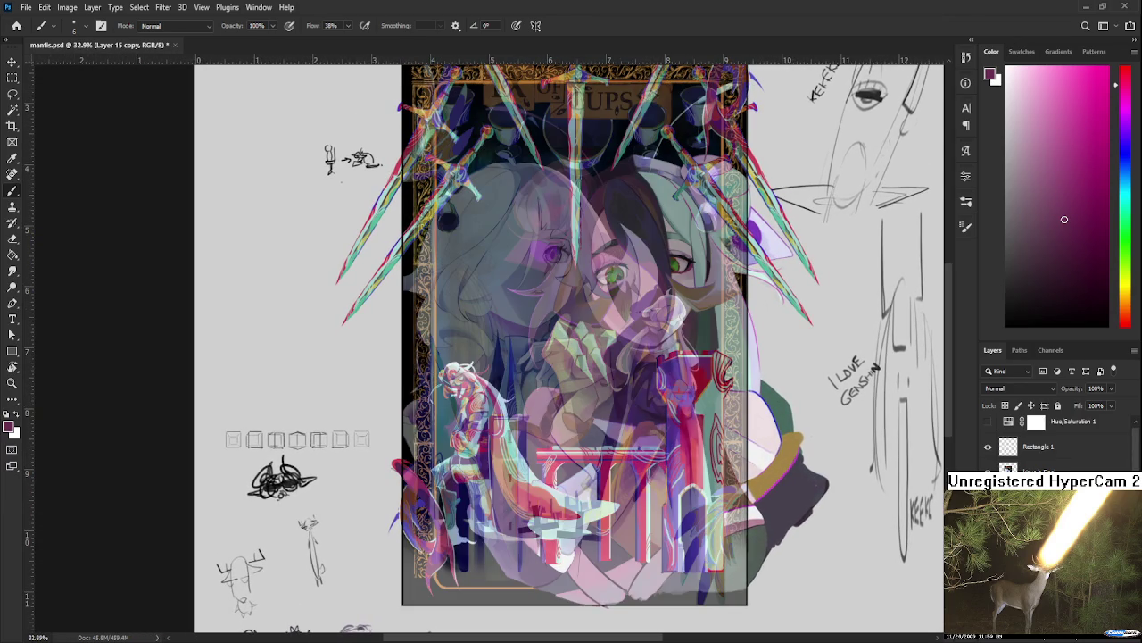
left_click(988, 472)
left_click(988, 471)
left_click(988, 471)
left_click(988, 471)
left_click(988, 471)
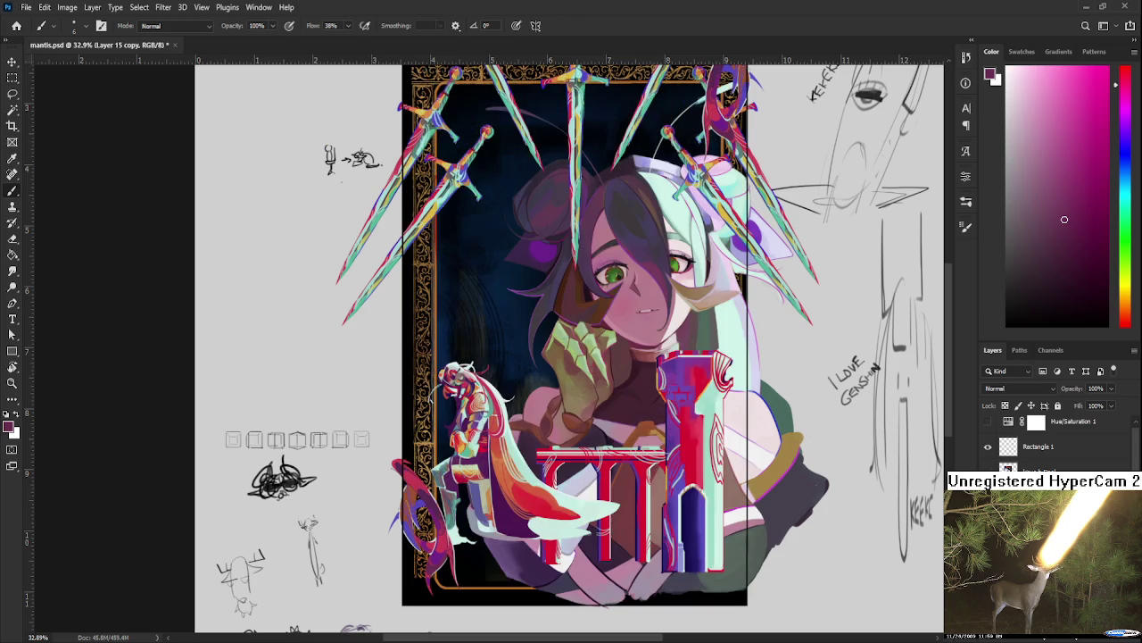
Step: Zoom in and sample the crimson red from the tower railing
scroll(673, 589, "down", 1)
scroll(1053, 446, "down", 2)
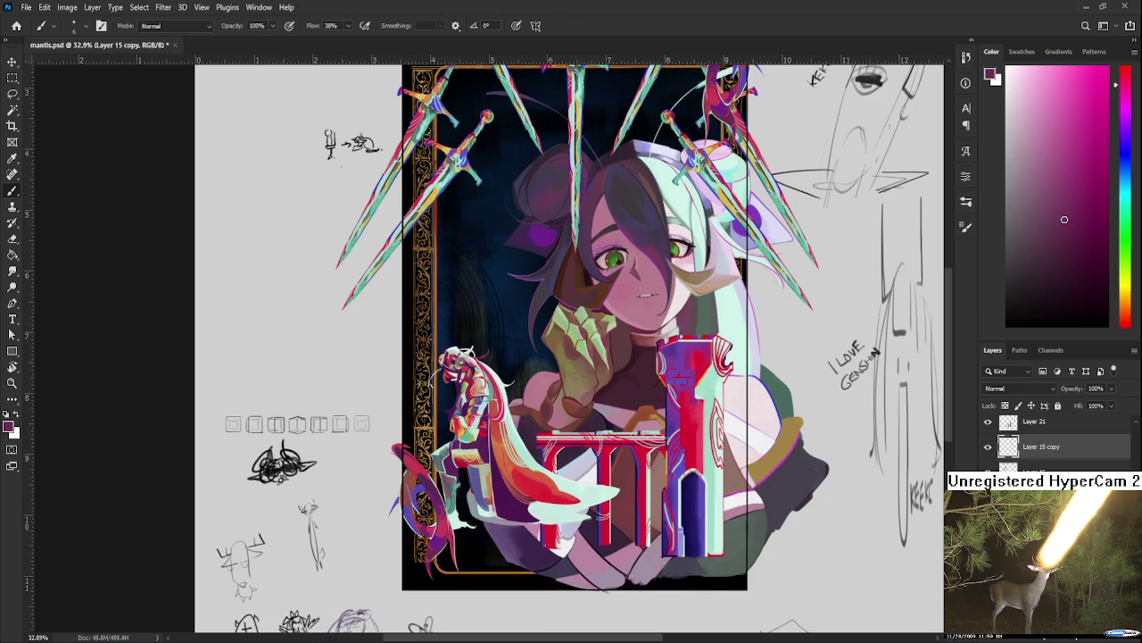
scroll(1053, 442, "up", 1)
scroll(571, 443, "up", 5)
left_click(500, 434, "alt")
Step: Enlarge the brush and paint a thick straight red edge along the railing top
key("bracketright")
left_click(449, 420, "shift")
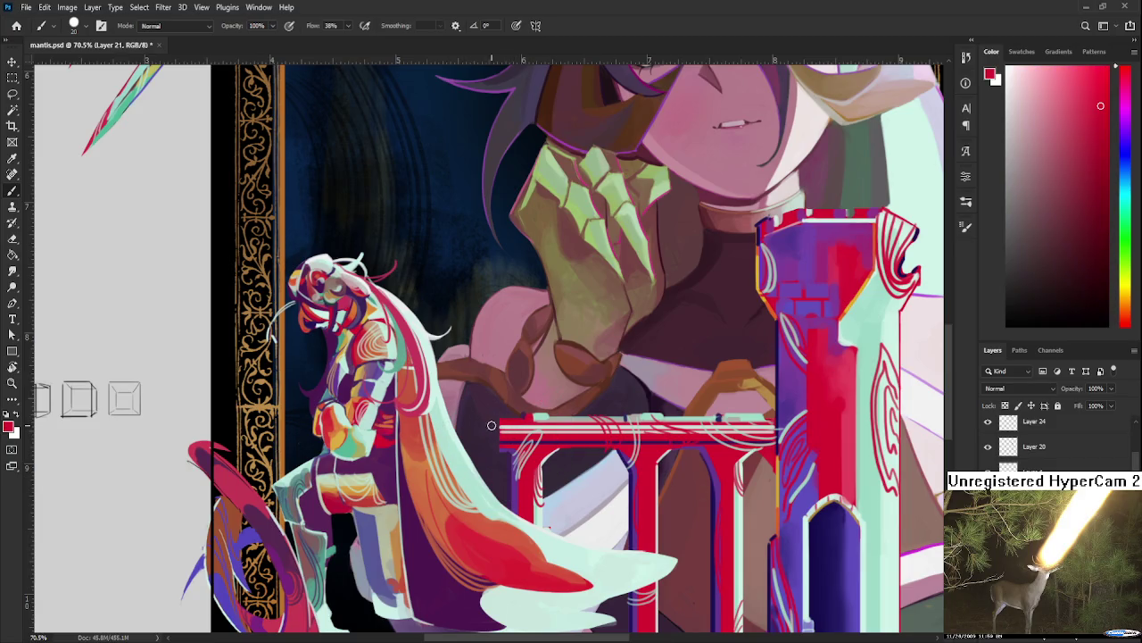
mouse_move(497, 425)
left_mouse_down()
mouse_move(441, 428)
mouse_move(436, 450)
left_mouse_up()
key("e")
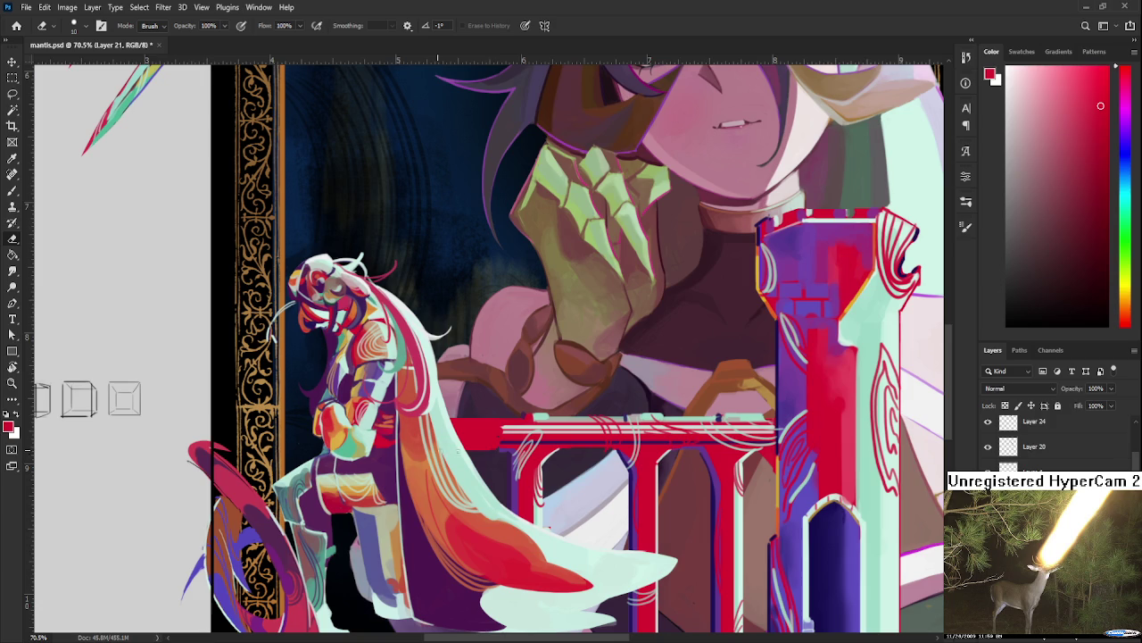
key("b")
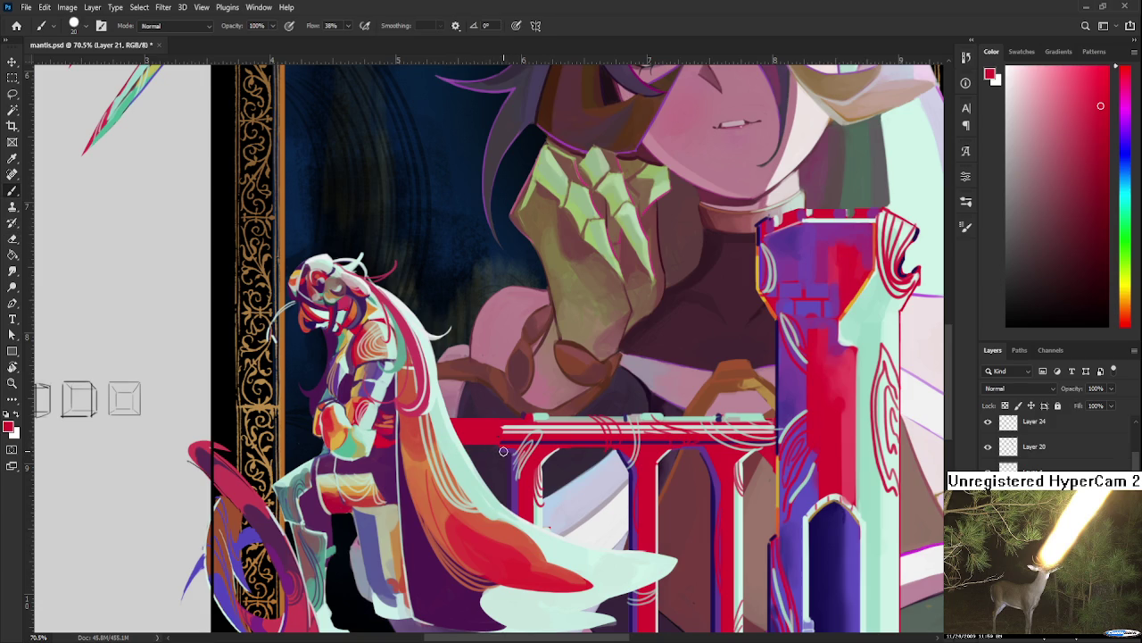
Step: Sample pale mint and add a highlight line, toggling it with undo/redo
left_click(511, 449, "alt")
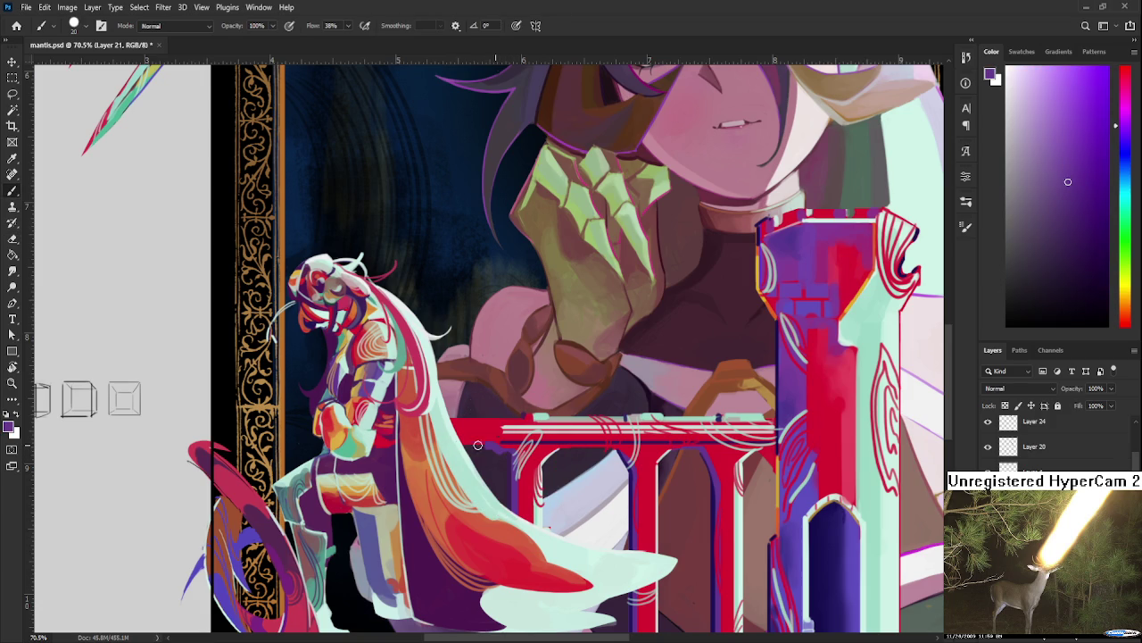
left_click(487, 437, "alt")
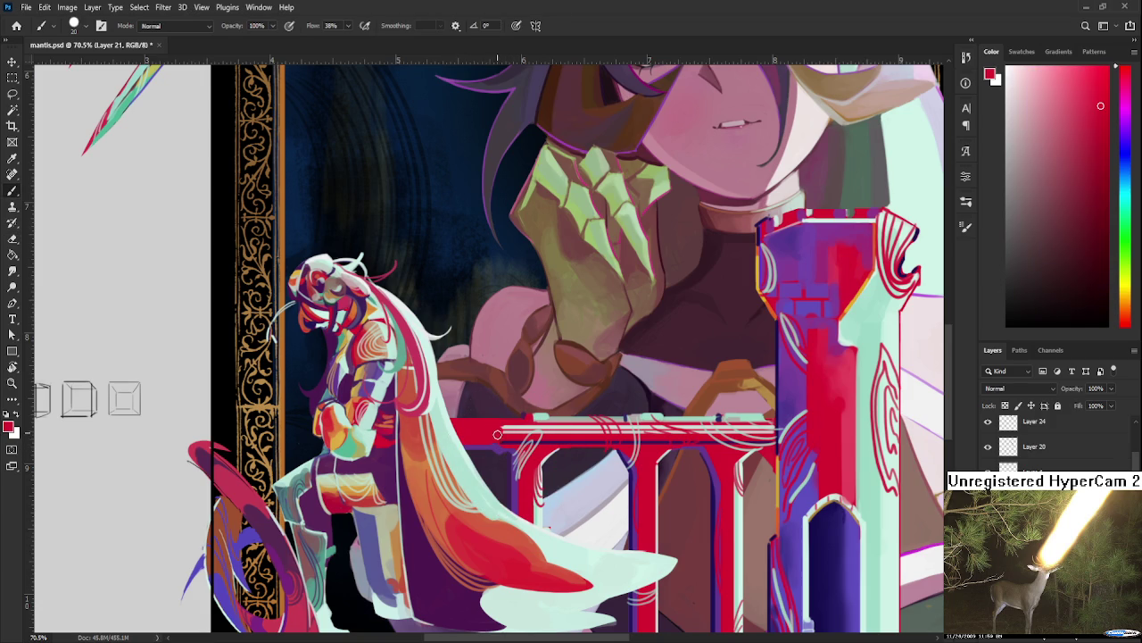
left_click(500, 433, "alt")
key("ctrl+z")
key("ctrl+shift+z")
key("ctrl+z")
key("ctrl+shift+z")
Step: Keep comparing the railing with and without the mint highlight, ending with it restored
key("ctrl+z")
key("ctrl+shift+z")
key("ctrl+z")
key("ctrl+shift+z")
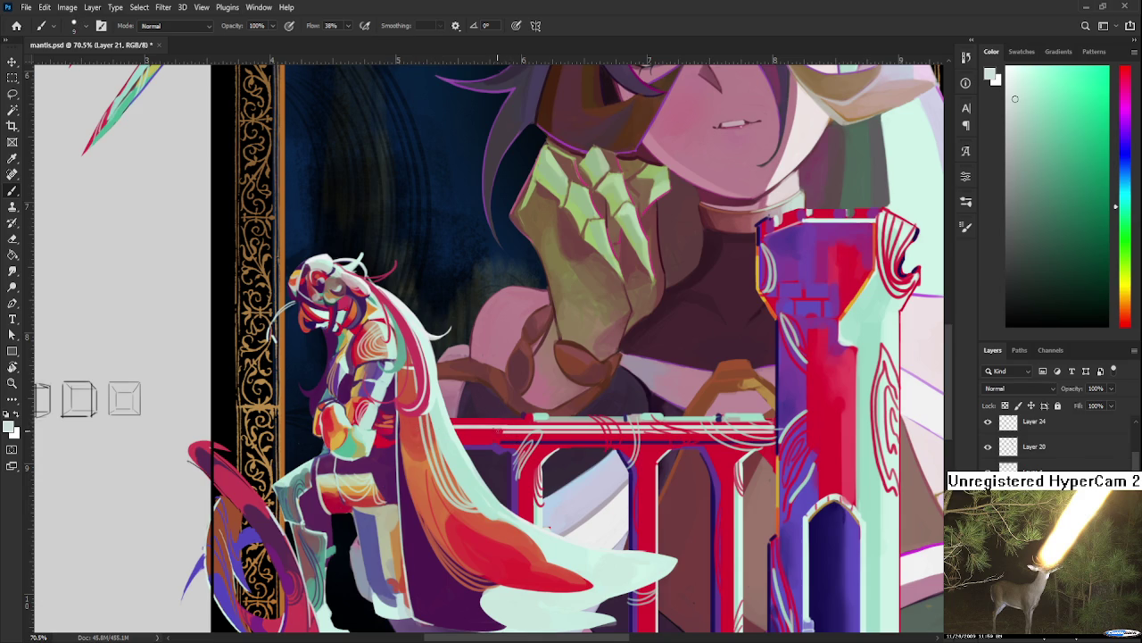
key("ctrl+z")
key("ctrl+shift+z")
key("ctrl+z")
key("ctrl+shift+z")
Step: Resample the railing red and the mint highlight colour
left_click(466, 420, "alt")
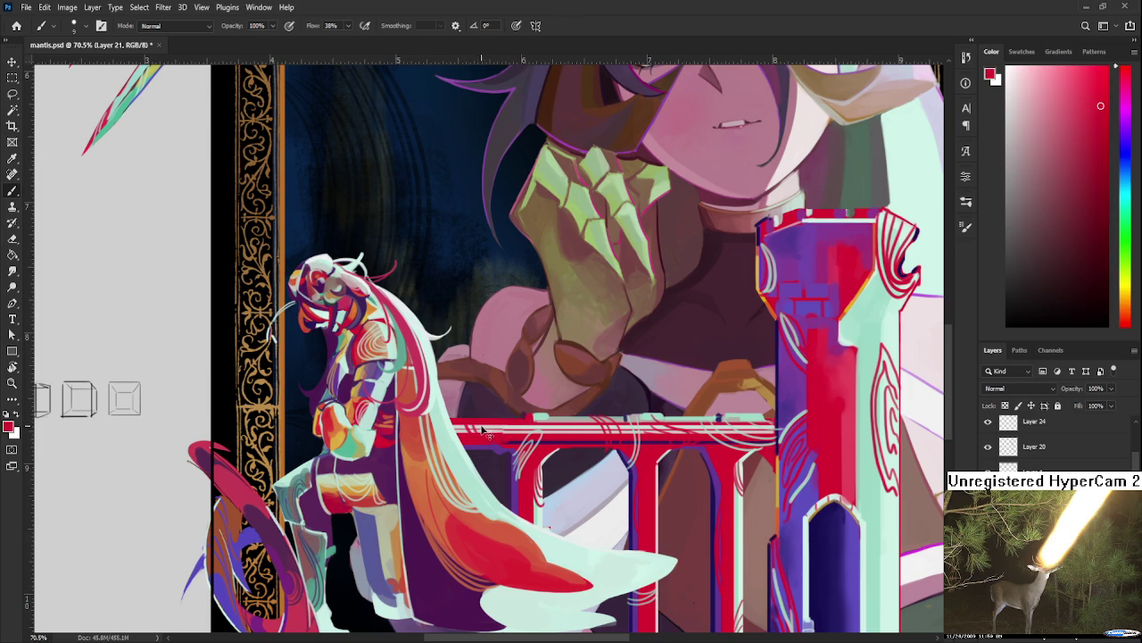
left_click(545, 417, "alt")
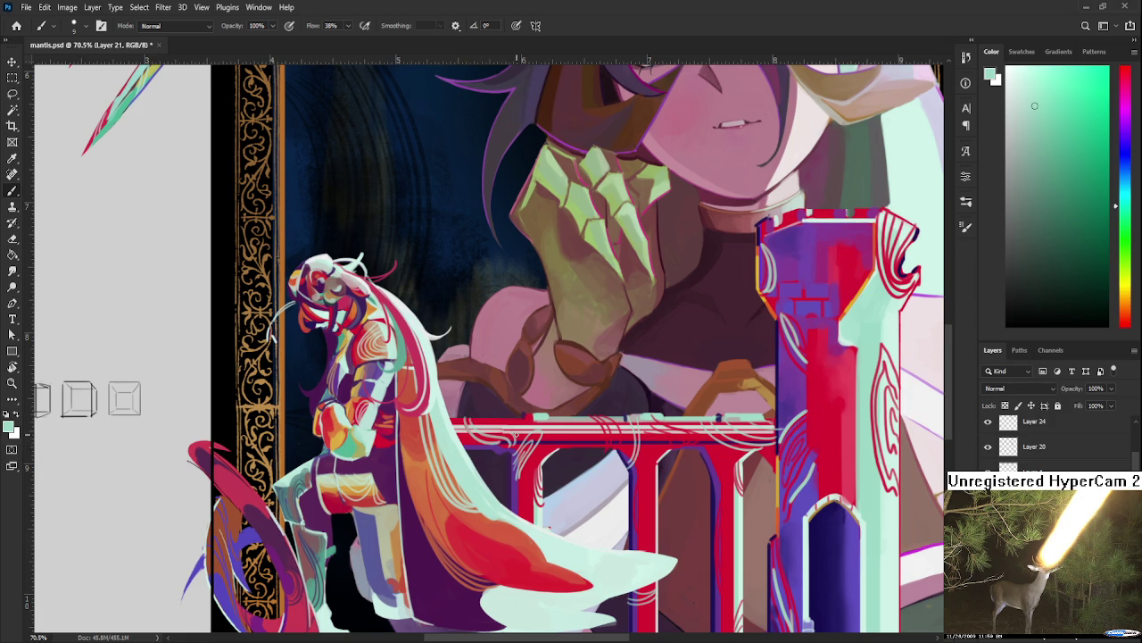
scroll(518, 436, "up", 3)
key("e")
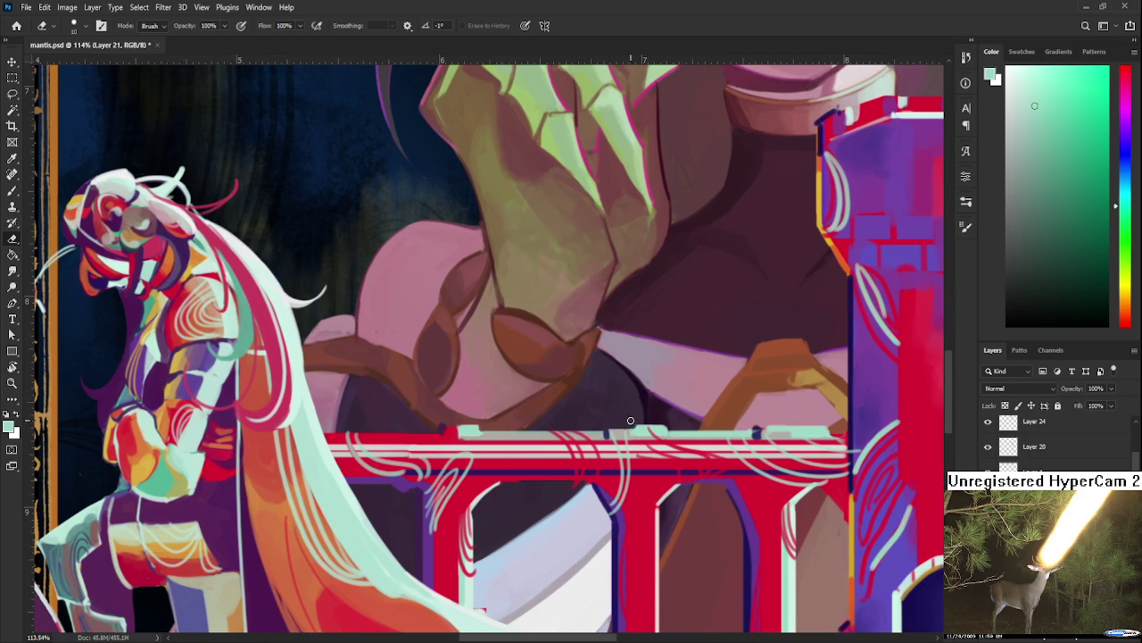
left_click_drag(696, 415, 639, 421)
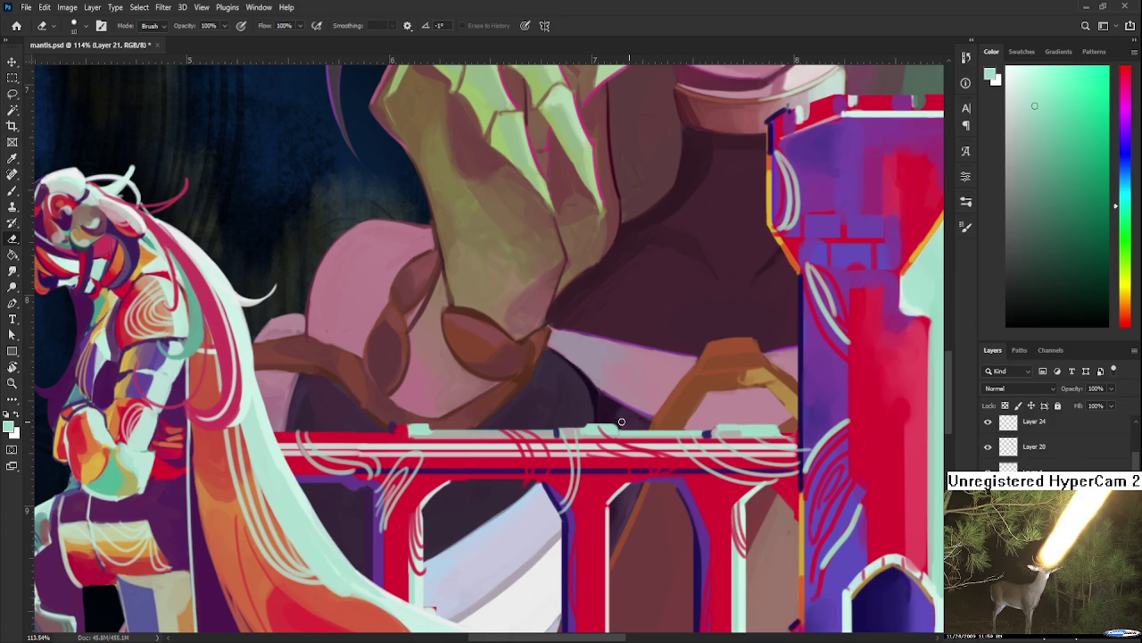
left_click_drag(693, 403, 674, 414)
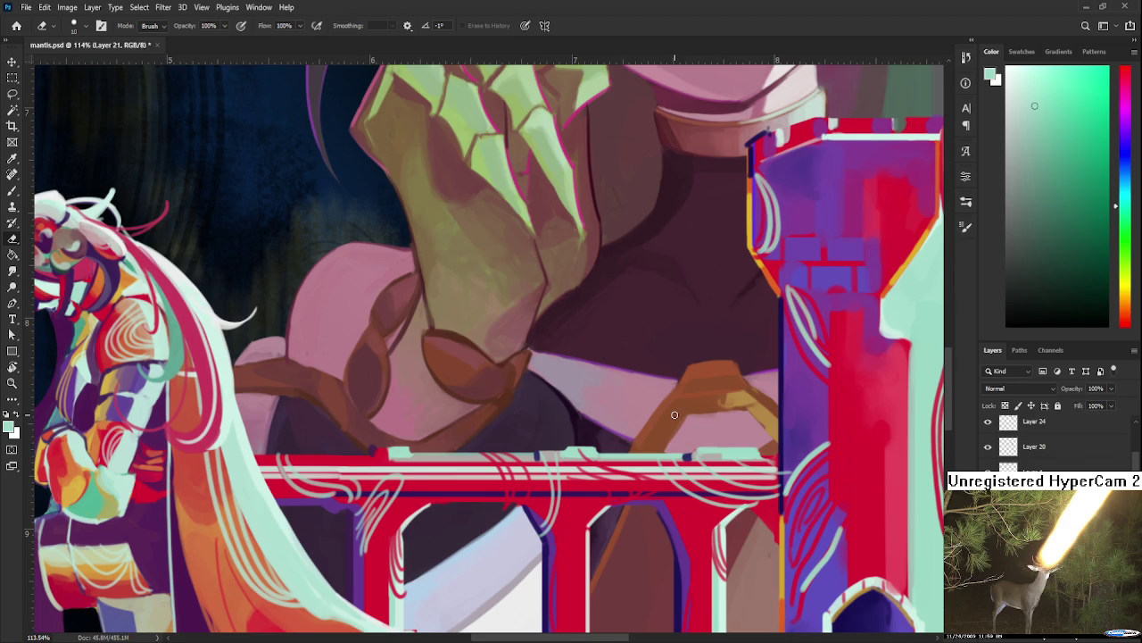
scroll(675, 414, "down", 1)
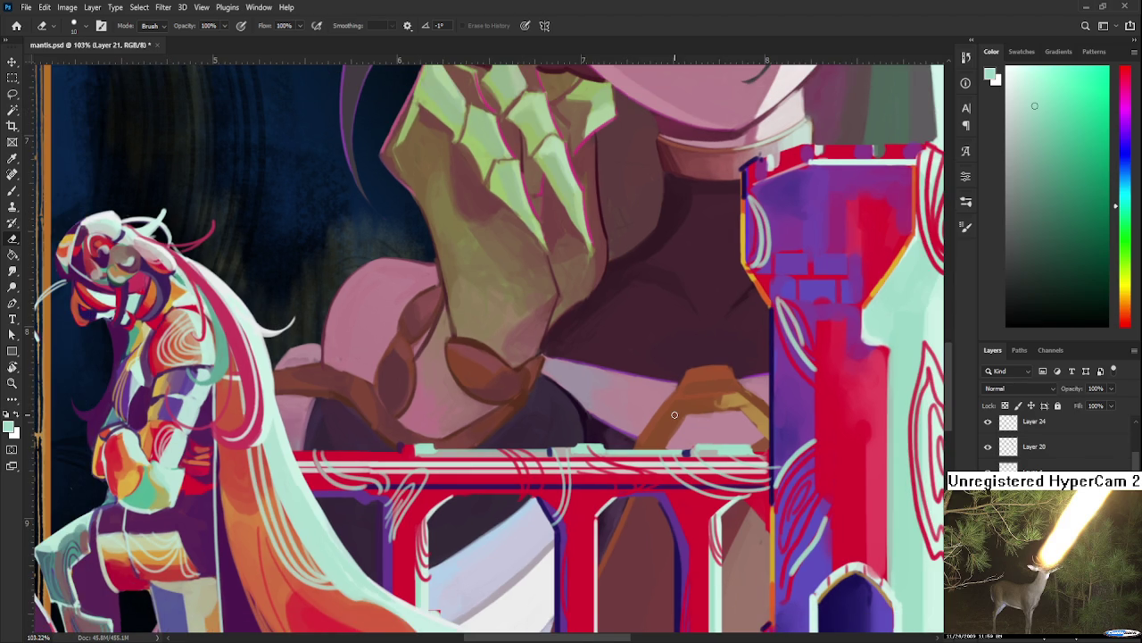
scroll(675, 414, "down", 2)
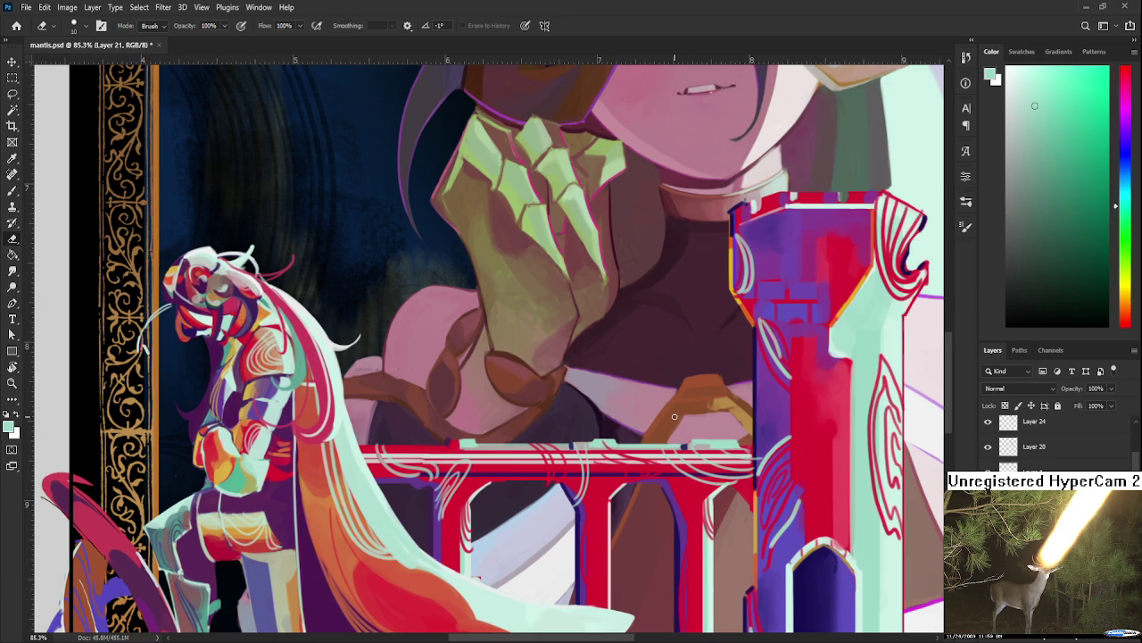
scroll(675, 417, "down", 3)
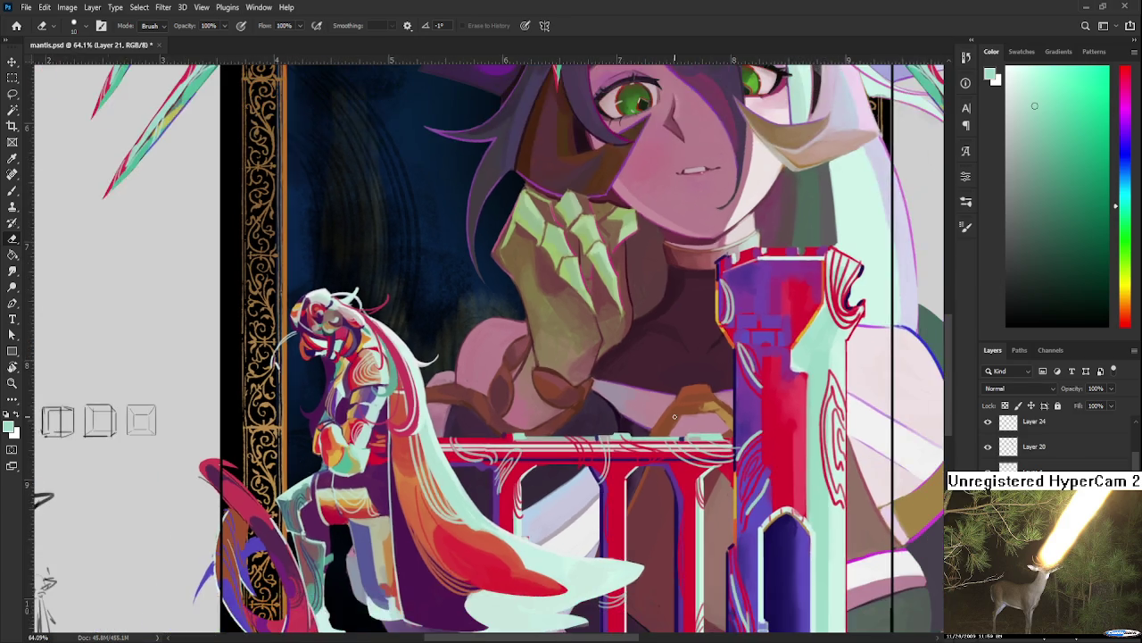
scroll(694, 442, "up", 3)
key("b")
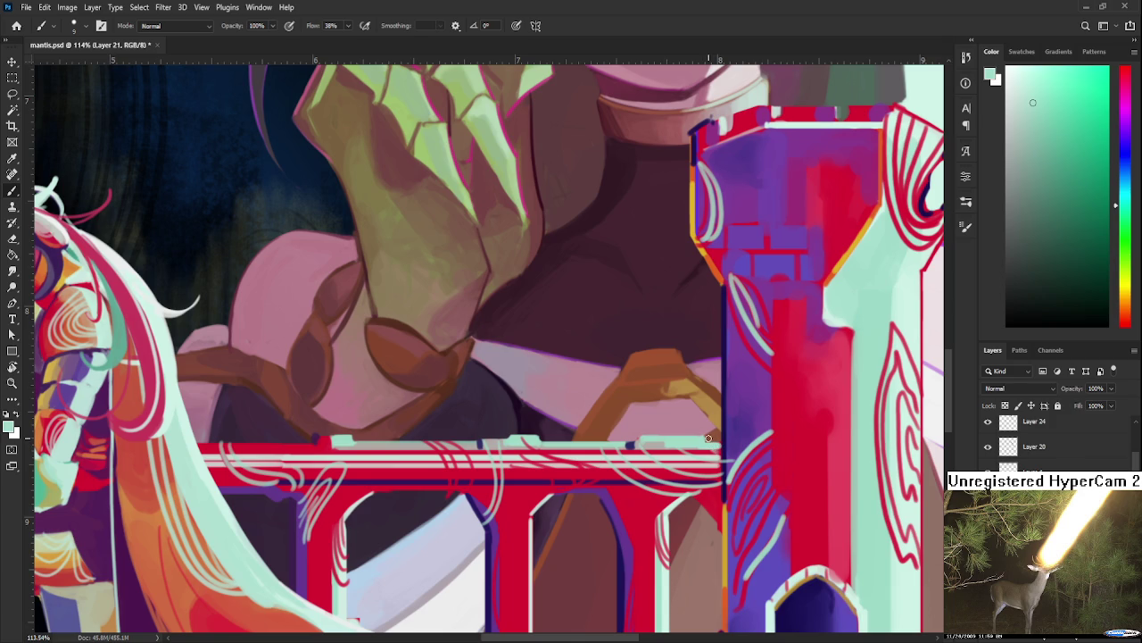
key("e")
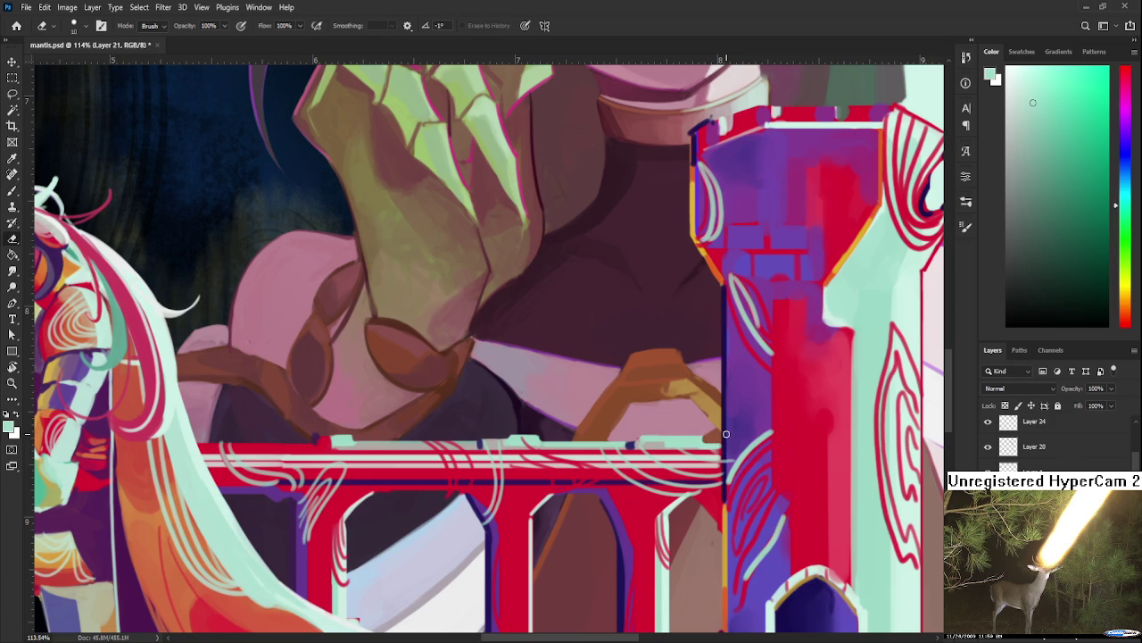
scroll(728, 444, "down", 1)
scroll(725, 453, "down", 3)
scroll(701, 466, "down", 3)
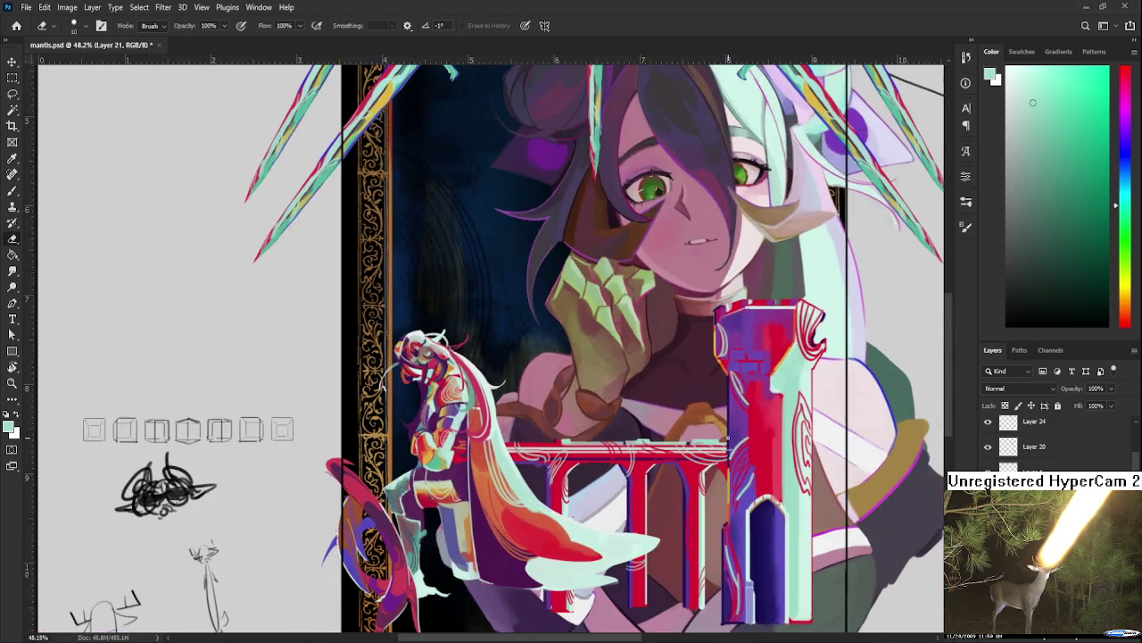
scroll(670, 482, "down", 4)
scroll(647, 495, "down", 3)
mouse_move(641, 498)
left_mouse_down()
mouse_move(630, 511)
mouse_move(637, 444)
left_mouse_up()
scroll(629, 507, "up", 2)
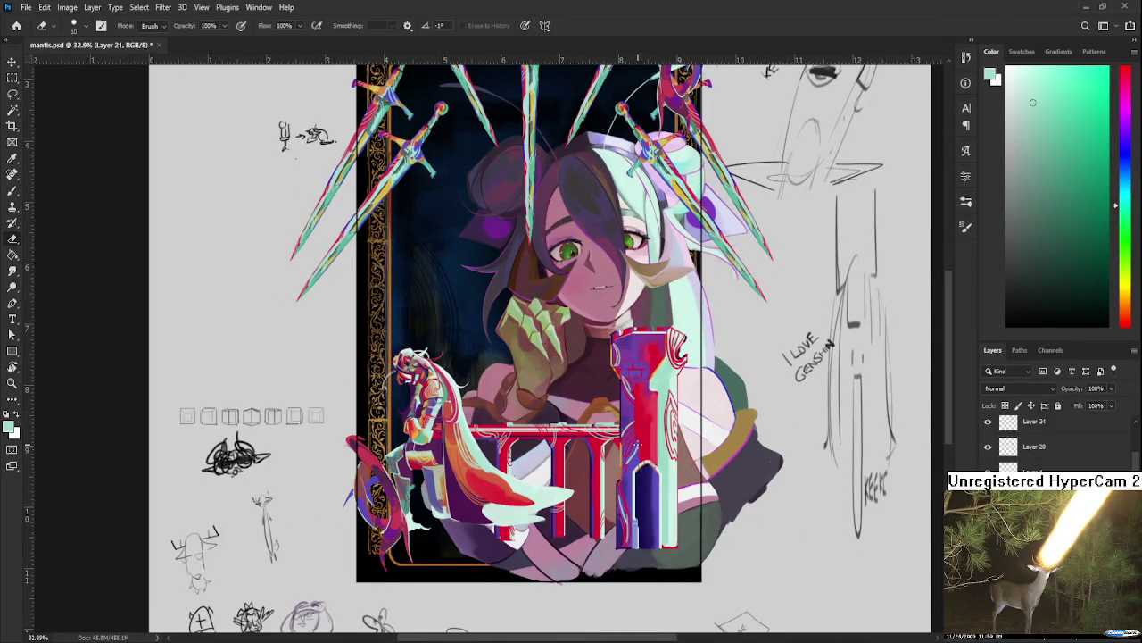
scroll(625, 464, "up", 1)
scroll(557, 525, "up", 1)
scroll(557, 524, "up", 1)
scroll(561, 493, "up", 1)
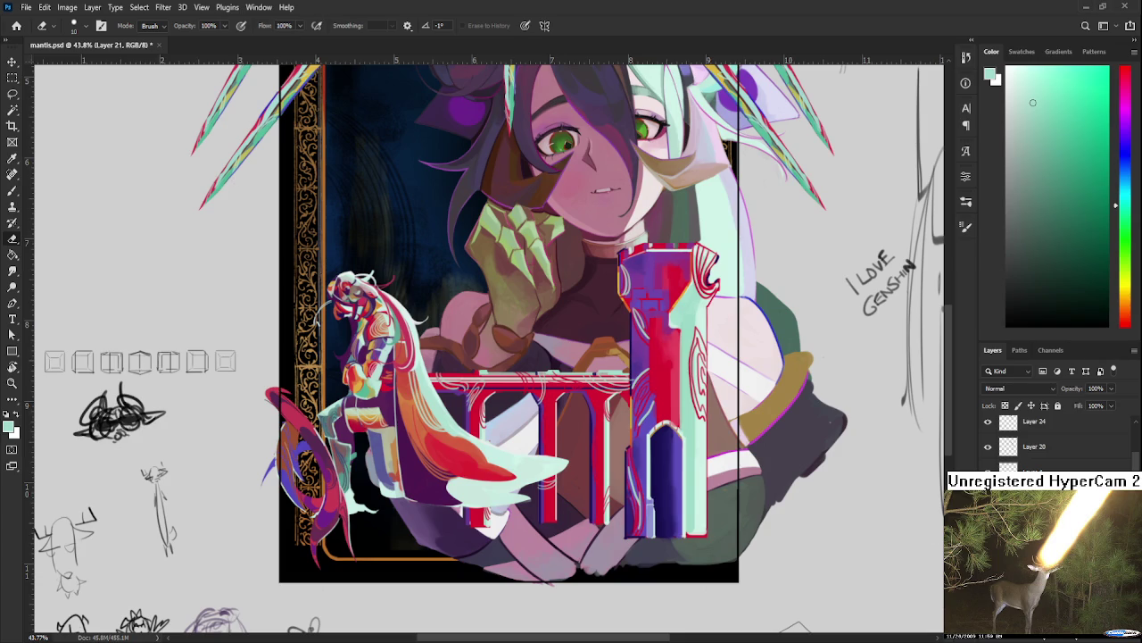
Step: Nudge the knight figure on Layer 23 slightly down and right
key("ctrl+t")
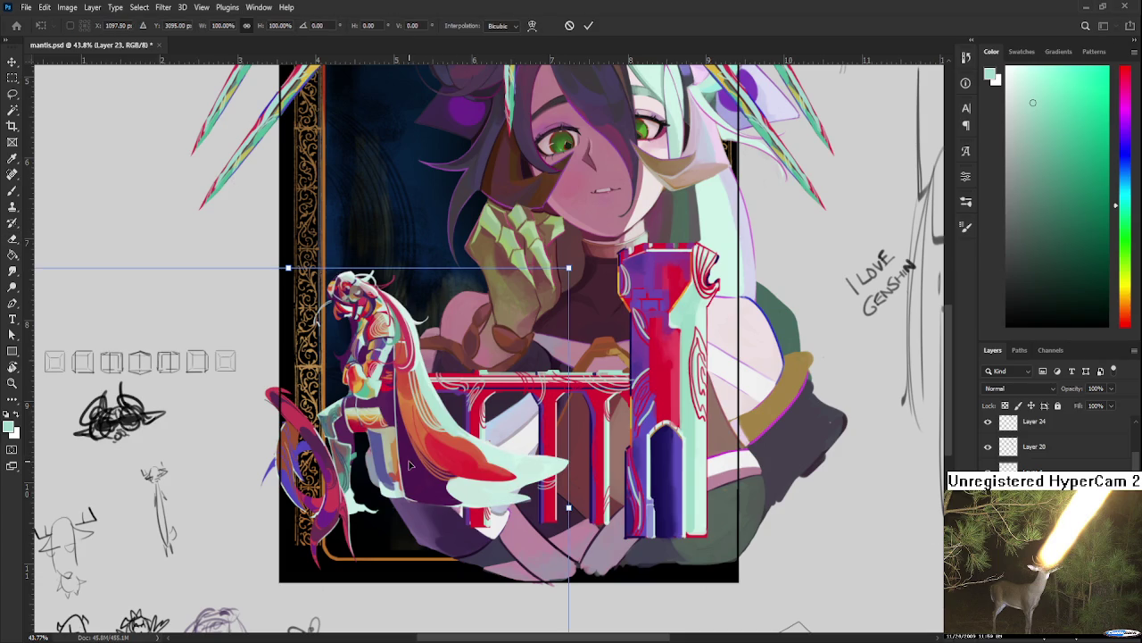
left_click_drag(410, 459, 425, 464)
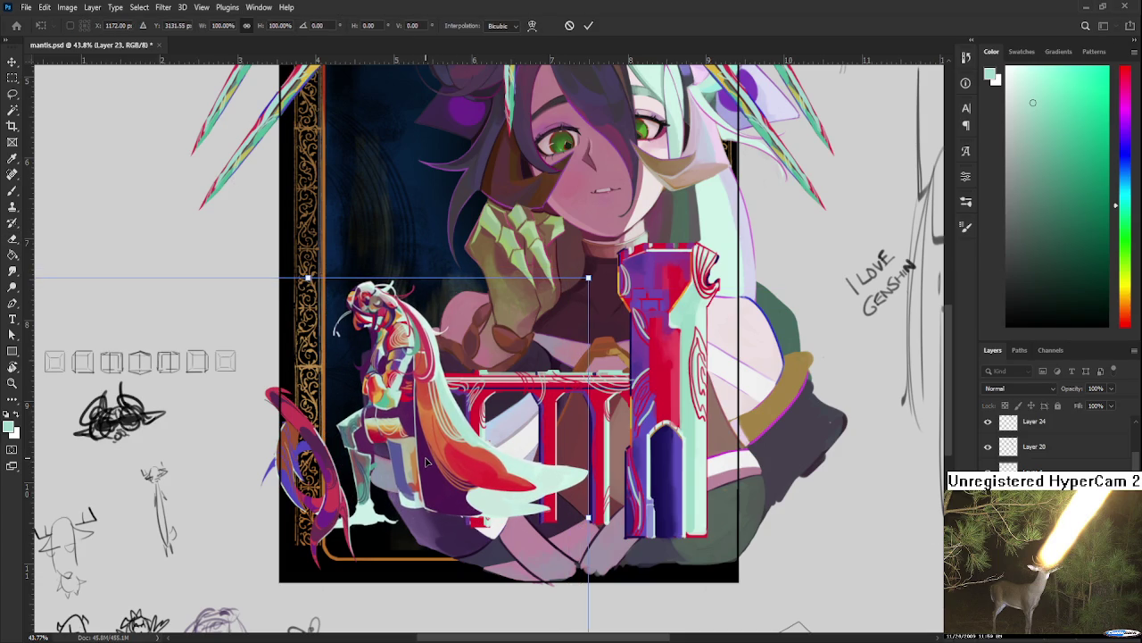
key("e")
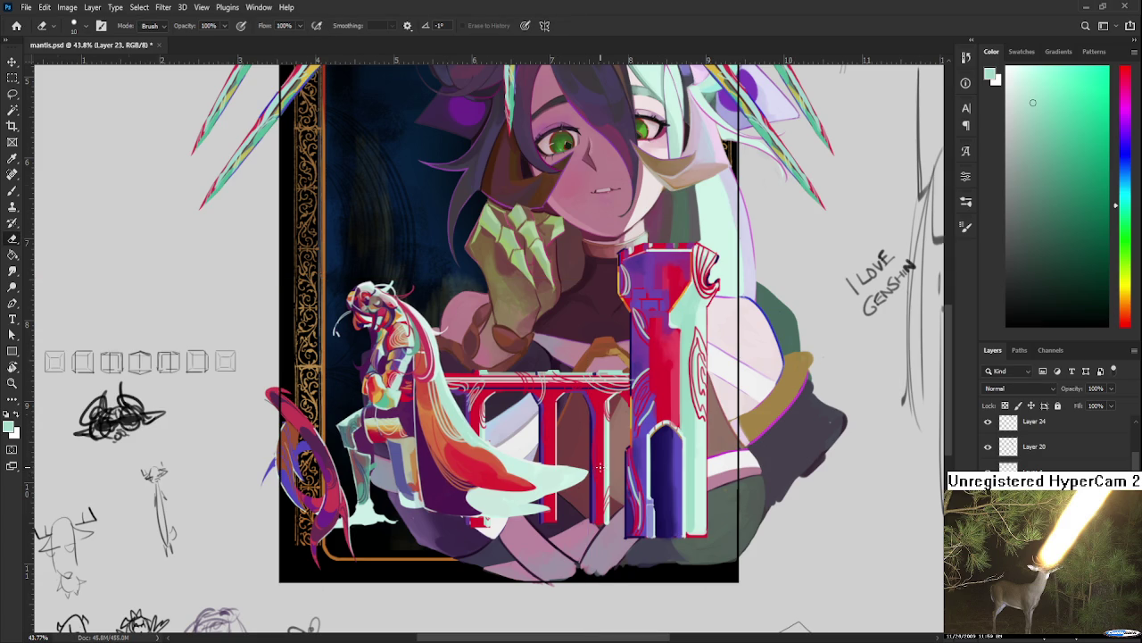
Step: Toggle the CUPS card reference overlay on and off to compare the knight's placement
scroll(448, 478, "down", 3)
scroll(1053, 442, "up", 3)
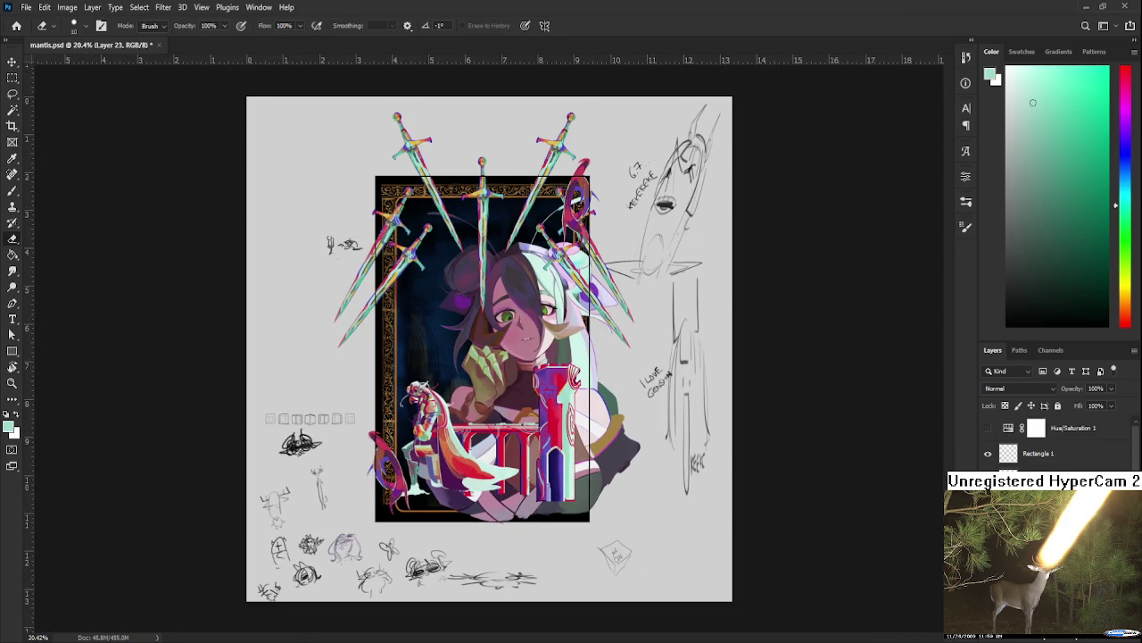
key("ctrl+comma")
scroll(505, 428, "up", 2)
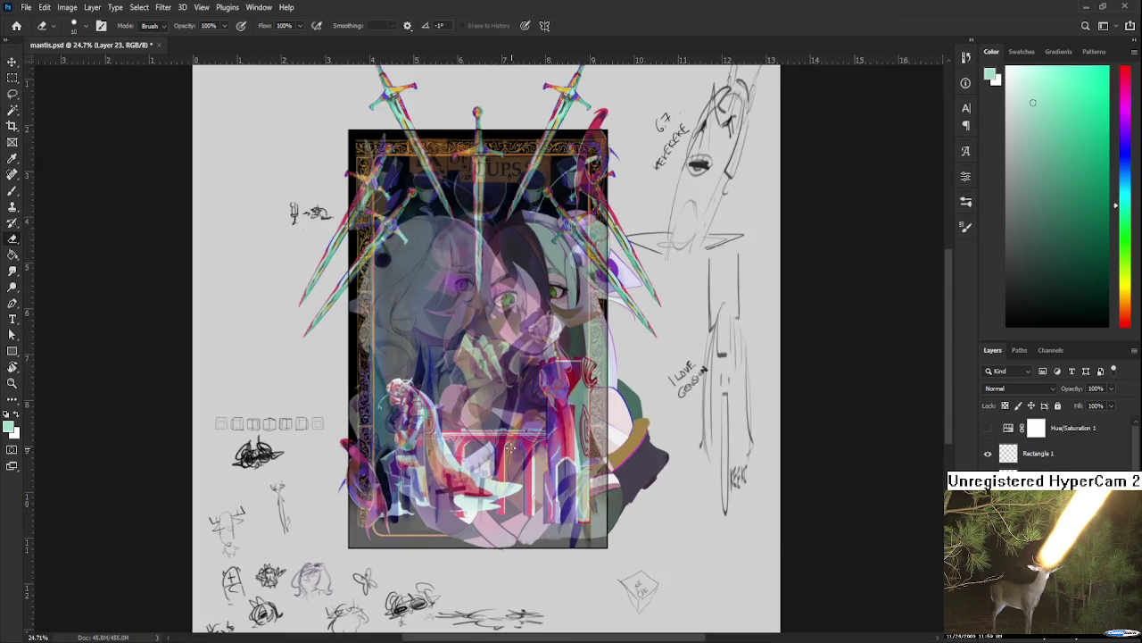
scroll(504, 428, "up", 2)
scroll(505, 429, "up", 2)
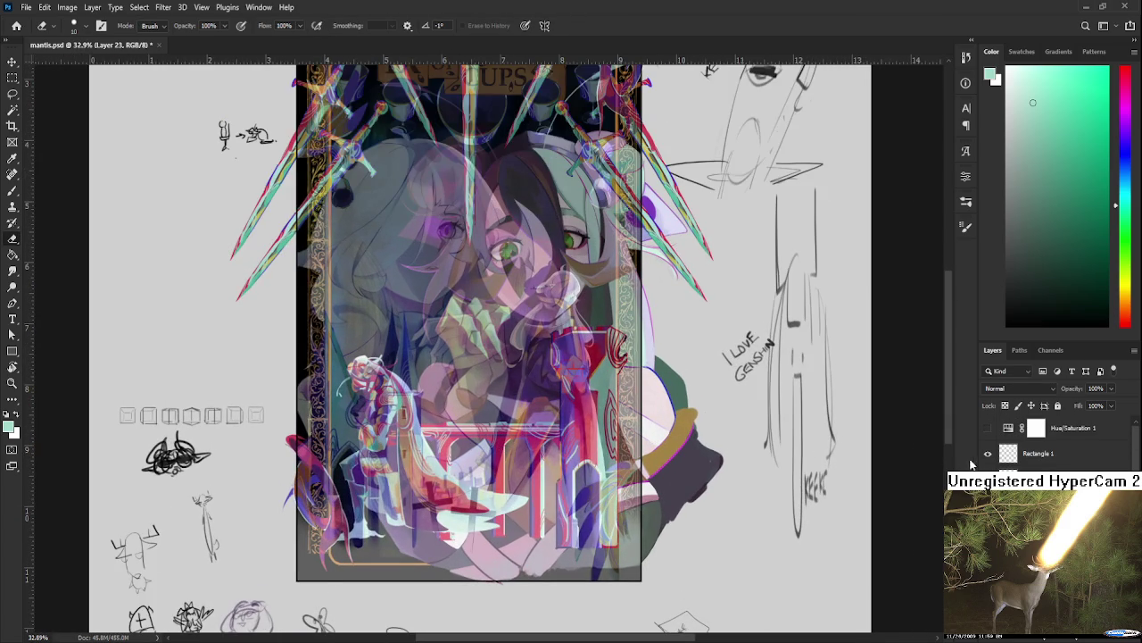
key("ctrl+comma")
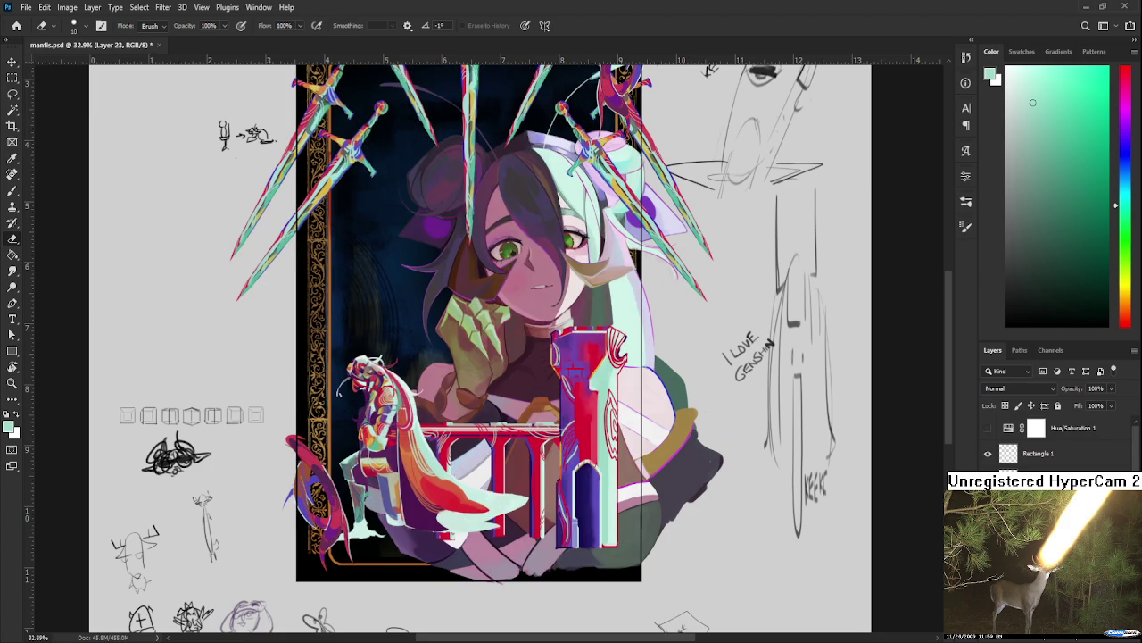
key("ctrl+t")
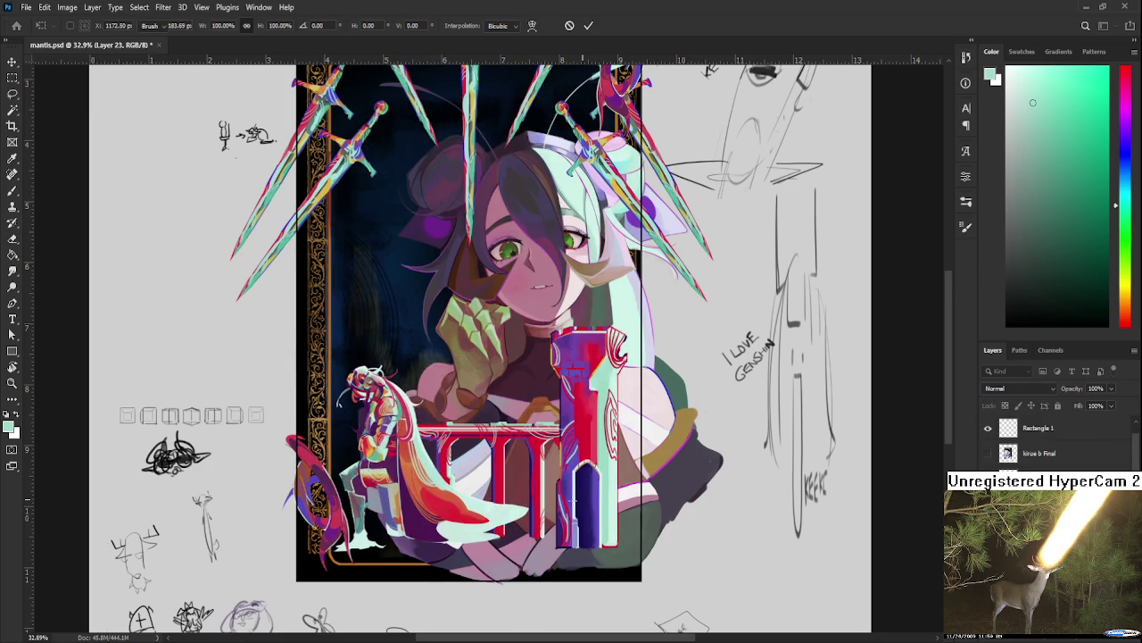
Step: Apply the knight's nudge and pick dark purple from the knight's cloak as the brush colour
key("Return")
key("e")
scroll(402, 495, "up", 1)
scroll(403, 495, "up", 1)
scroll(403, 494, "up", 1)
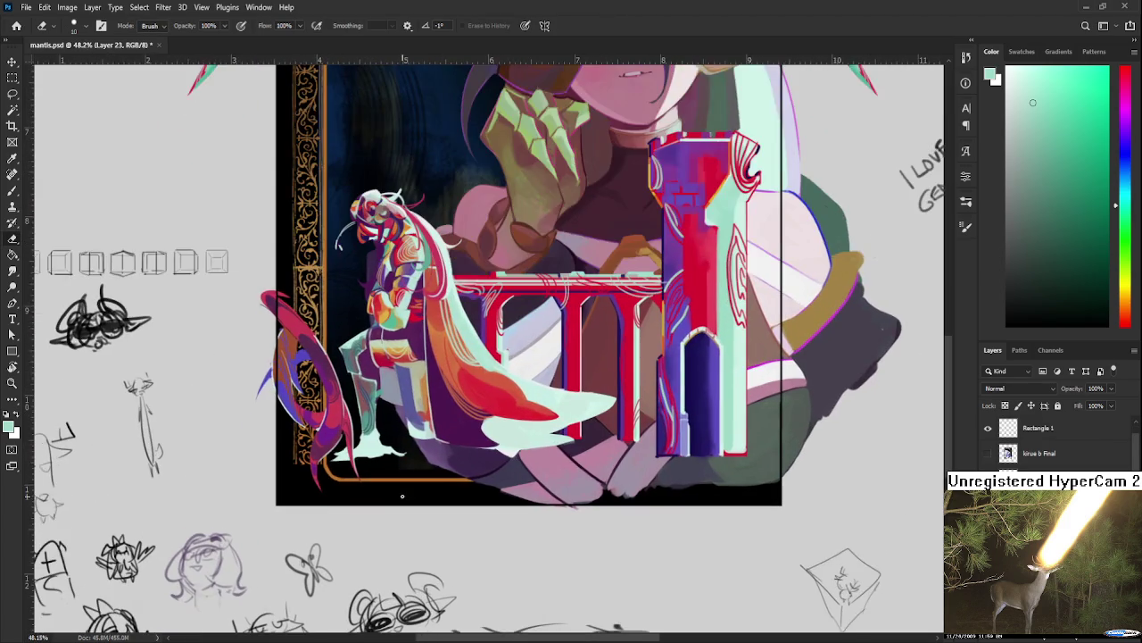
scroll(403, 494, "up", 2)
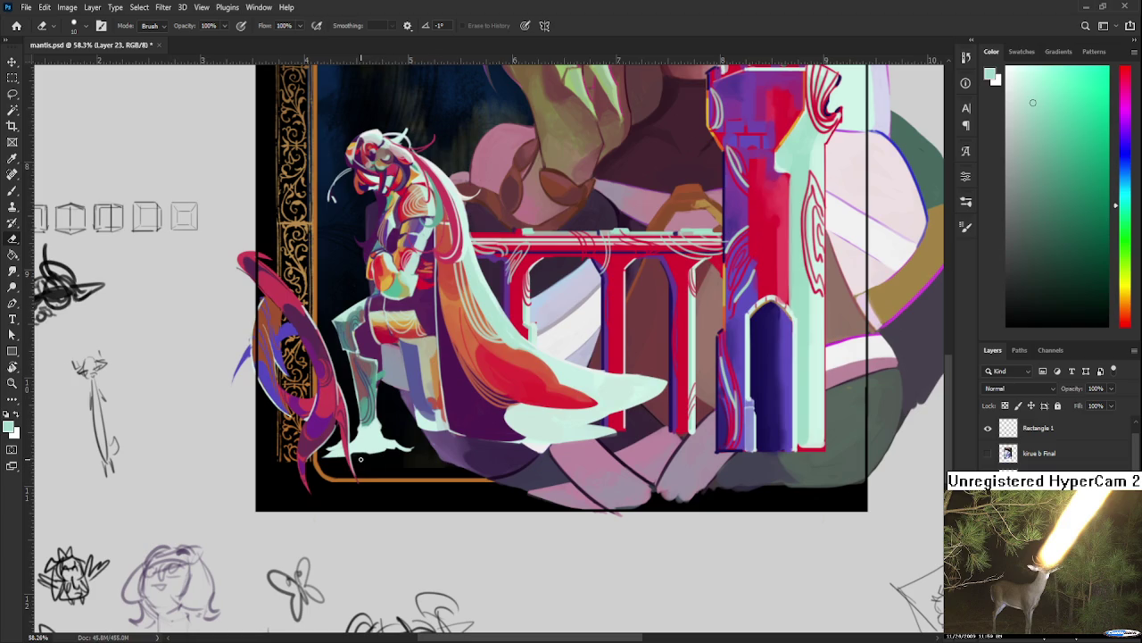
scroll(407, 456, "up", 2)
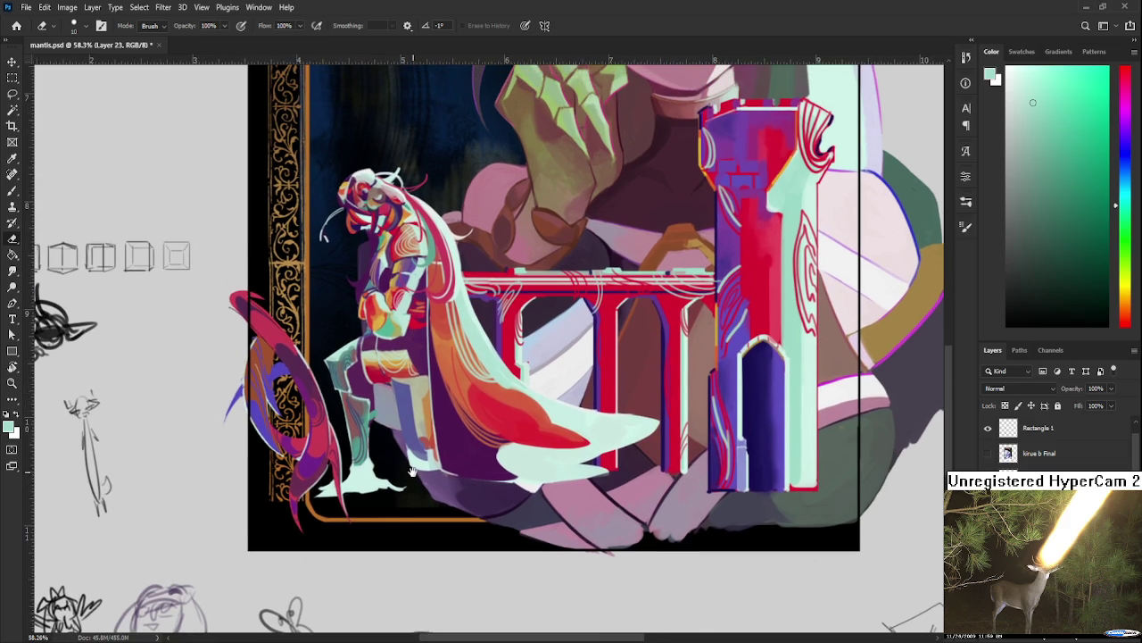
key("b")
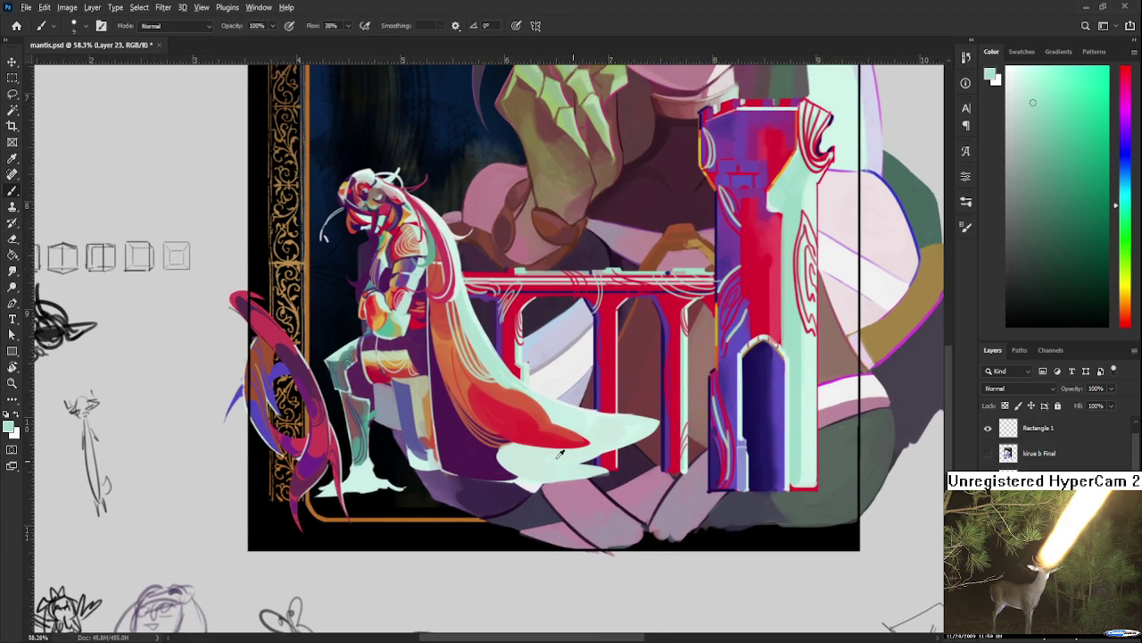
left_click(488, 466, "alt")
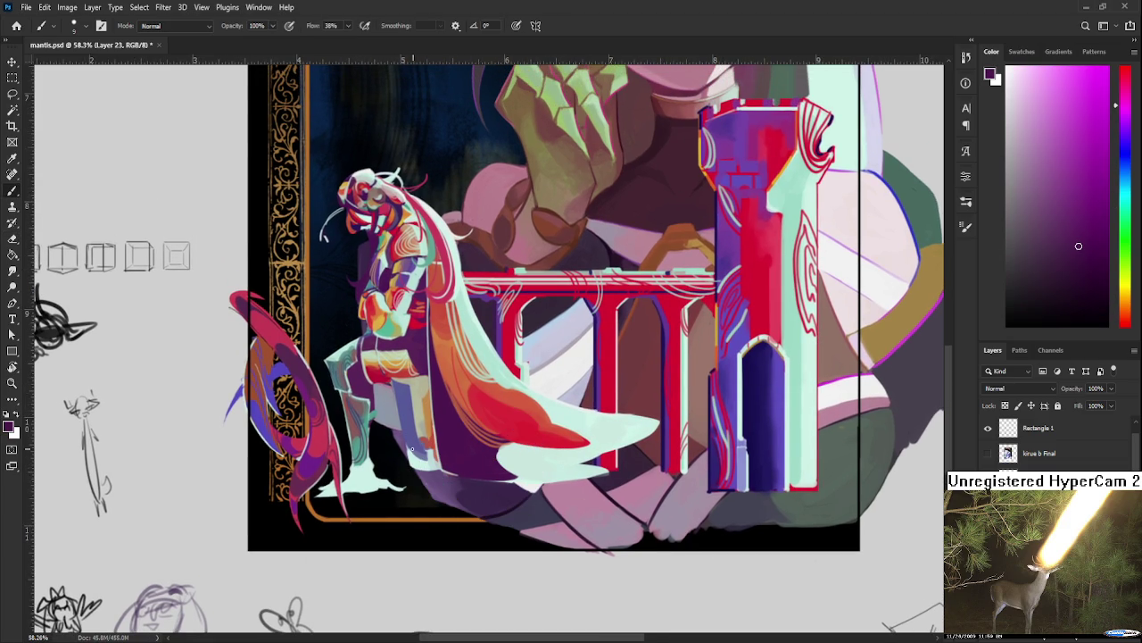
scroll(456, 462, "down", 3)
scroll(890, 342, "up", 2)
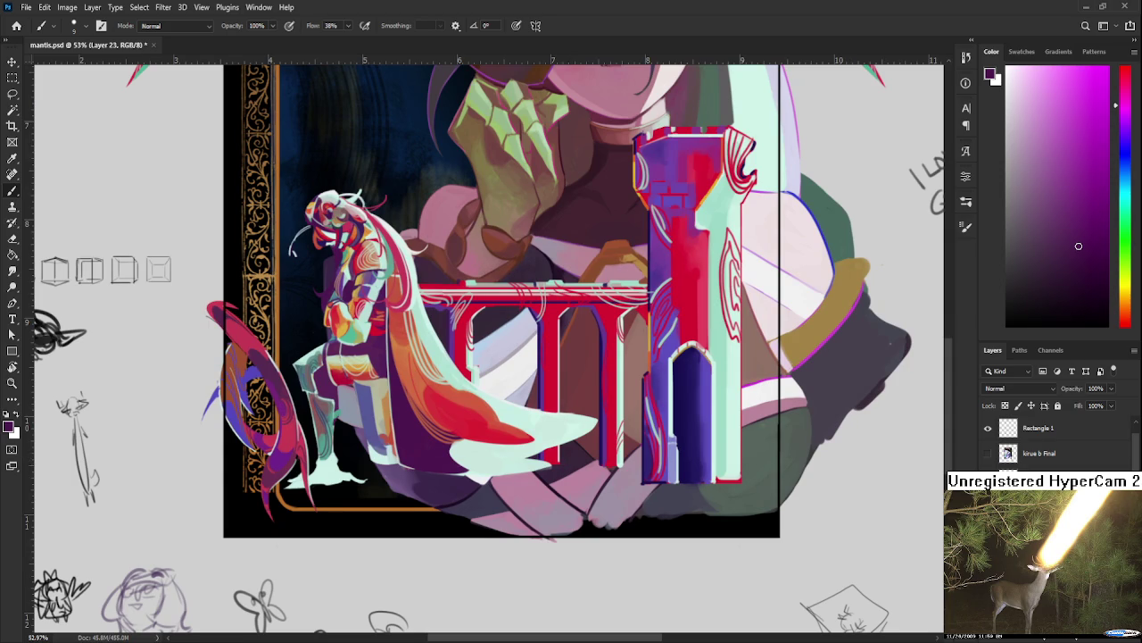
scroll(1058, 440, "down", 1)
Step: Sample mint green and paint a thin vertical spear shaft between the railing arches
left_click_drag(495, 375, 324, 391)
left_click(441, 380, "alt")
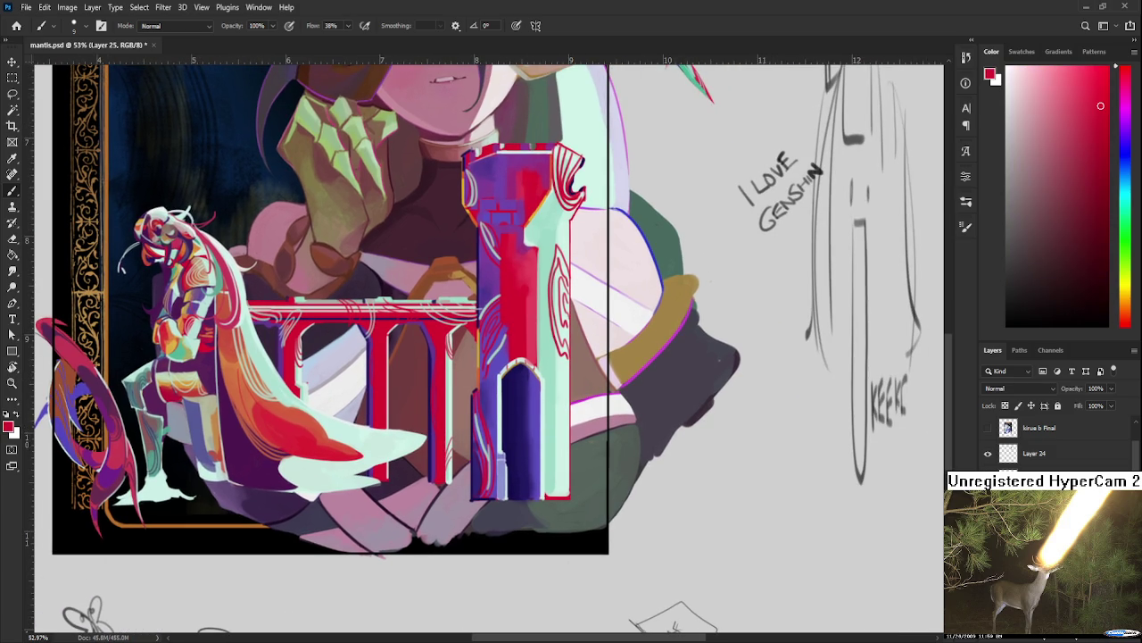
left_click_drag(517, 358, 568, 390)
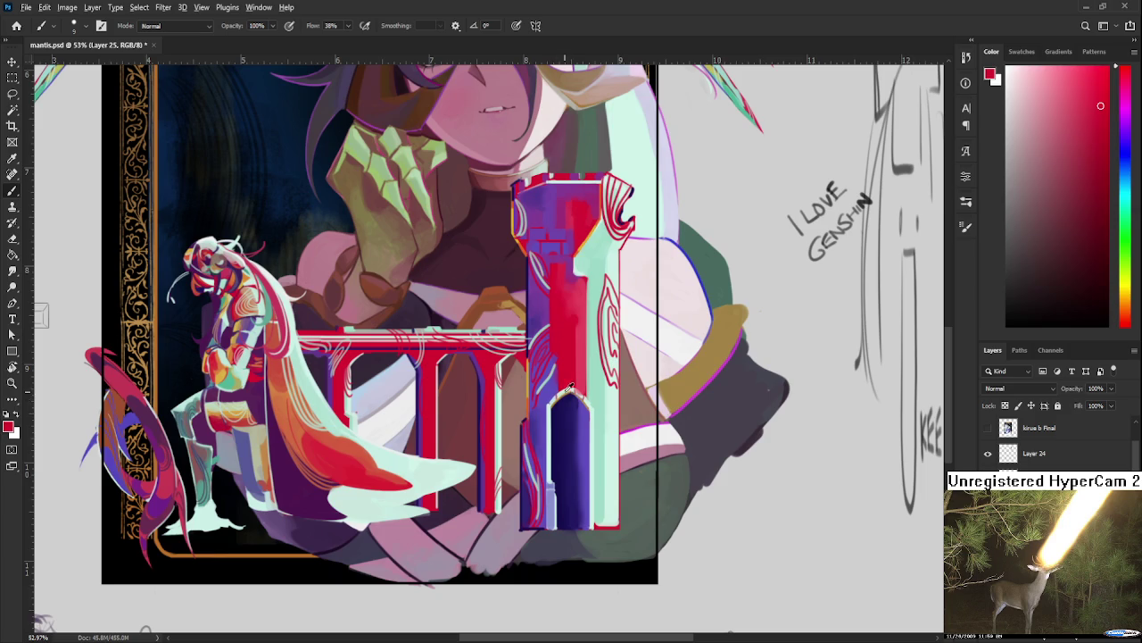
left_click(568, 379, "alt")
left_click_drag(470, 402, 469, 516)
key("ctrl+z")
left_click_drag(456, 403, 456, 507)
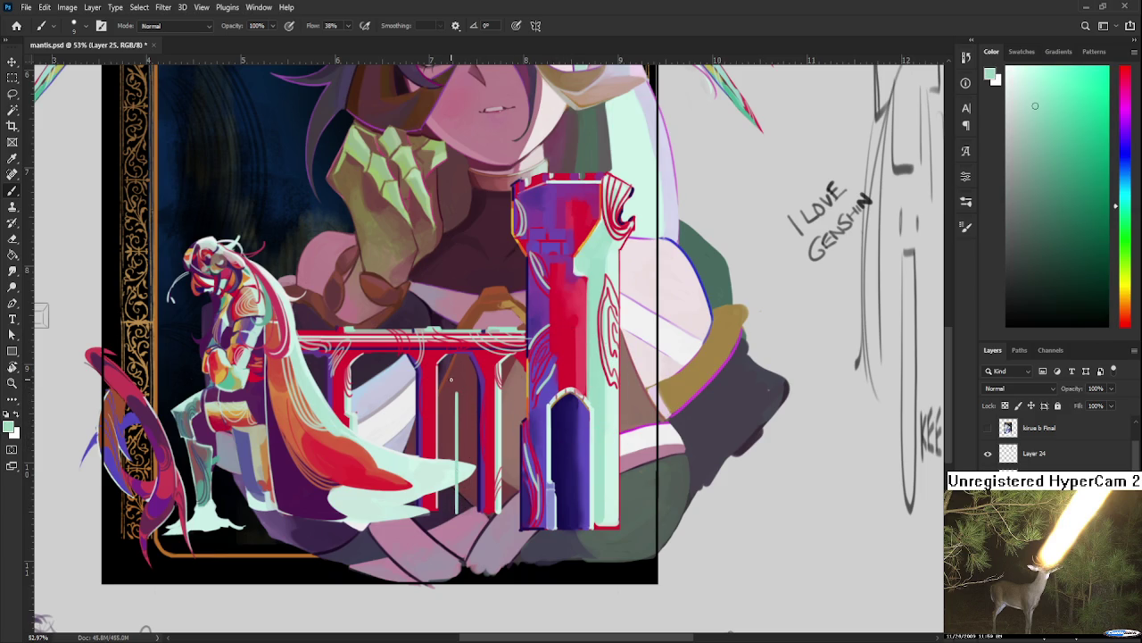
mouse_move(455, 398)
left_mouse_down()
mouse_move(455, 366)
mouse_move(460, 393)
left_mouse_up()
Step: Trim the mint spear with the Eraser and shape its top into a diamond point
key("e")
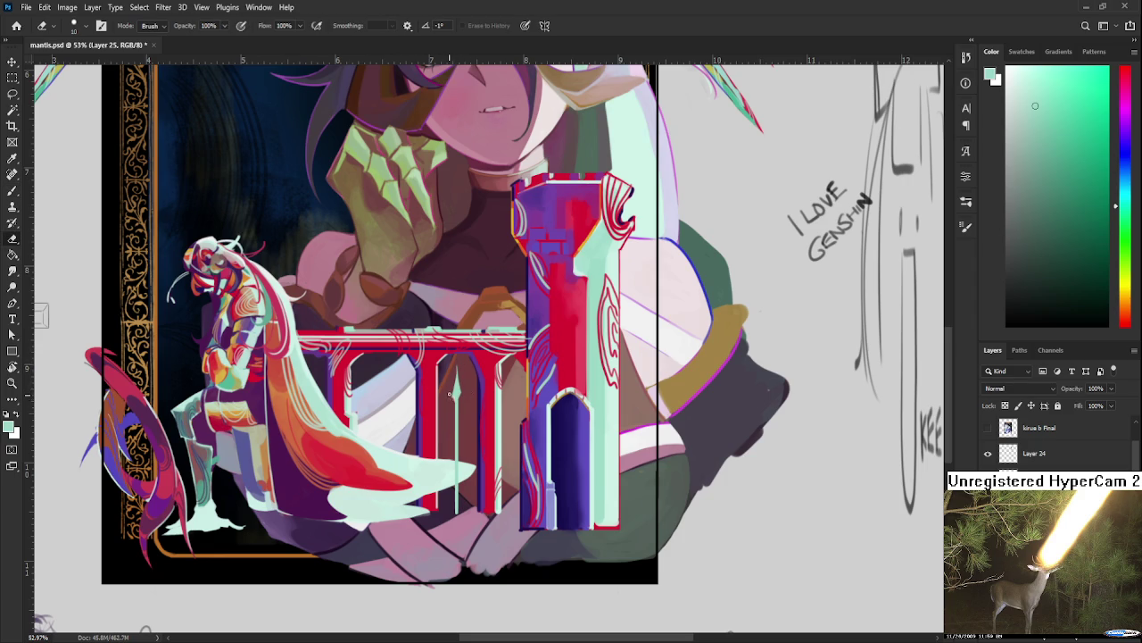
key("b")
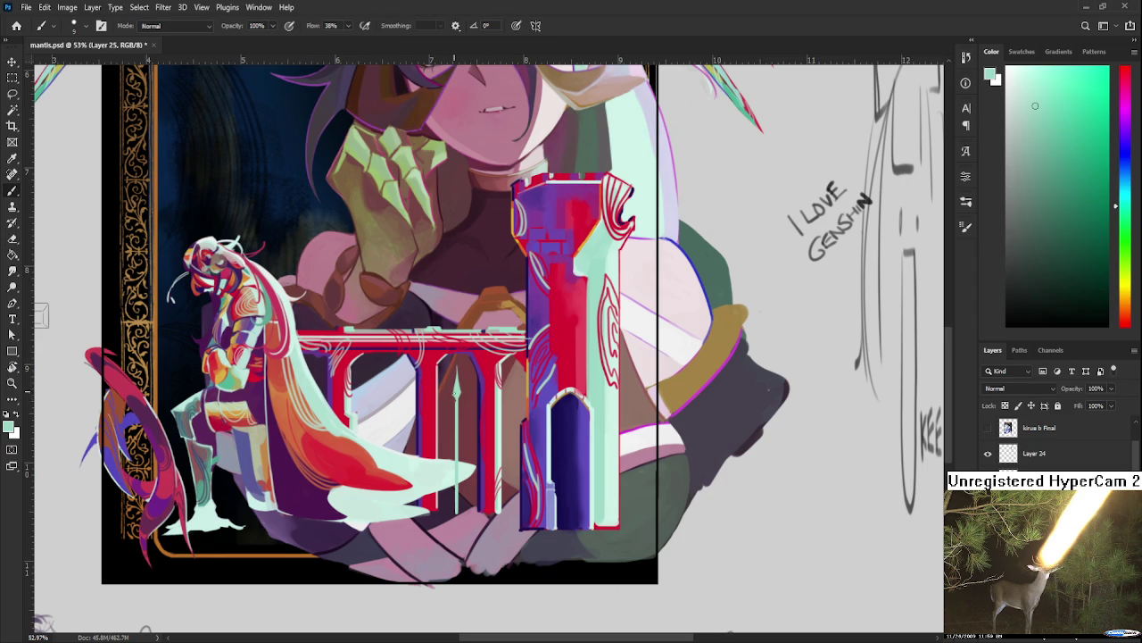
key("e")
left_click_drag(454, 402, 453, 515)
key("ctrl+z")
left_click_drag(453, 401, 455, 512)
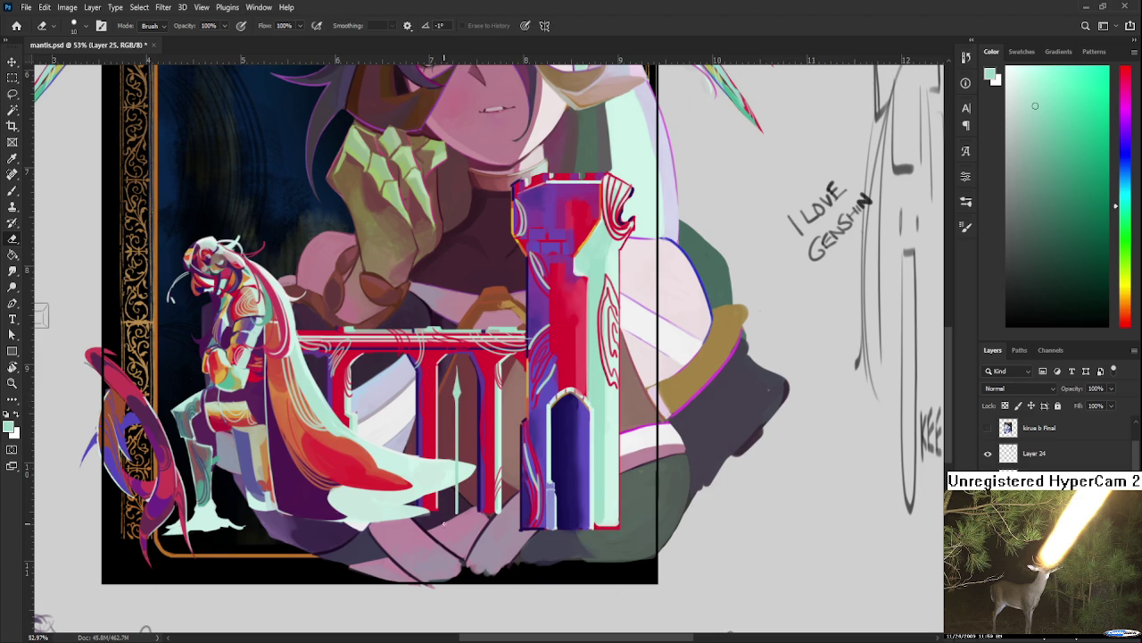
scroll(478, 400, "up", 1)
scroll(482, 393, "down", 1)
scroll(484, 290, "up", 2)
scroll(464, 339, "up", 2)
scroll(445, 386, "up", 1)
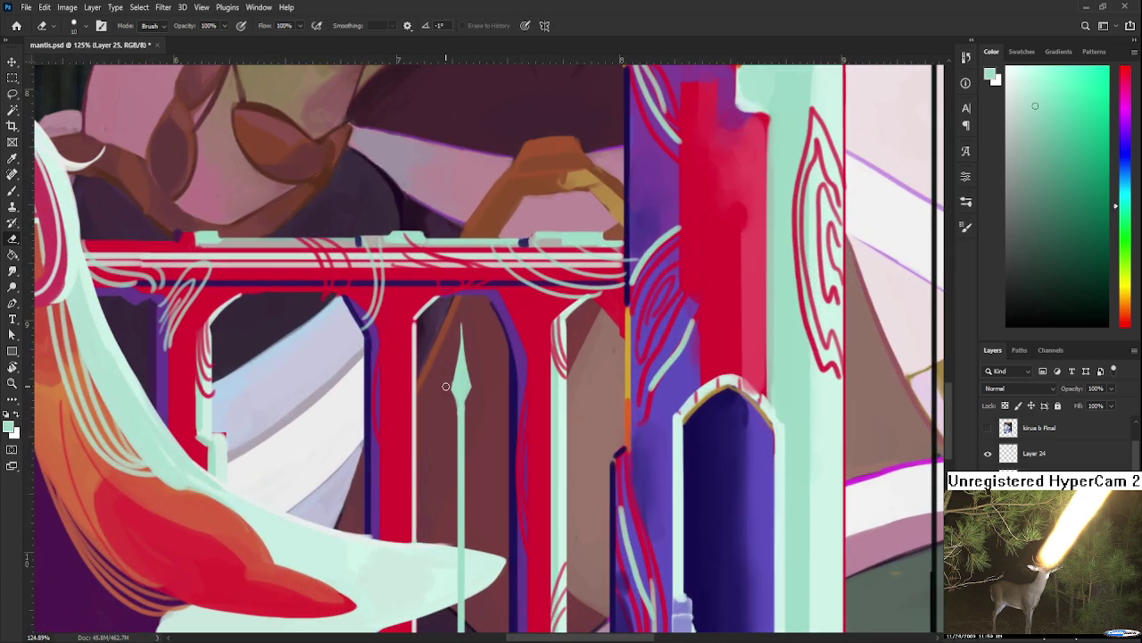
mouse_move(462, 323)
left_mouse_down()
mouse_move(477, 391)
mouse_move(465, 420)
left_mouse_up()
Step: Clean up and even out the lower spear shaft where it crosses the cloak
left_click_drag(452, 471, 461, 328)
left_click_drag(458, 470, 465, 425)
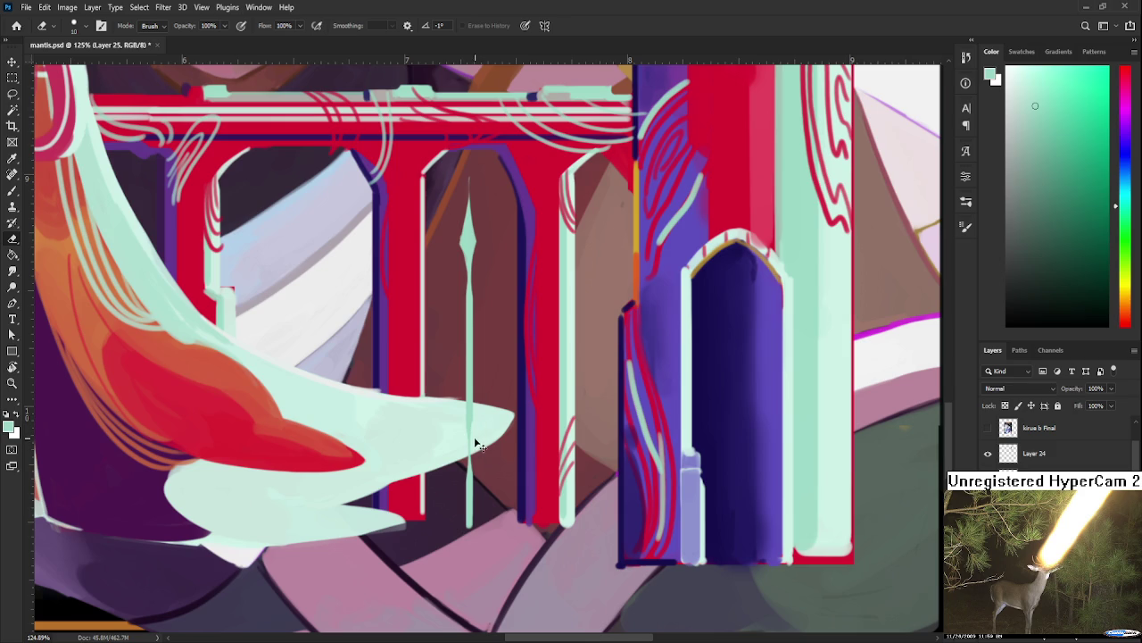
mouse_move(464, 473)
left_mouse_down()
mouse_move(463, 424)
mouse_move(466, 500)
left_mouse_up()
left_click_drag(473, 457, 476, 518)
scroll(487, 250, "down", 5)
scroll(486, 249, "down", 2)
scroll(487, 250, "up", 5)
scroll(485, 247, "up", 2)
mouse_move(485, 247)
left_mouse_down()
mouse_move(475, 349)
mouse_move(493, 371)
left_mouse_up()
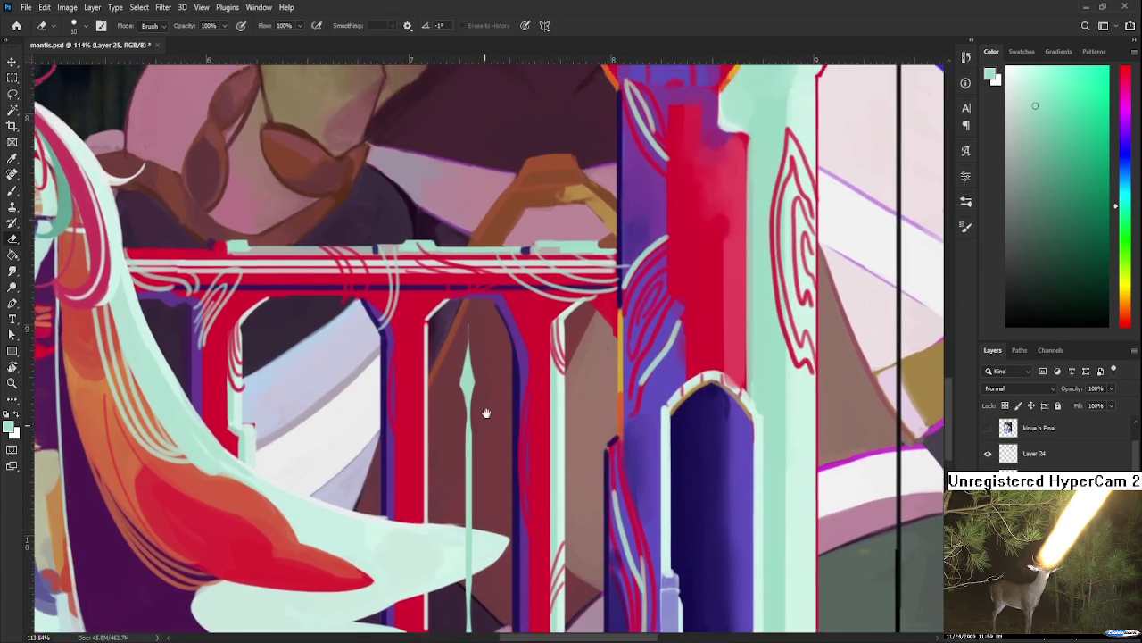
scroll(493, 370, "down", 2)
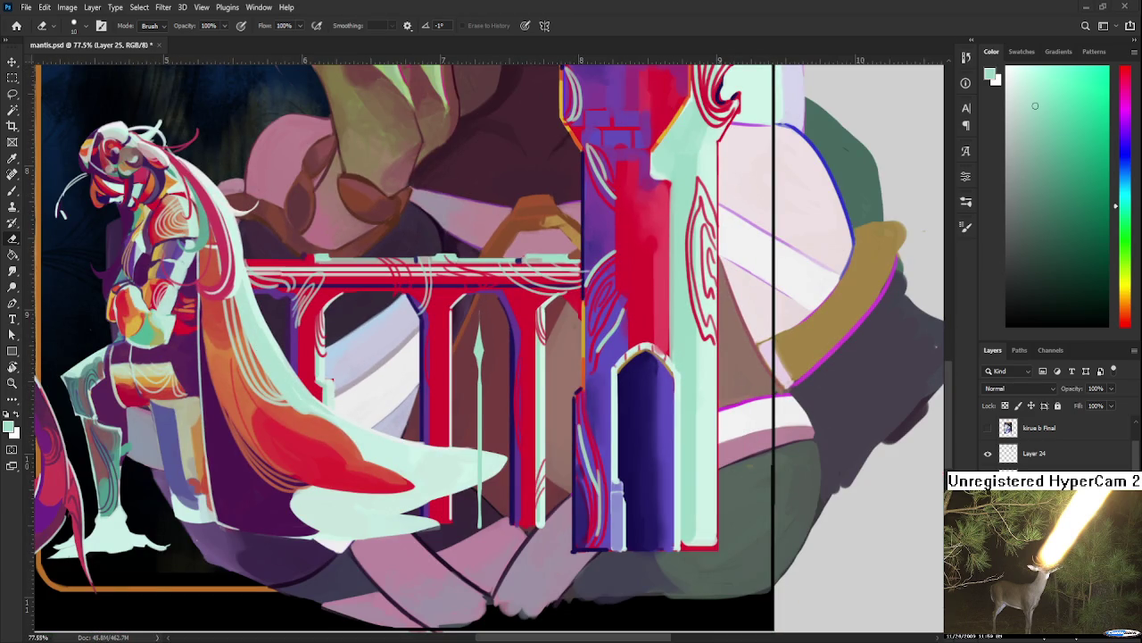
scroll(473, 356, "up", 2)
scroll(473, 356, "down", 1)
scroll(473, 355, "up", 1)
key("b")
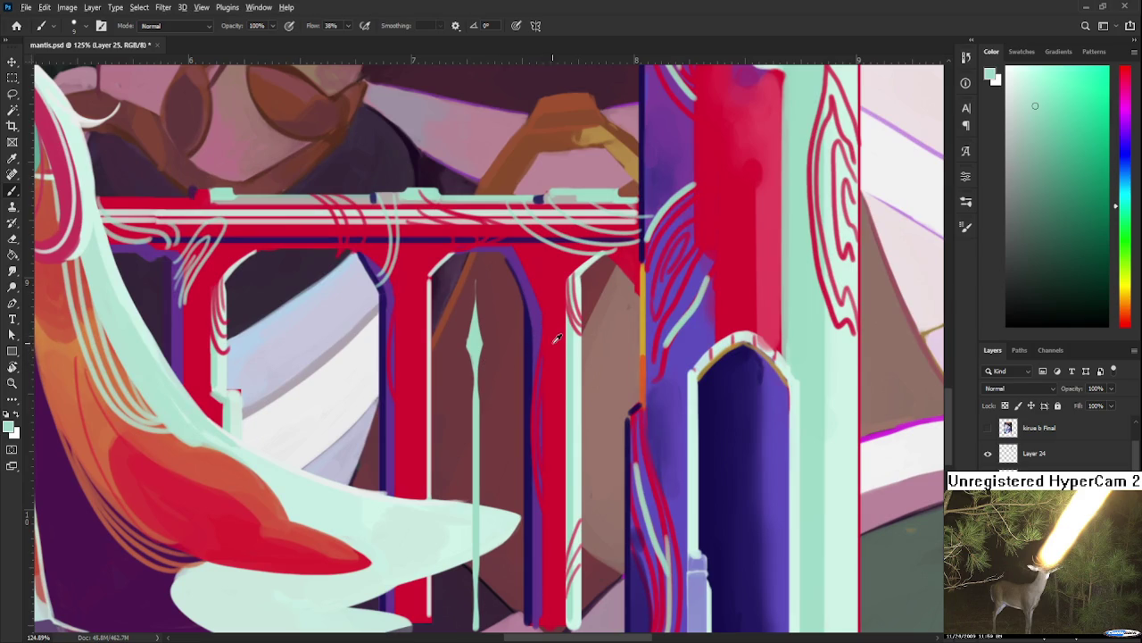
Step: Pick a golden yellow and paint gold along the spear tip and shaft
left_click(649, 325, "alt")
left_click_drag(648, 325, 641, 329)
left_click_drag(479, 283, 482, 419)
scroll(482, 420, "down", 1)
left_click_drag(482, 357, 482, 597)
scroll(482, 426, "up", 2)
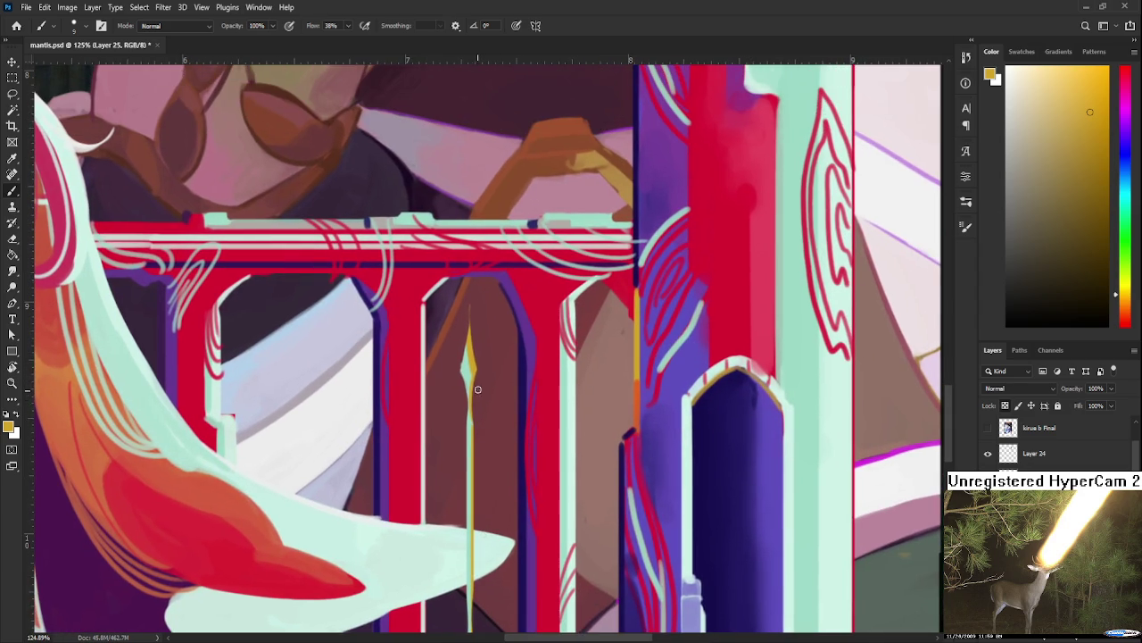
scroll(490, 378, "down", 5)
scroll(490, 379, "down", 3)
scroll(490, 379, "up", 3)
scroll(489, 378, "up", 2)
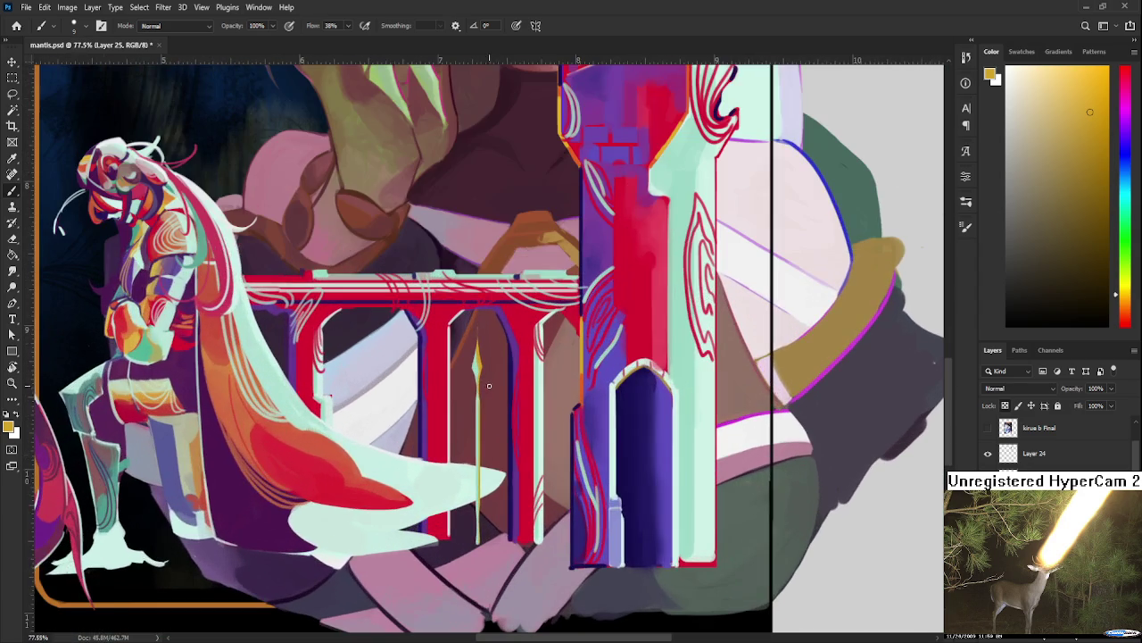
scroll(482, 477, "up", 1)
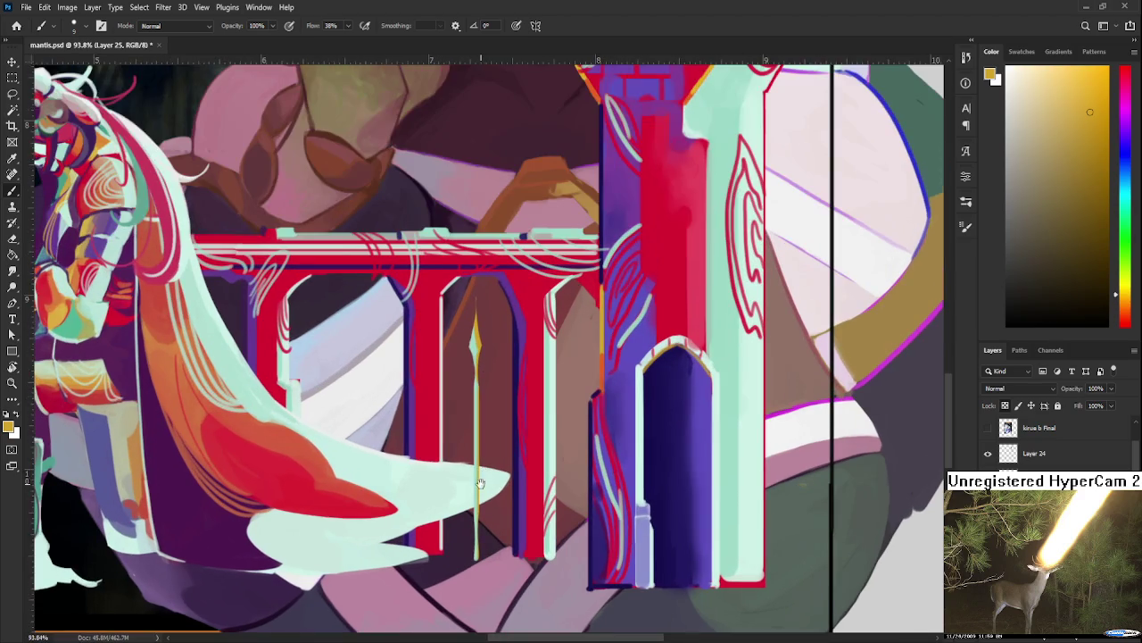
scroll(478, 441, "up", 1)
Step: Resample the spear's mint, extend the shaft downward, and trim its edge
left_click(473, 399, "alt")
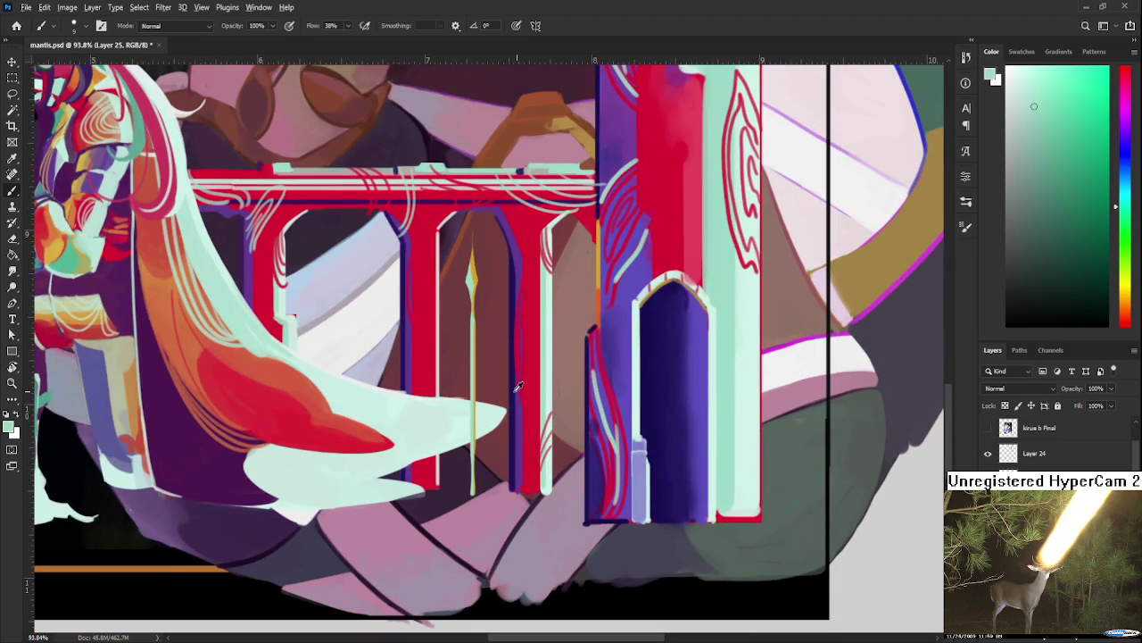
left_click(472, 396, "alt")
left_click_drag(473, 487, 473, 567)
key("e")
left_click_drag(475, 487, 476, 572)
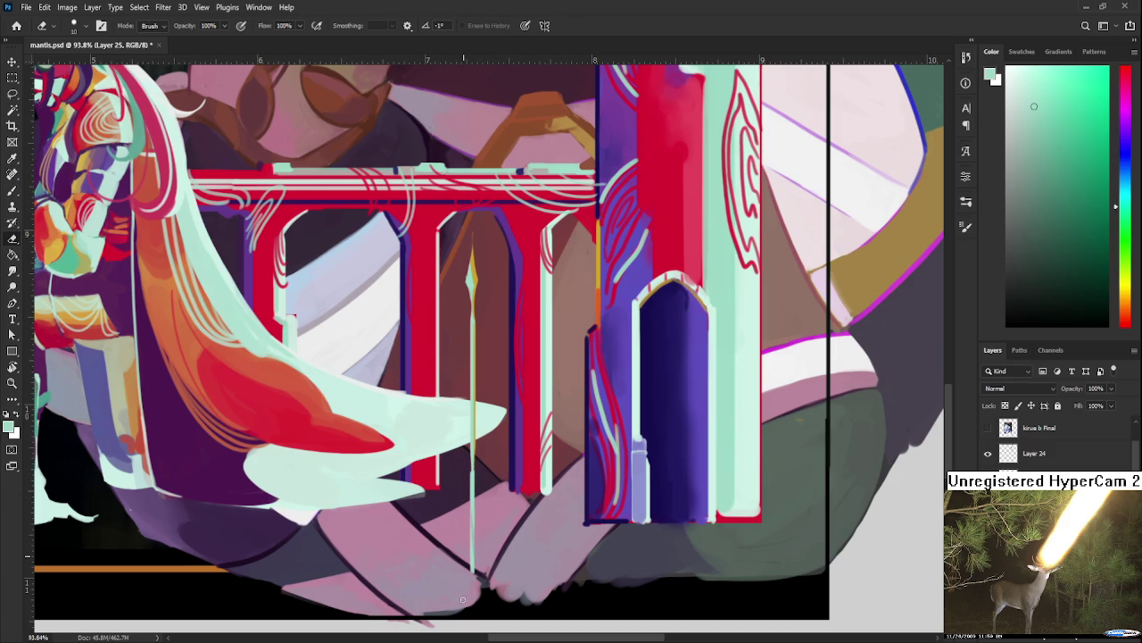
scroll(473, 312, "down", 2)
scroll(471, 312, "down", 3)
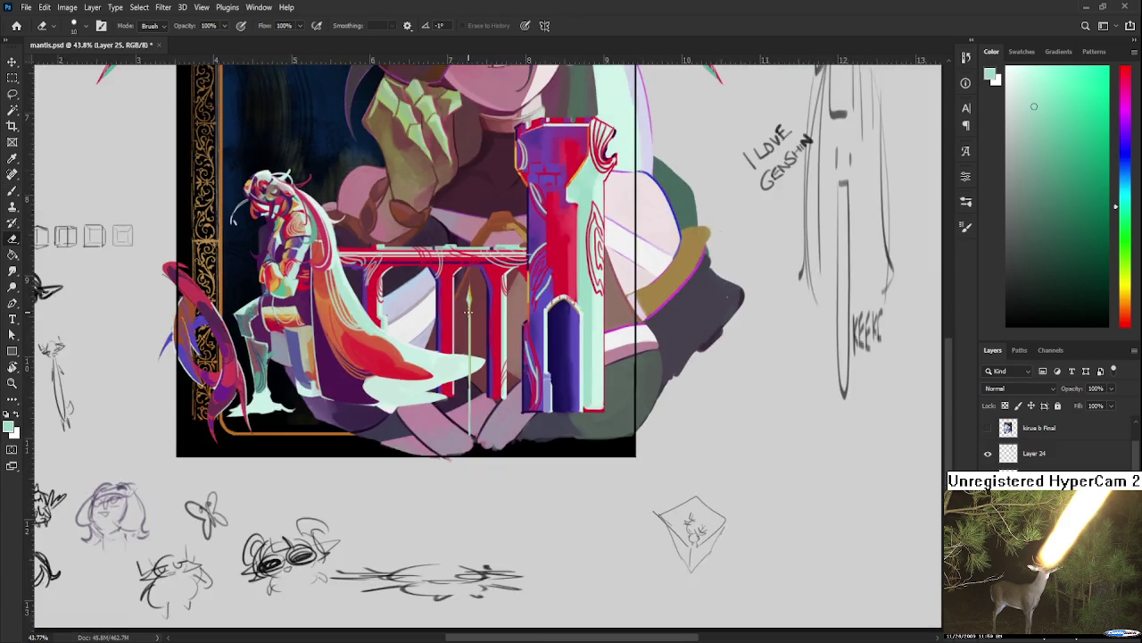
Step: Tilt the spear to lean left and move the thin green line up and left
scroll(473, 312, "up", 1)
scroll(475, 318, "up", 2)
key("ctrl+t")
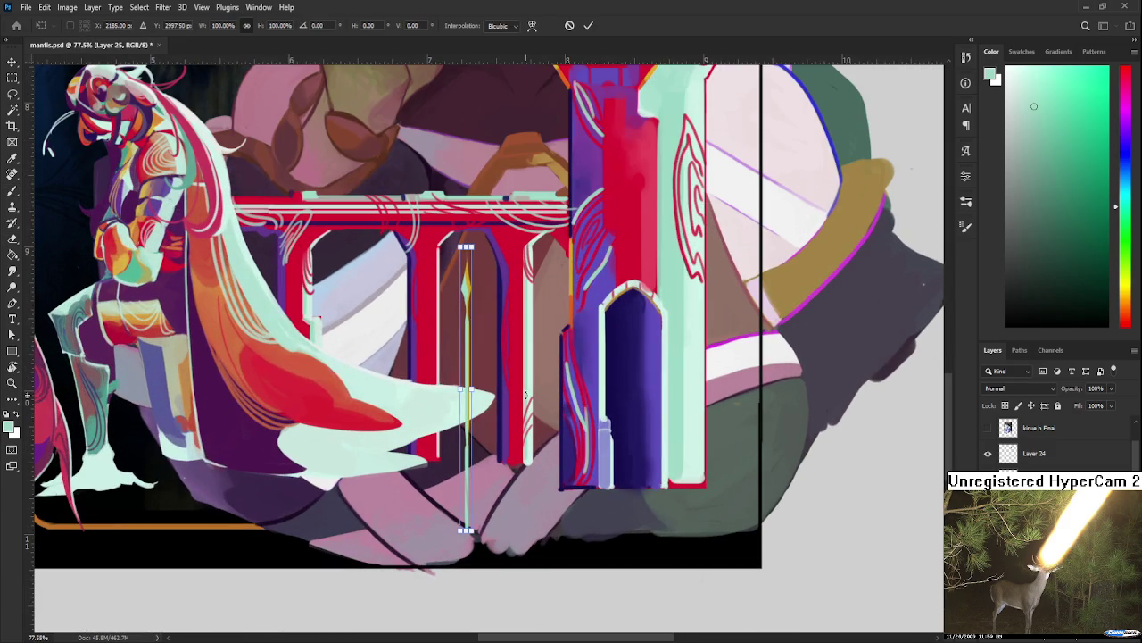
left_click_drag(523, 482, 553, 459)
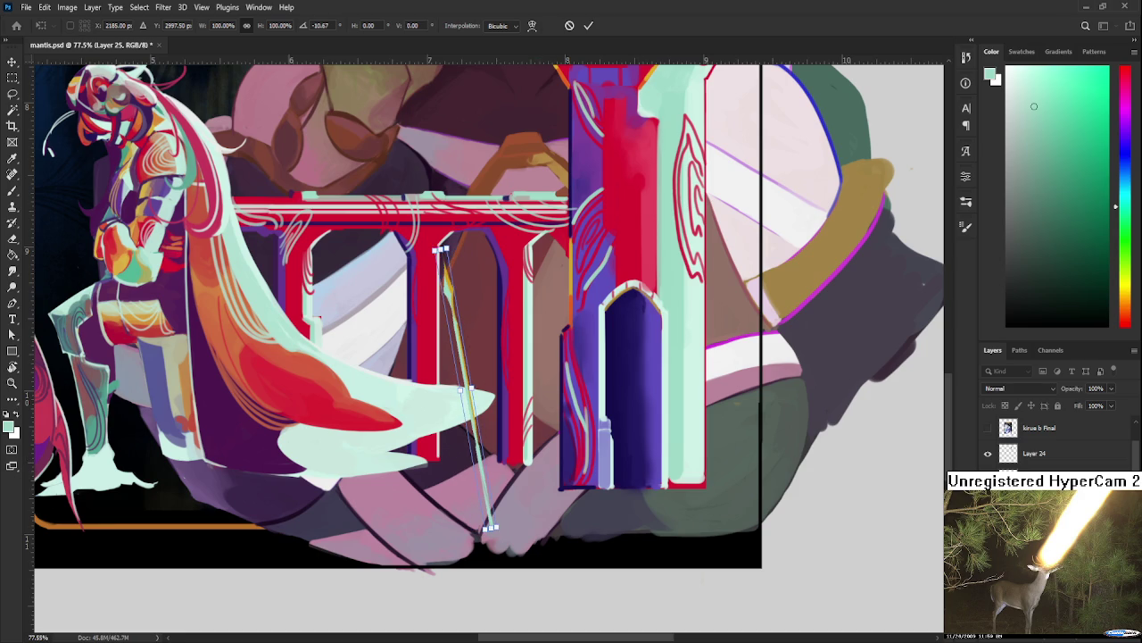
key("Return")
key("ctrl+t")
left_click_drag(484, 442, 419, 418)
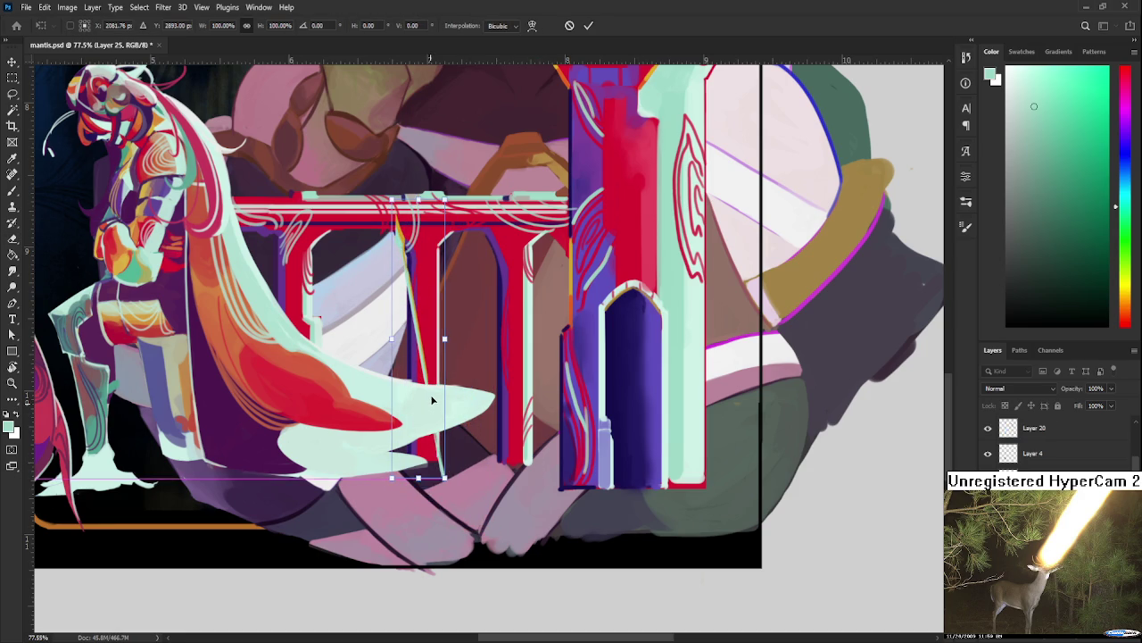
left_click_drag(482, 541, 486, 538)
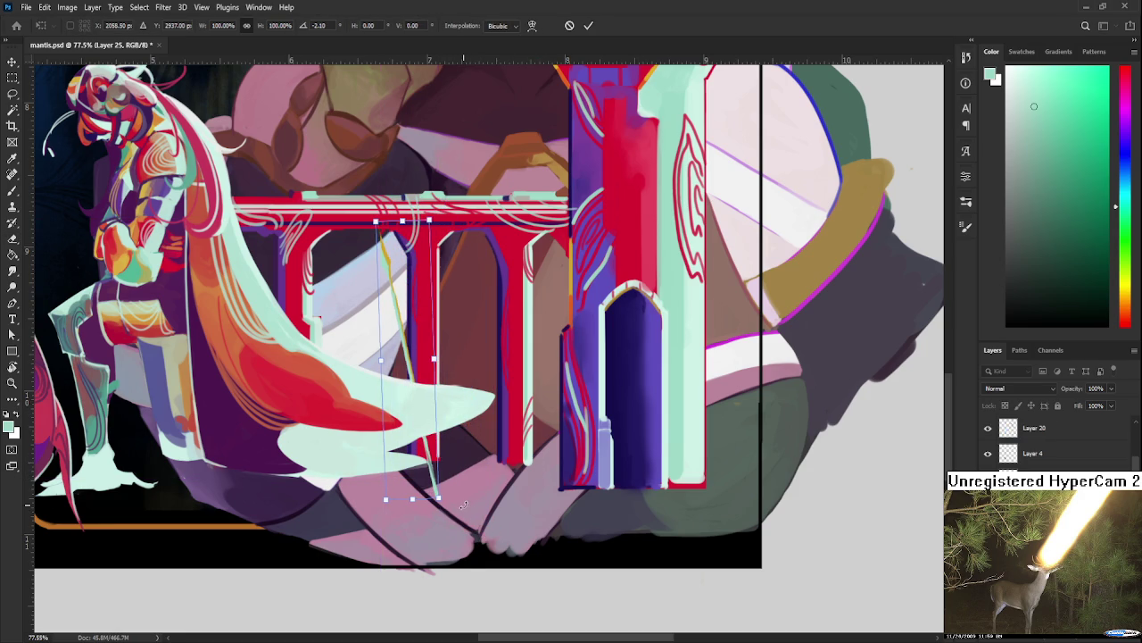
key("Return")
key("e")
Step: Duplicate the green line twice, rotating each copy so the spears cross
scroll(417, 409, "up", 2)
key("ctrl+alt+t")
mouse_move(419, 406)
left_mouse_down()
mouse_move(424, 379)
mouse_move(440, 374)
left_mouse_up()
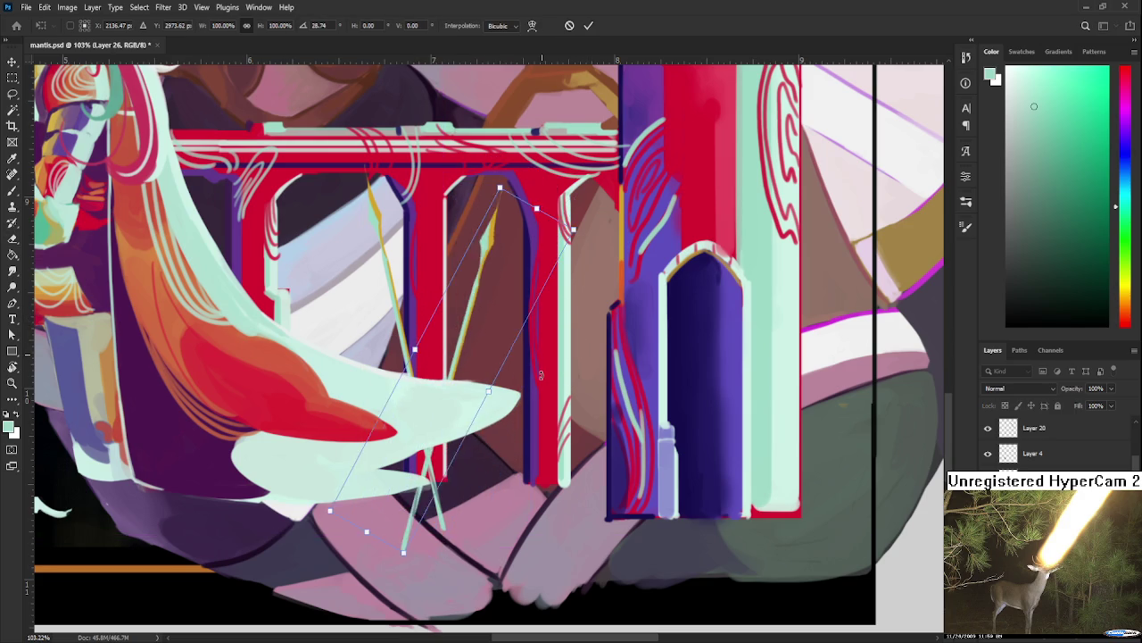
key("Return")
key("e")
key("ctrl+alt+t")
mouse_move(546, 370)
left_mouse_down()
mouse_move(564, 357)
mouse_move(497, 344)
mouse_move(597, 449)
mouse_move(618, 444)
mouse_move(694, 479)
left_mouse_up()
key("Return")
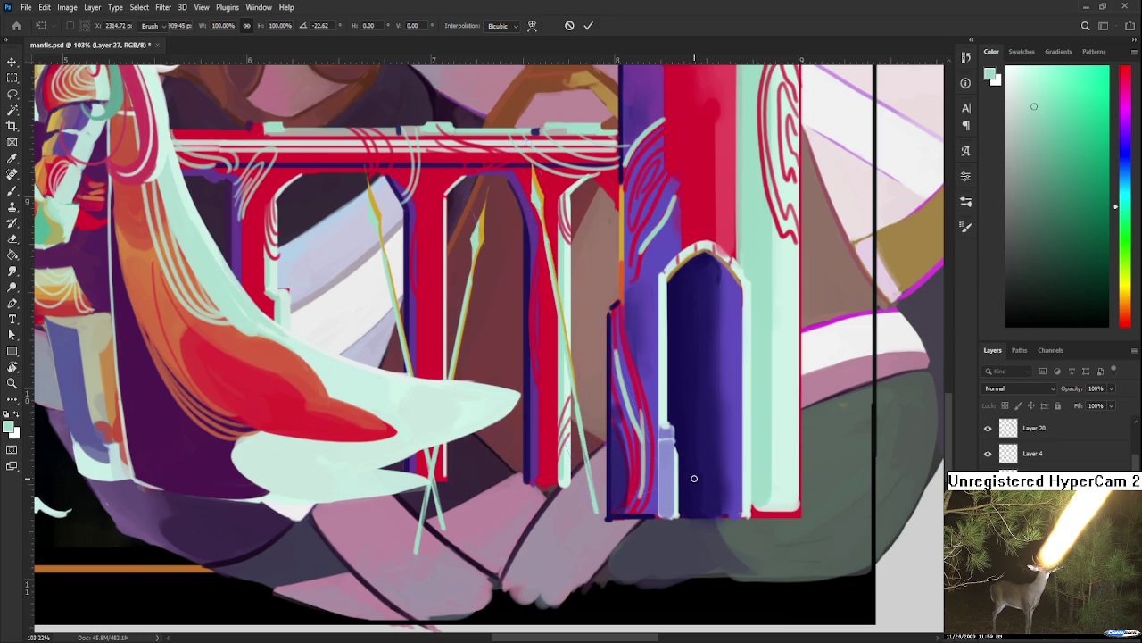
key("e")
scroll(584, 418, "down", 1, "alt")
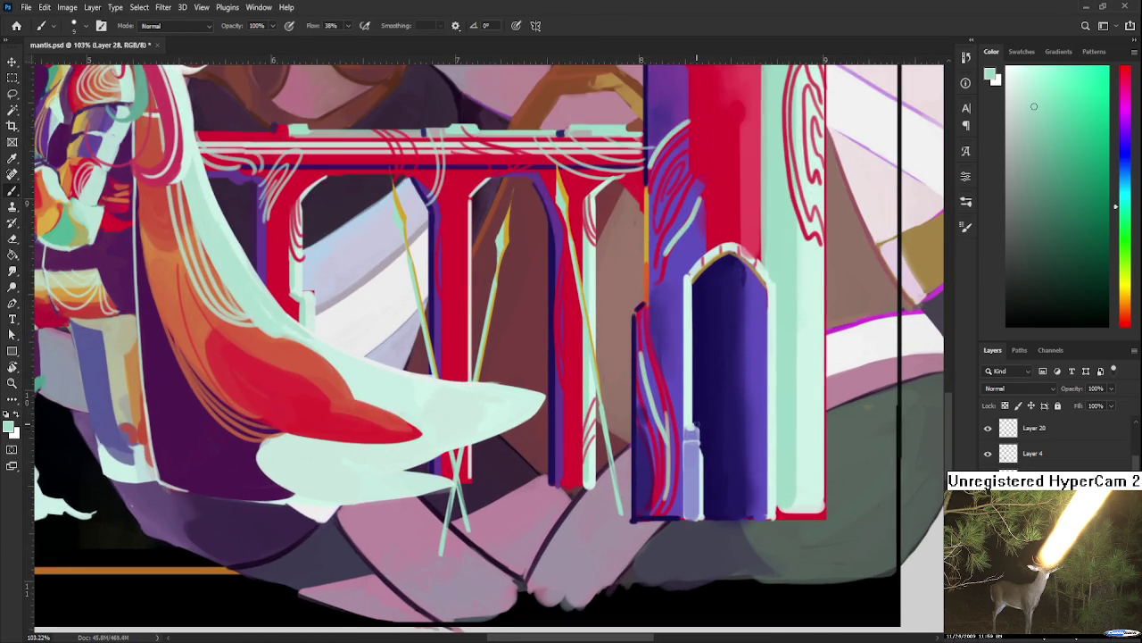
Step: Sample blue-purple, paint a thin upright spear between the railing posts, and trim it
left_click_drag(699, 403, 655, 589)
left_click(704, 464, "alt")
mouse_move(415, 437)
left_mouse_down()
mouse_move(416, 351)
mouse_move(465, 521)
mouse_move(466, 605)
left_mouse_up()
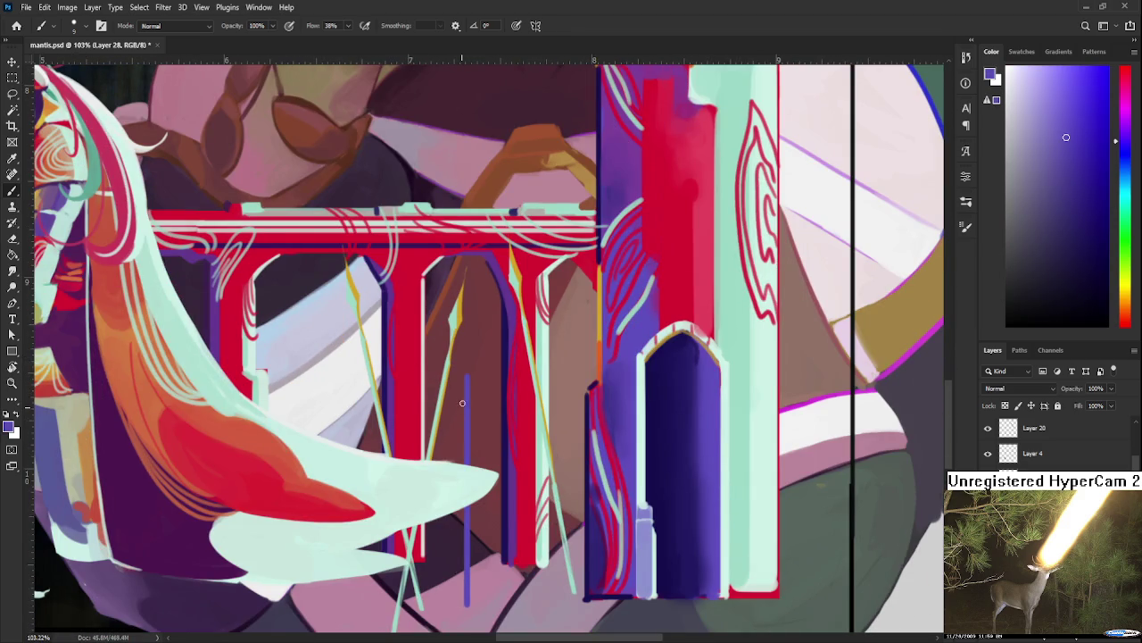
mouse_move(464, 380)
left_mouse_down()
mouse_move(468, 328)
mouse_move(469, 375)
left_mouse_up()
key("e")
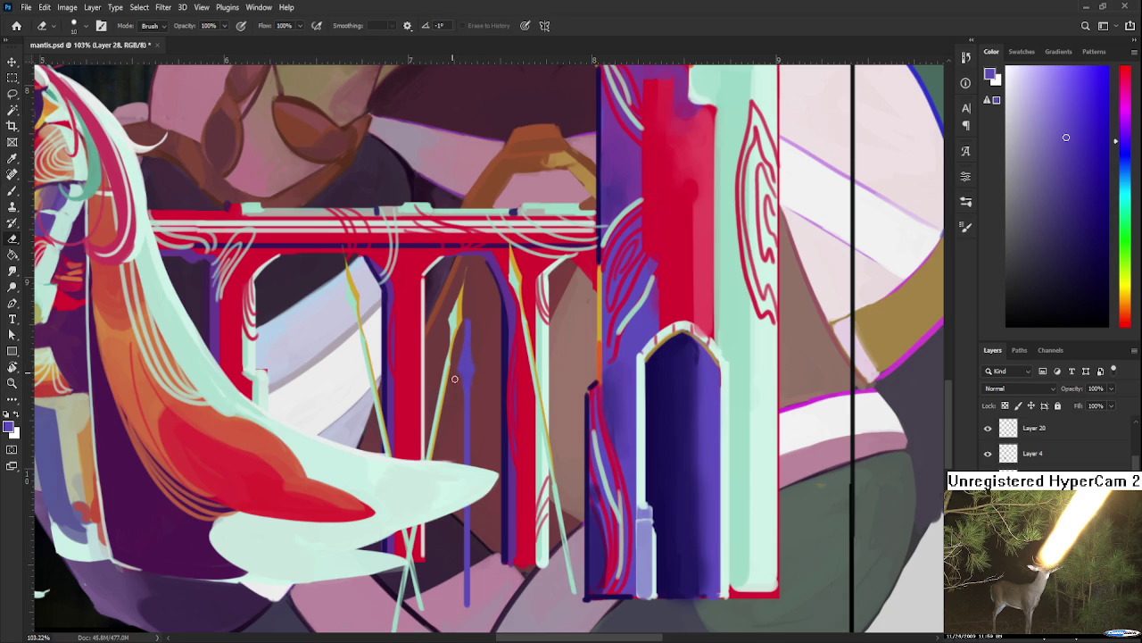
left_click_drag(465, 320, 465, 370)
scroll(523, 356, "down", 3)
scroll(487, 482, "down", 1)
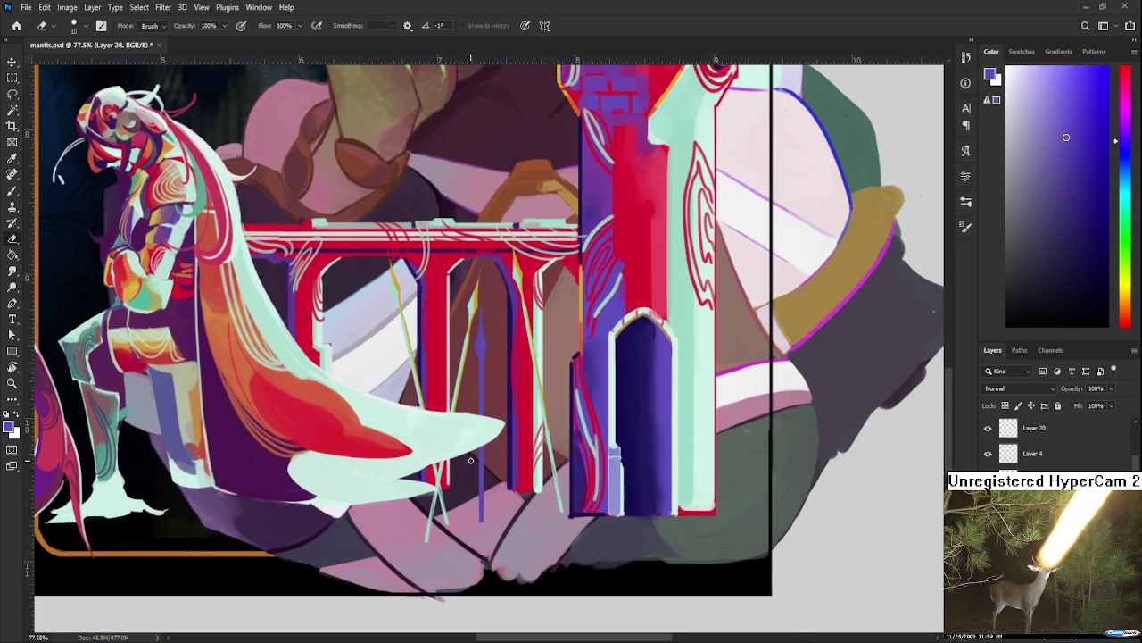
key("b")
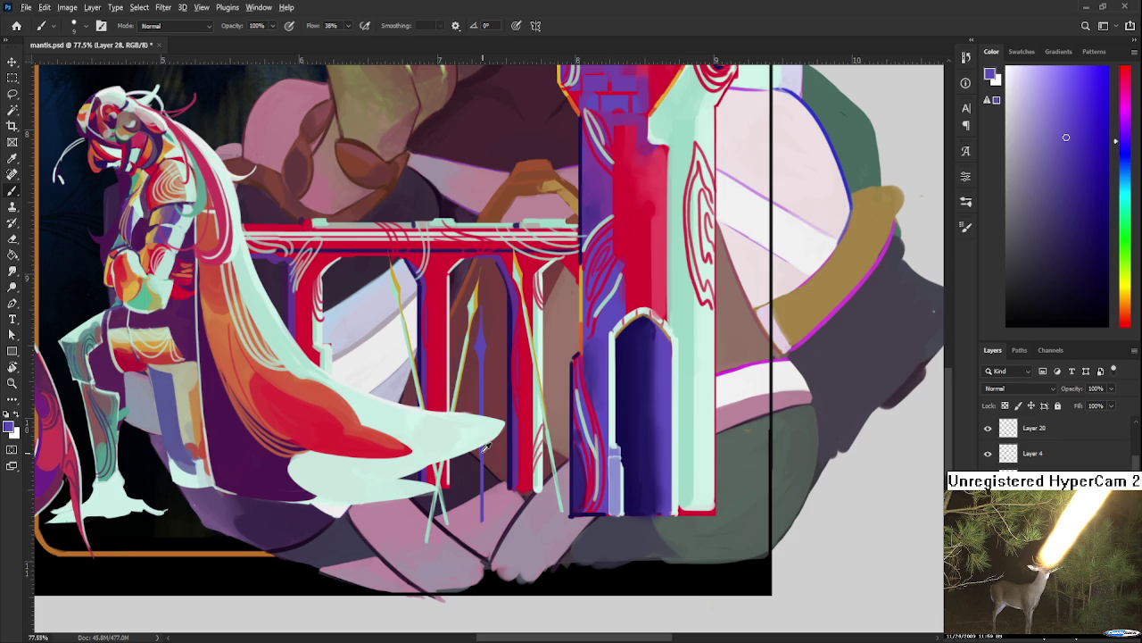
Step: Repaint the purple spear shaft in a darker blue-purple
left_click(510, 437, "alt")
scroll(510, 419, "up", 3)
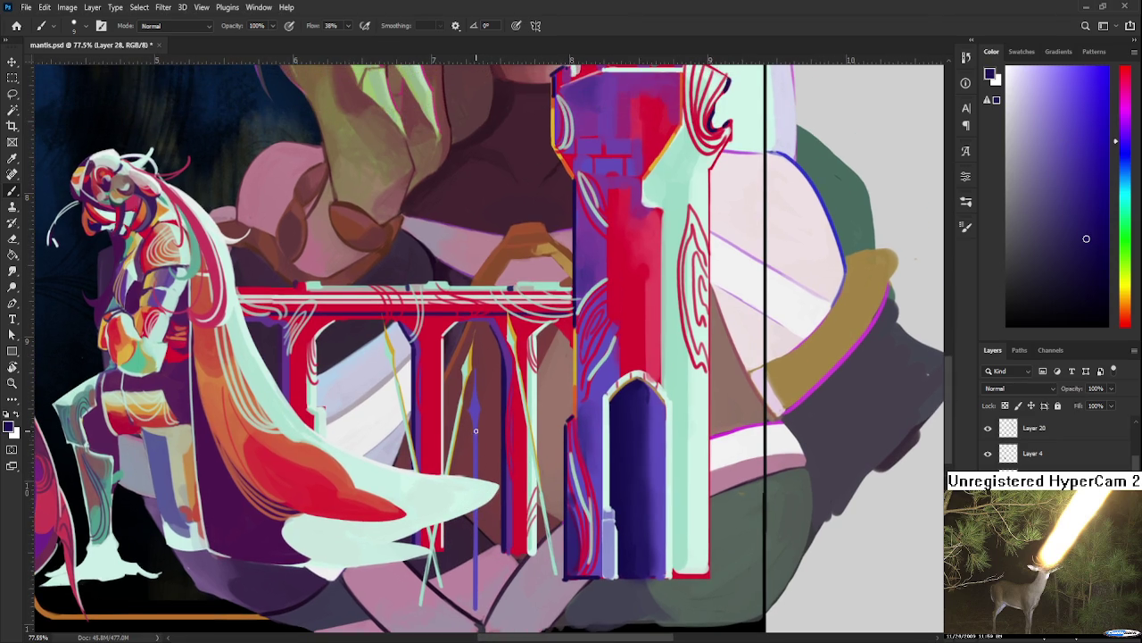
left_click_drag(476, 419, 477, 612)
left_click(476, 436, "alt")
left_click(473, 424, "alt")
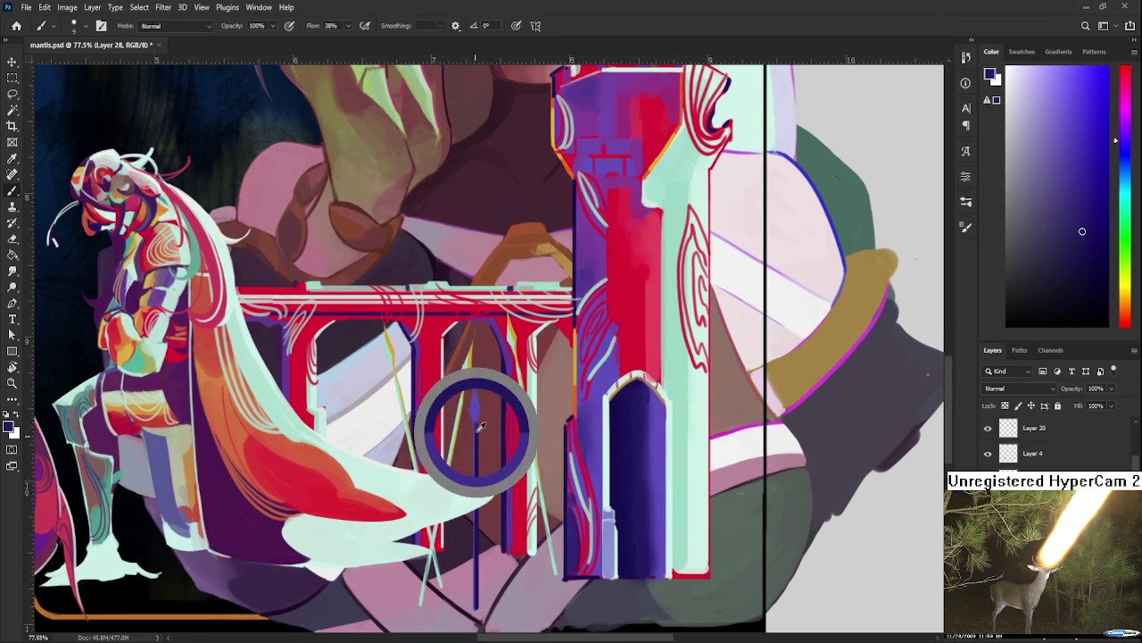
left_click(480, 424, "alt")
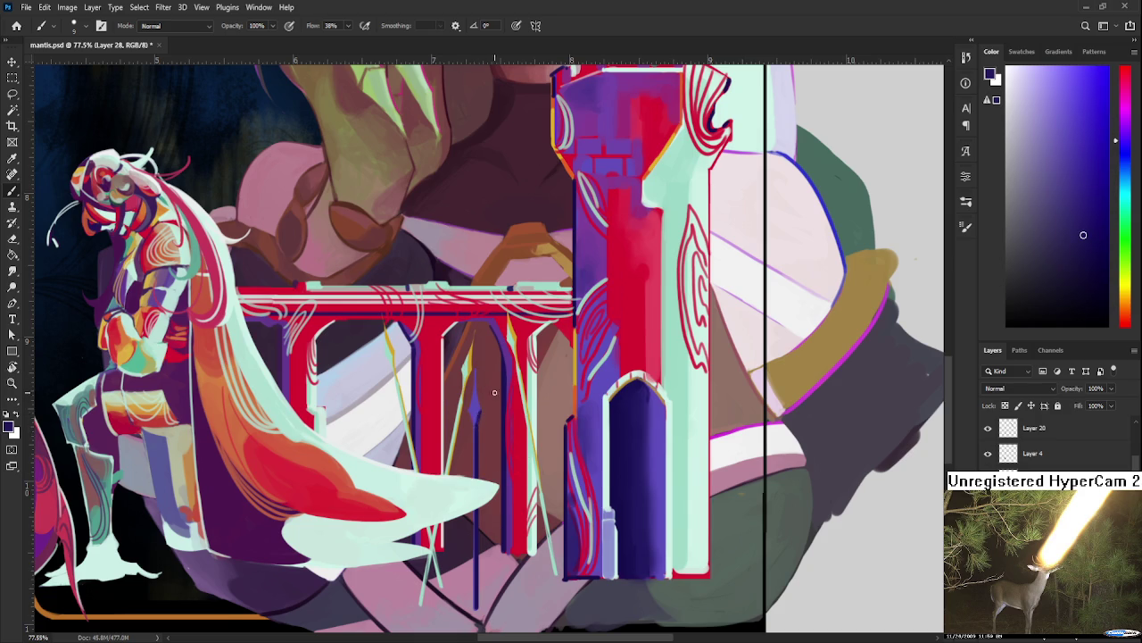
left_click_drag(490, 438, 499, 389)
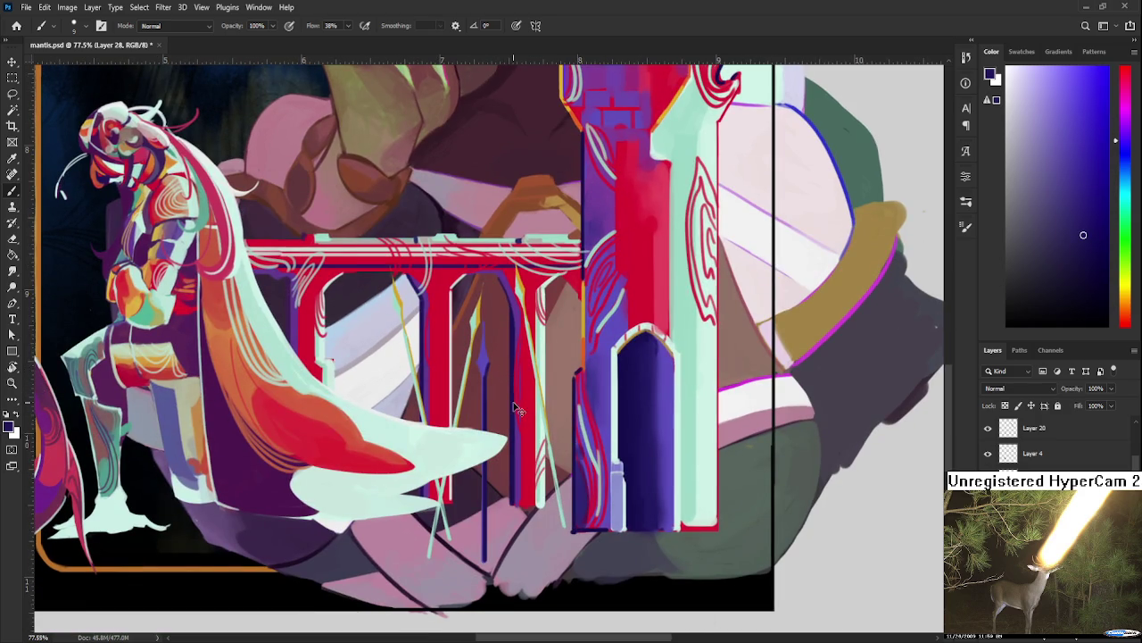
Step: Tilt the dark spear slightly left and lengthen it a little
key("ctrl+t")
left_click_drag(484, 324, 480, 458)
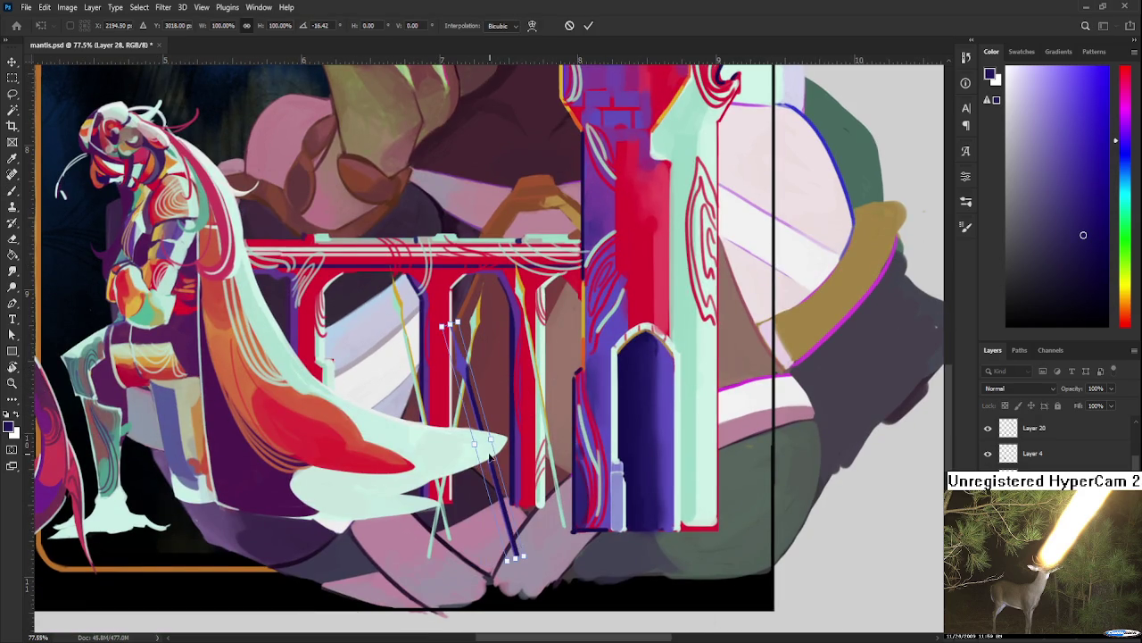
left_click_drag(500, 544, 502, 555)
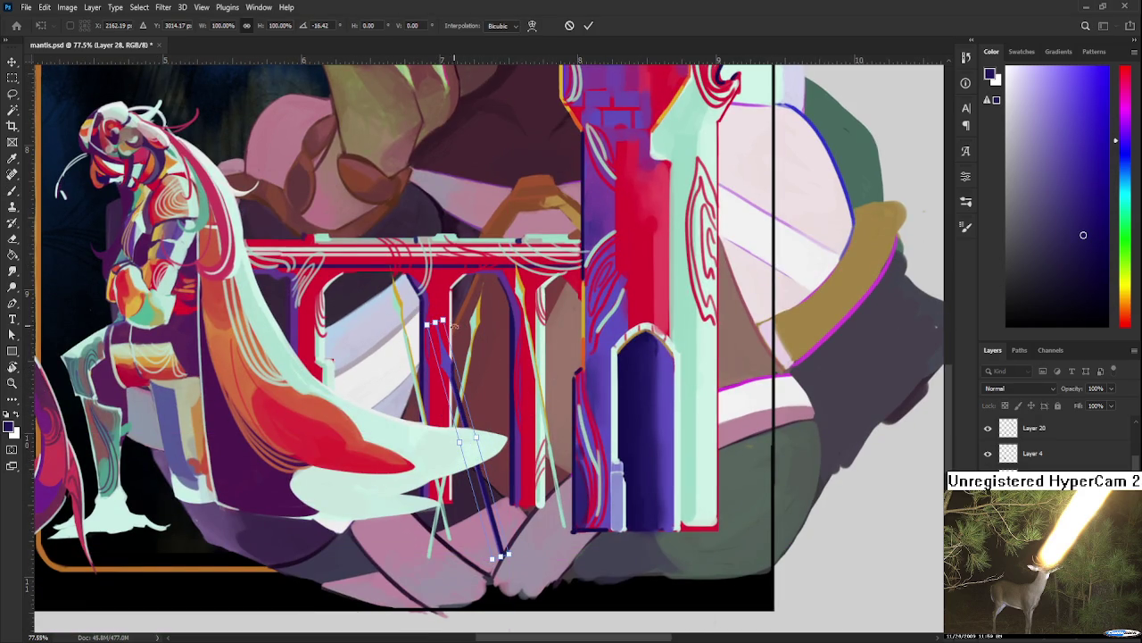
mouse_move(458, 303)
left_mouse_down()
mouse_move(463, 353)
mouse_move(446, 371)
mouse_move(496, 356)
mouse_move(516, 396)
mouse_move(488, 340)
mouse_move(505, 358)
left_mouse_up()
key("Return")
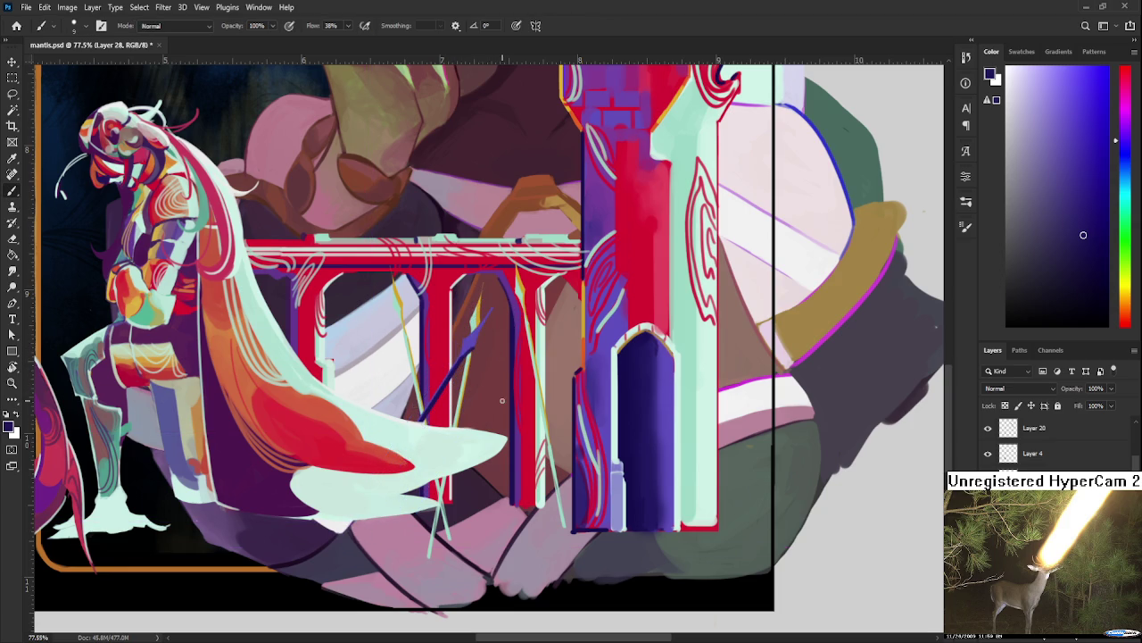
Step: Duplicate the dark spear and rotate the copy rightward so it crosses the first
key("ctrl+j")
key("ctrl+t")
mouse_move(515, 412)
left_mouse_down()
mouse_move(516, 357)
mouse_move(586, 399)
mouse_move(560, 407)
mouse_move(514, 330)
mouse_move(562, 334)
left_mouse_up()
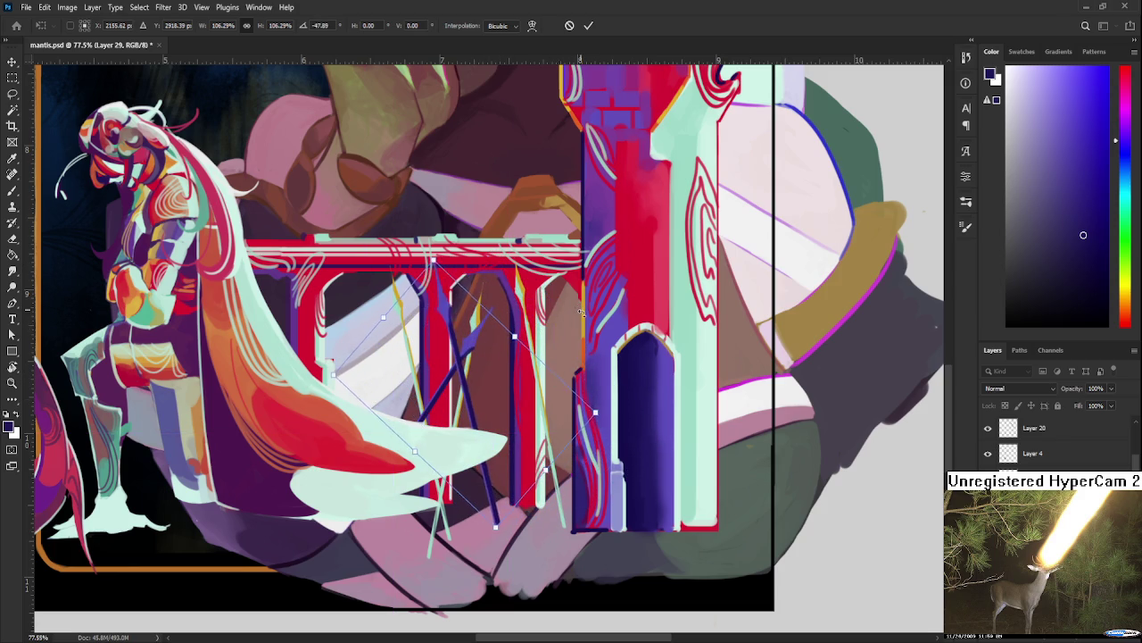
left_click_drag(500, 420, 626, 384)
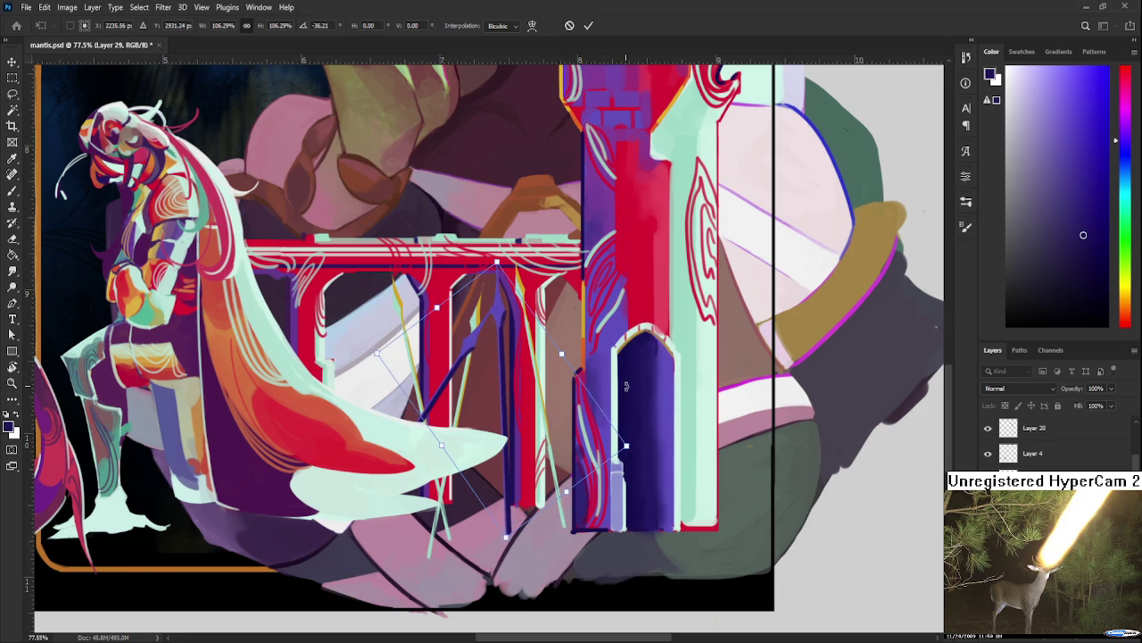
left_click_drag(557, 410, 569, 394)
key("Return")
key("b")
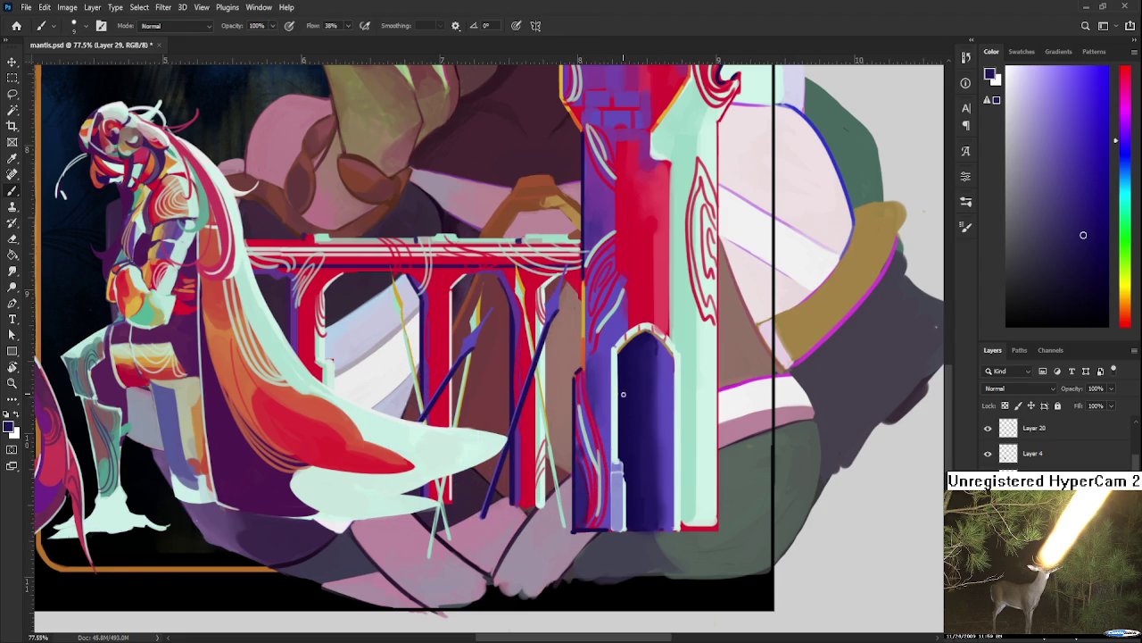
scroll(640, 379, "down", 2)
scroll(616, 357, "down", 2)
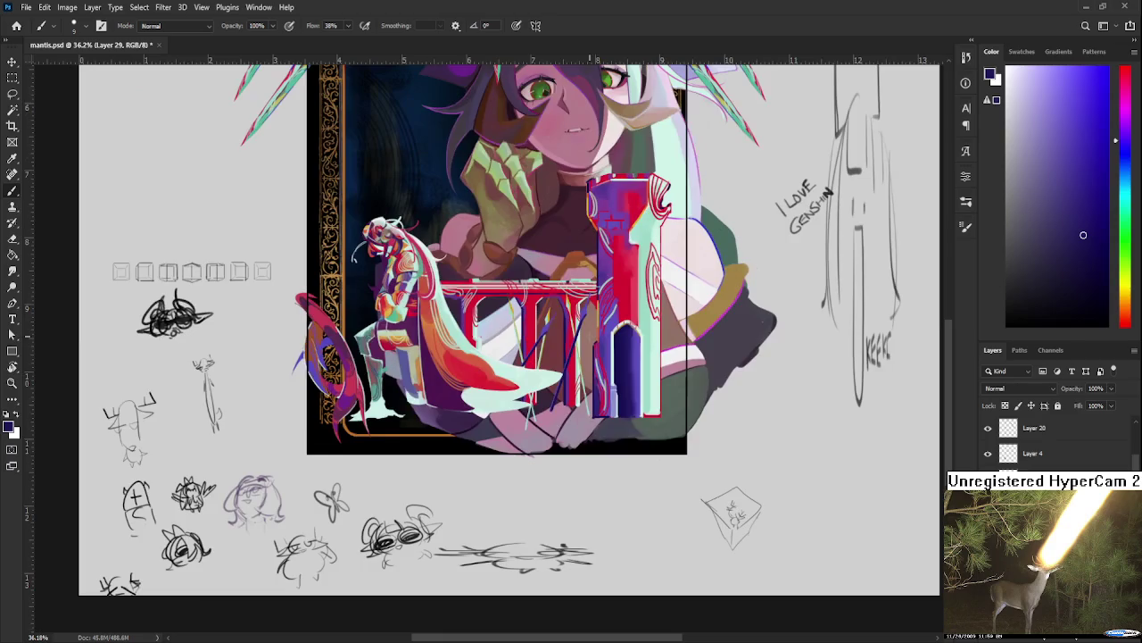
scroll(582, 330, "down", 1)
scroll(530, 408, "up", 2)
scroll(509, 472, "up", 2)
scroll(507, 473, "down", 2)
scroll(500, 455, "down", 1)
scroll(492, 437, "up", 1)
scroll(523, 451, "down", 1)
scroll(523, 452, "up", 1)
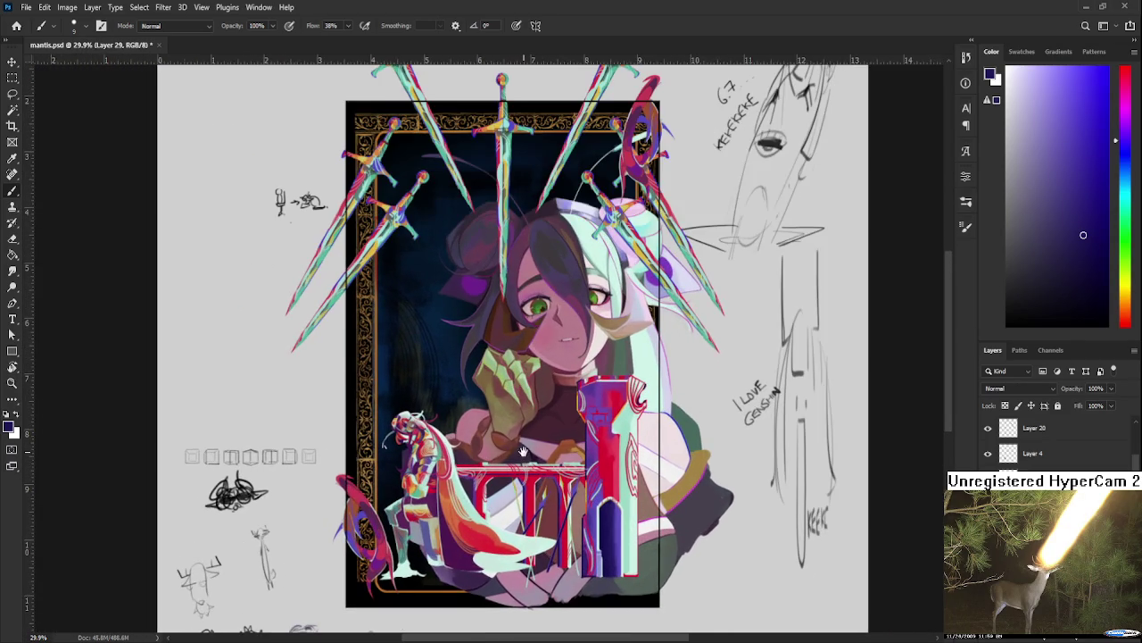
scroll(530, 491, "down", 2)
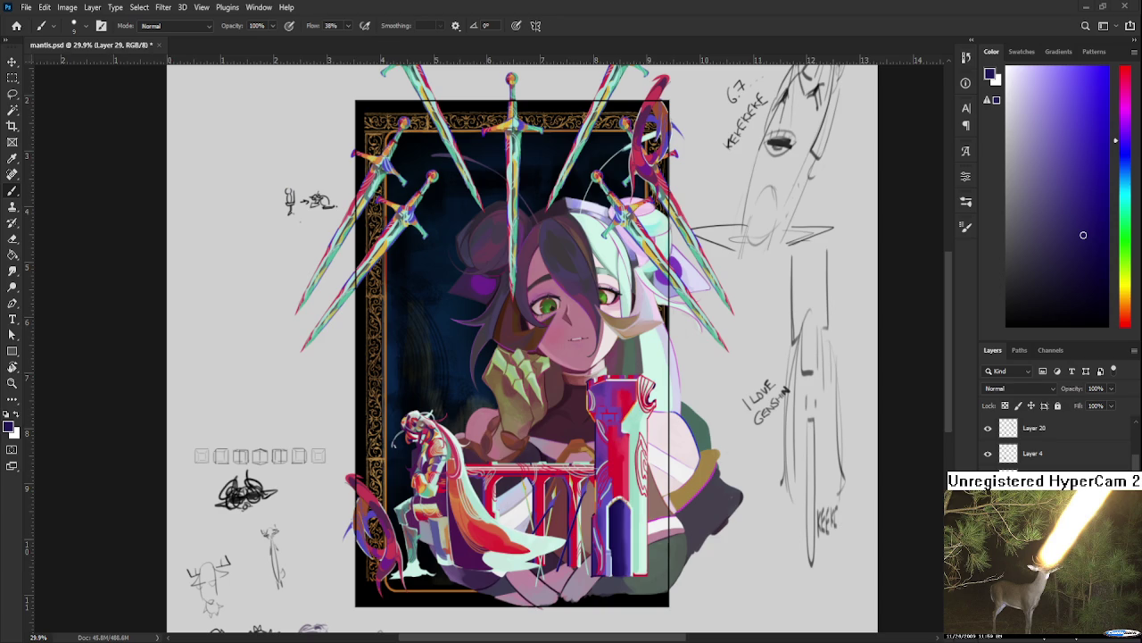
Step: Sample a dark tower colour and paint a vertical spear stroke down the railing on Layer 30
scroll(539, 510, "up", 2)
scroll(539, 510, "down", 1)
scroll(539, 510, "up", 1)
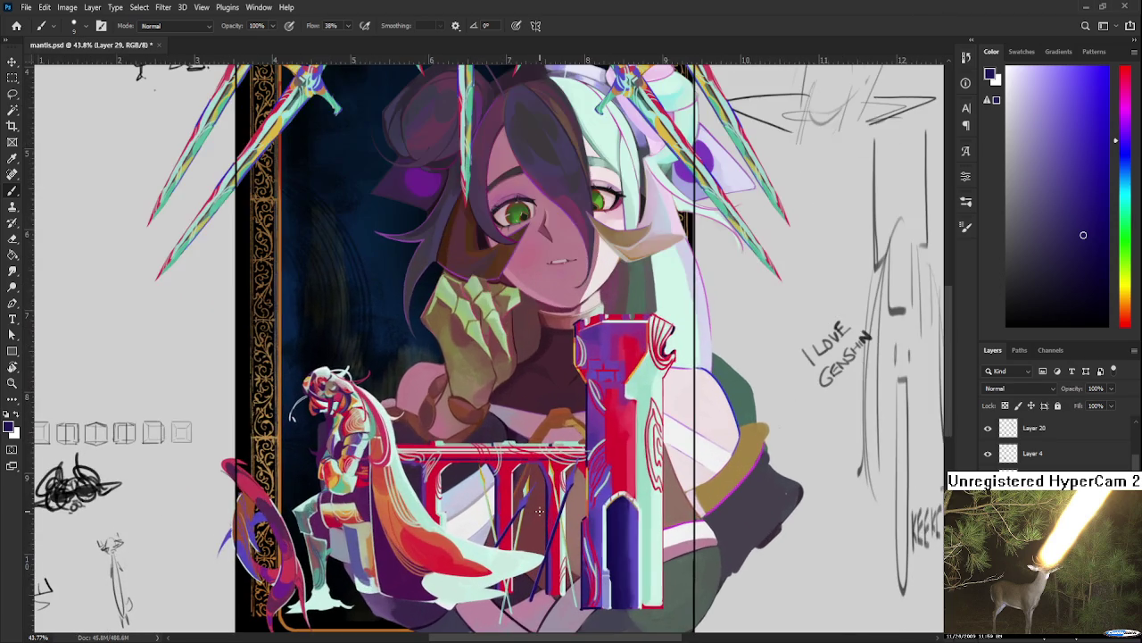
left_click(615, 527, "alt")
left_click(547, 530, "ctrl")
scroll(532, 532, "up", 1)
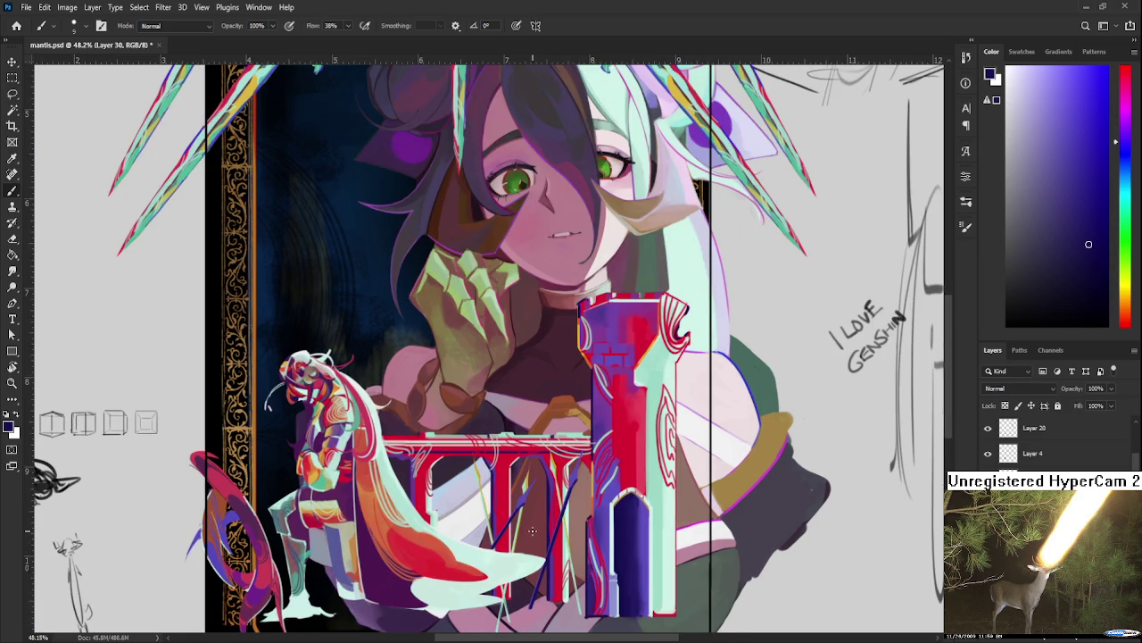
left_click_drag(496, 402, 498, 612)
key("ctrl+z")
left_click_drag(464, 488, 465, 614)
Step: Erase a thin strip along the spear line to tidy its edges
key("e")
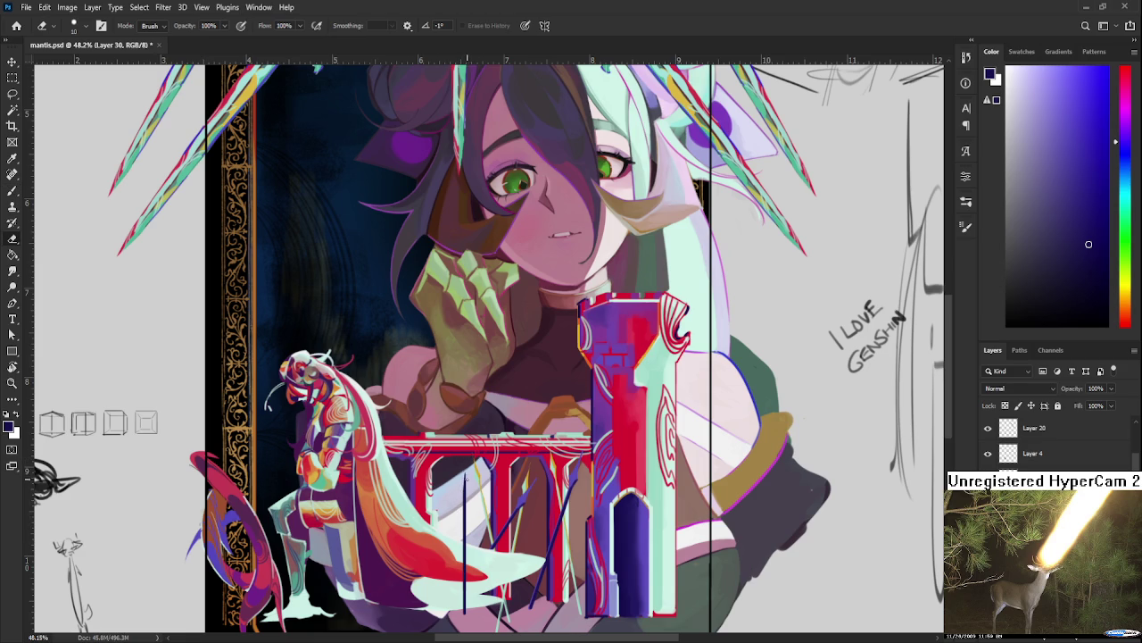
key("b")
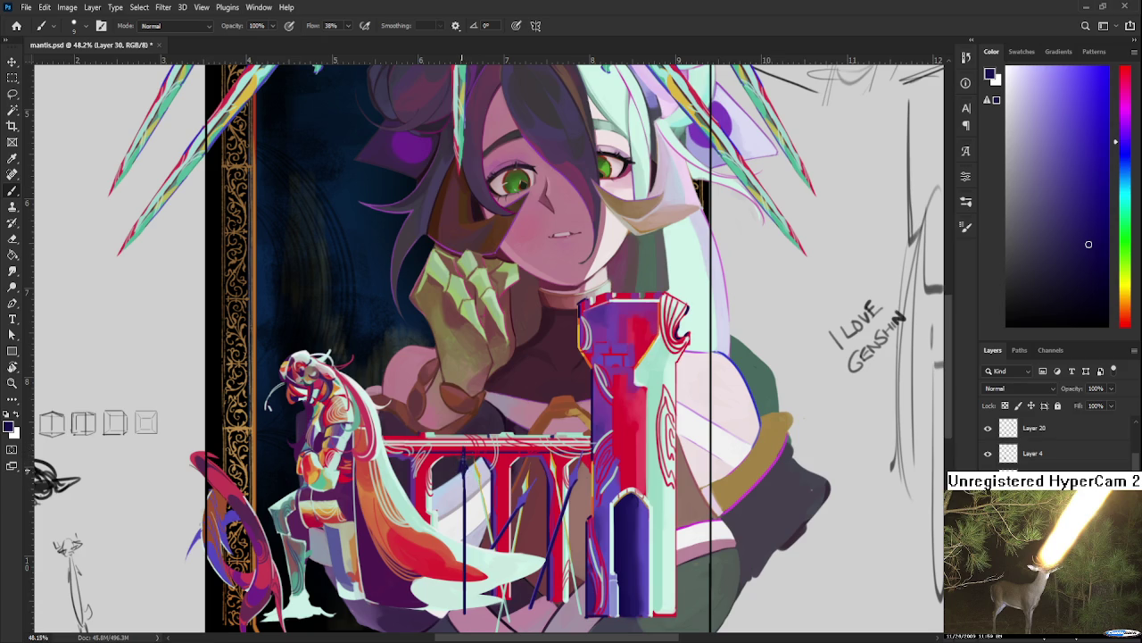
key("e")
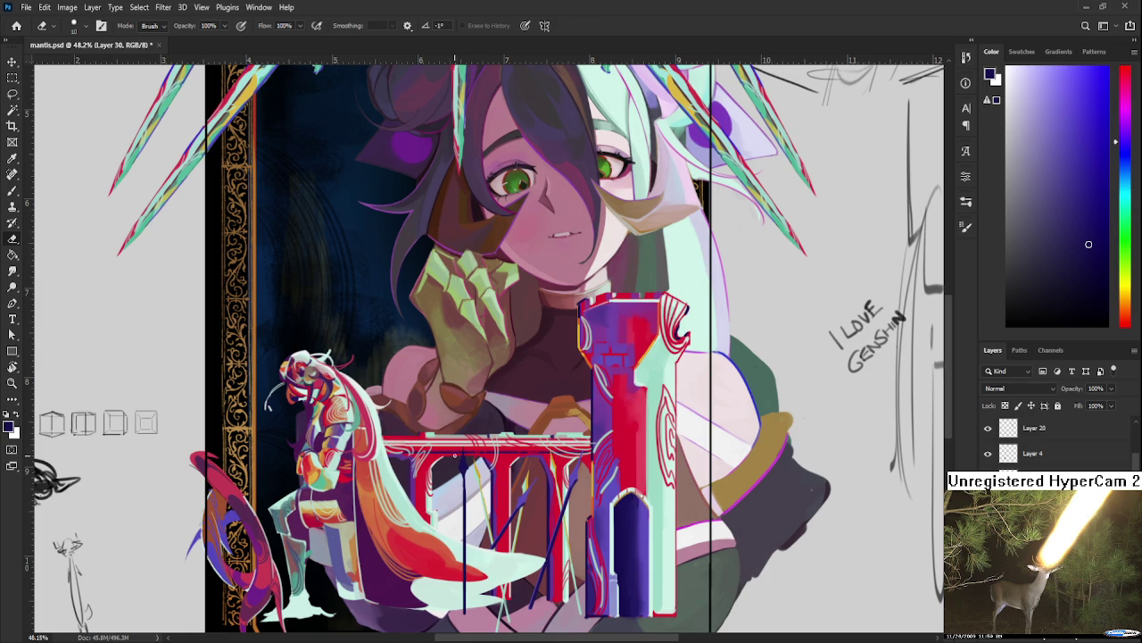
left_click_drag(462, 470, 469, 438)
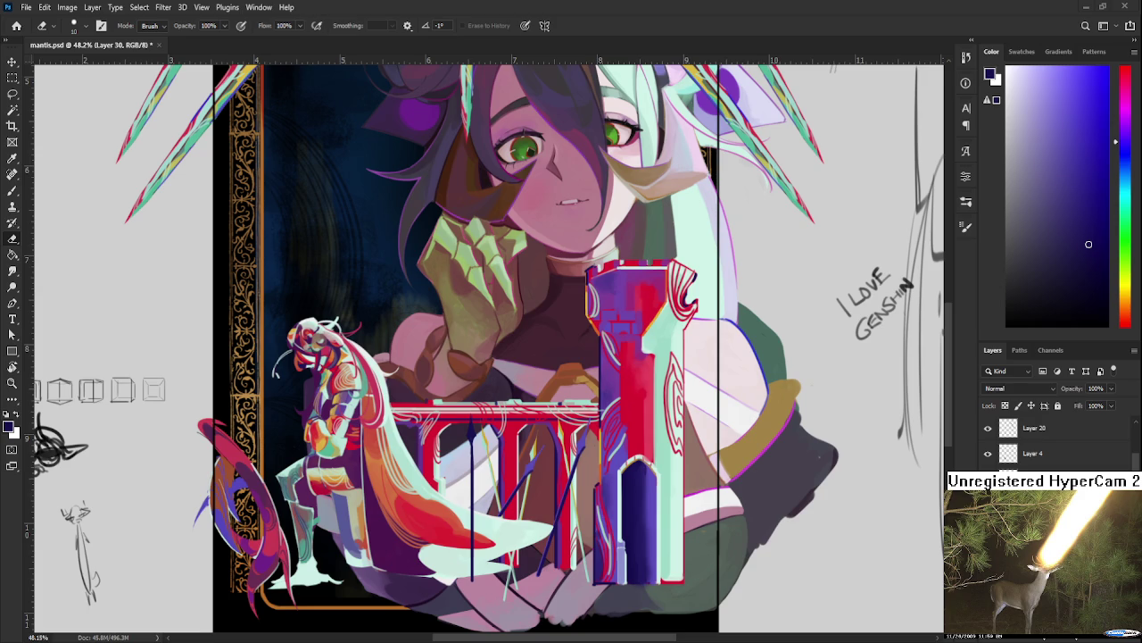
scroll(480, 423, "up", 2)
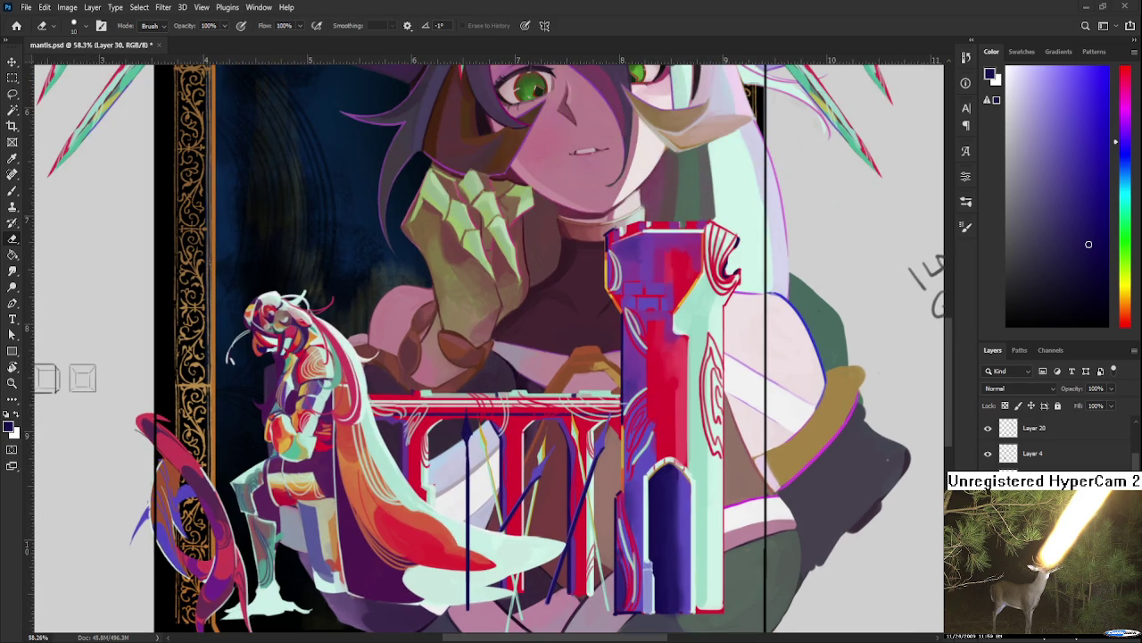
left_click_drag(471, 450, 471, 607)
key("b")
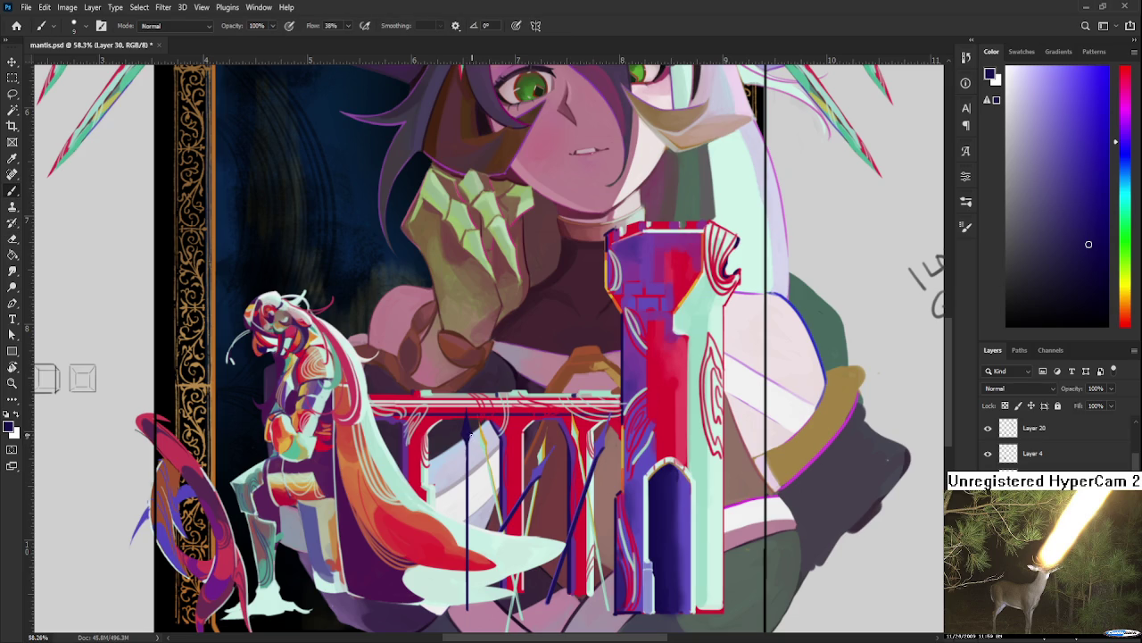
key("e")
scroll(500, 455, "down", 3)
key("b")
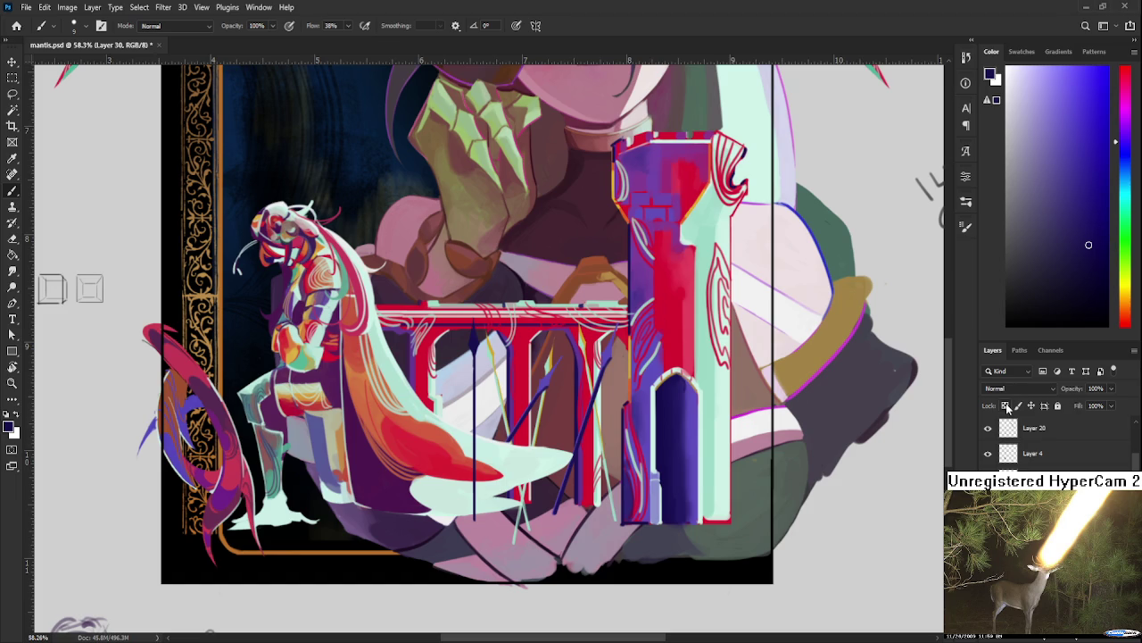
Step: Pick a darker navy paint colour and enlarge the brush
left_click(1091, 288)
key("bracketright")
key("bracketright")
key("bracketright")
key("l")
Step: Scale the spear line up slightly and rotate it about 12° across the railing
key("ctrl+t")
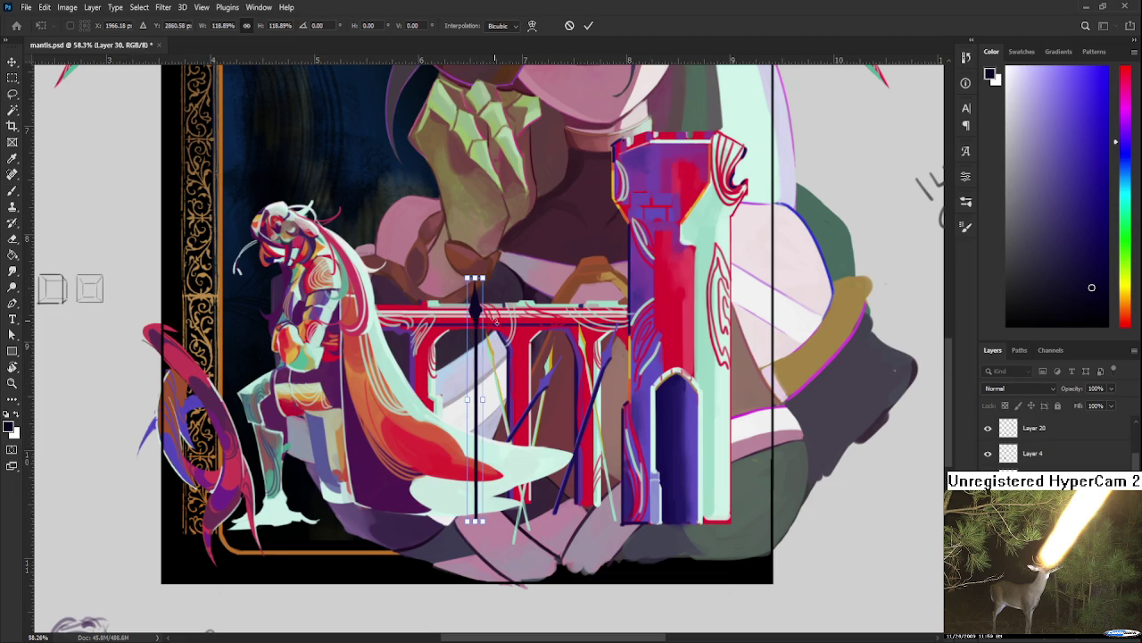
left_click_drag(489, 314, 472, 280)
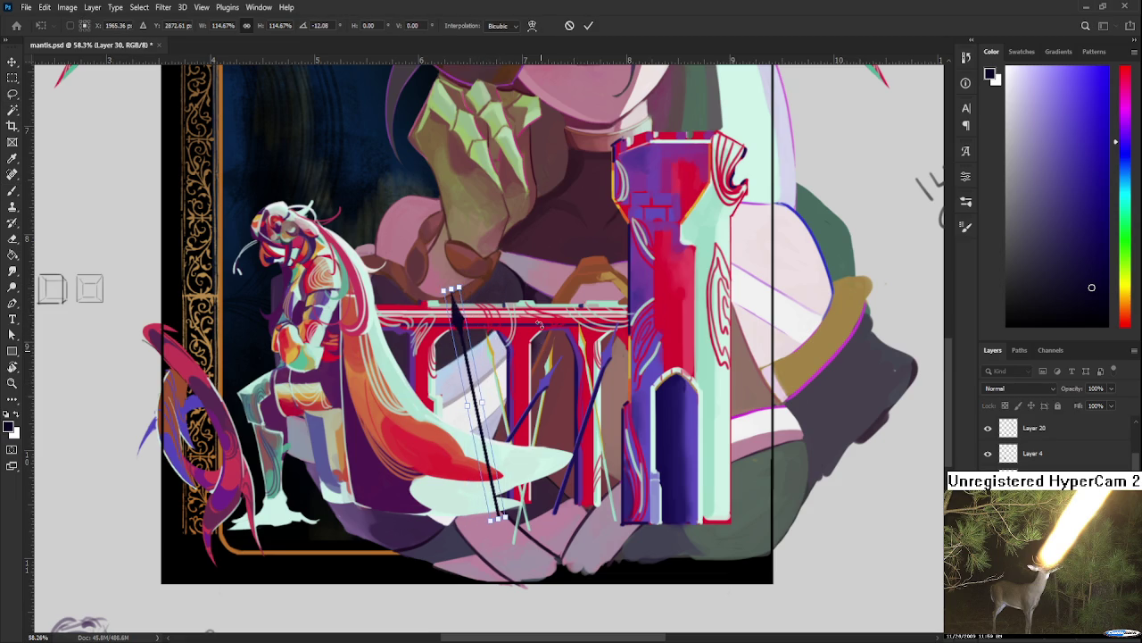
mouse_move(514, 410)
left_mouse_down()
mouse_move(522, 478)
mouse_move(467, 469)
left_mouse_up()
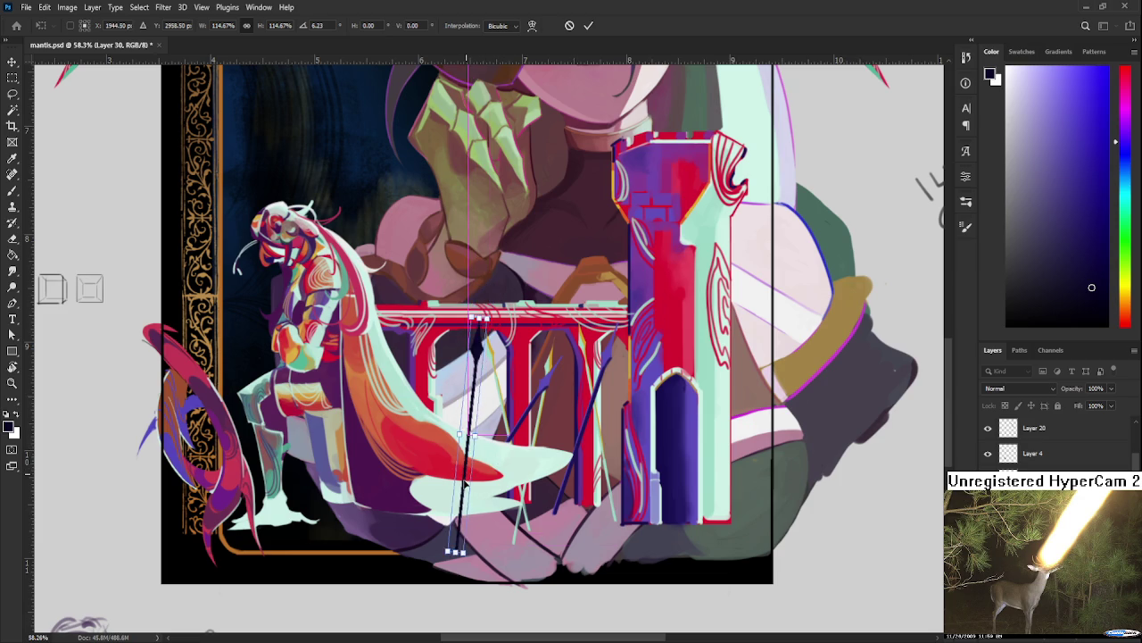
left_click_drag(481, 304, 481, 310)
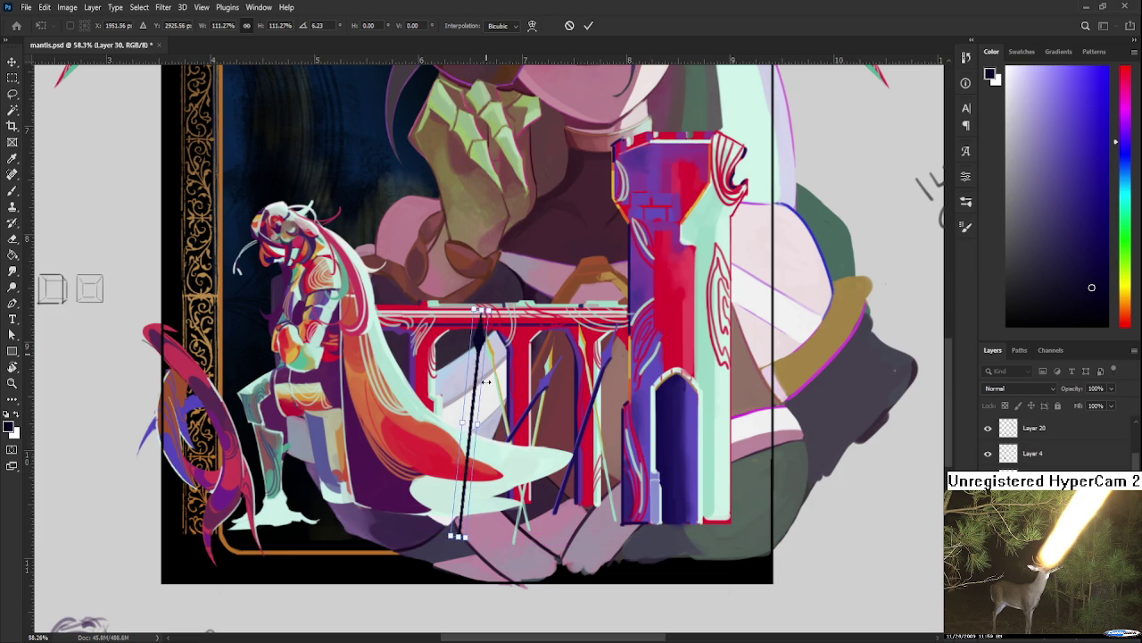
mouse_move(505, 366)
left_mouse_down()
mouse_move(516, 361)
mouse_move(505, 394)
mouse_move(465, 389)
left_mouse_up()
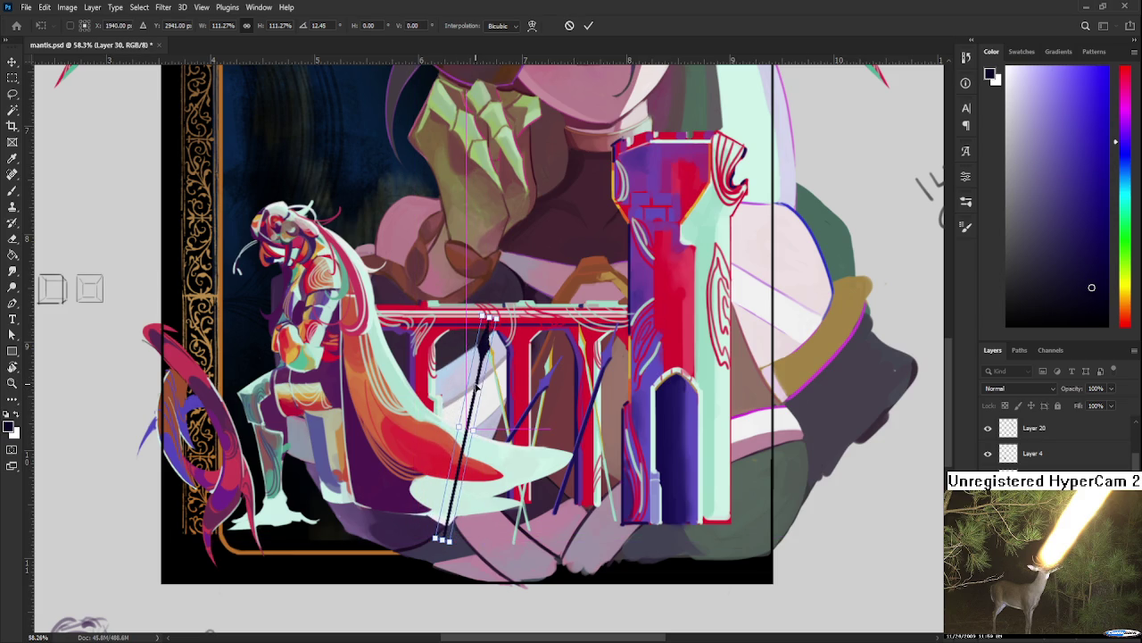
key("Return")
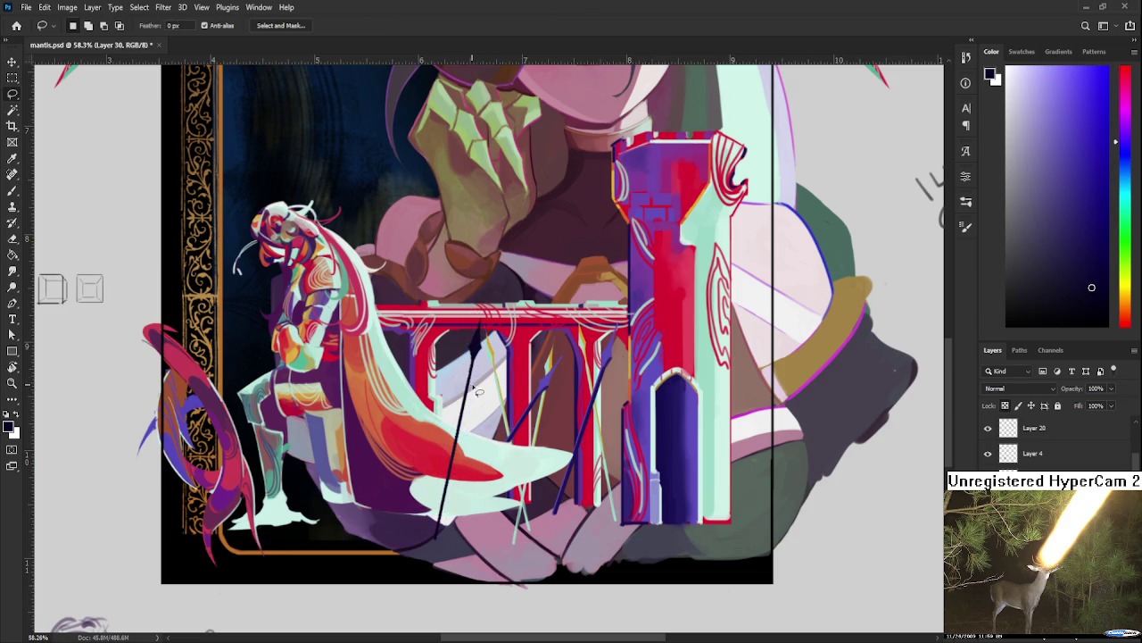
scroll(514, 379, "up", 2)
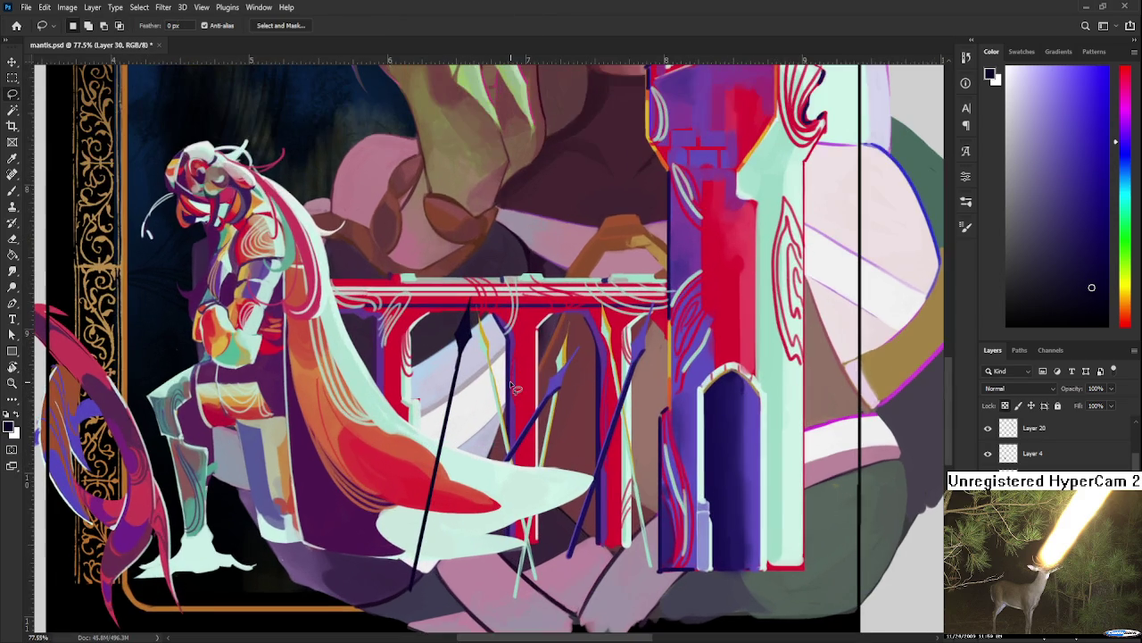
Step: Duplicate the spear line and rotate the copy to about -18°, placed right of the first
scroll(514, 388, "down", 1)
key("ctrl+j")
key("ctrl+t")
mouse_move(516, 390)
left_mouse_down()
mouse_move(544, 290)
mouse_move(636, 471)
mouse_move(626, 470)
left_mouse_up()
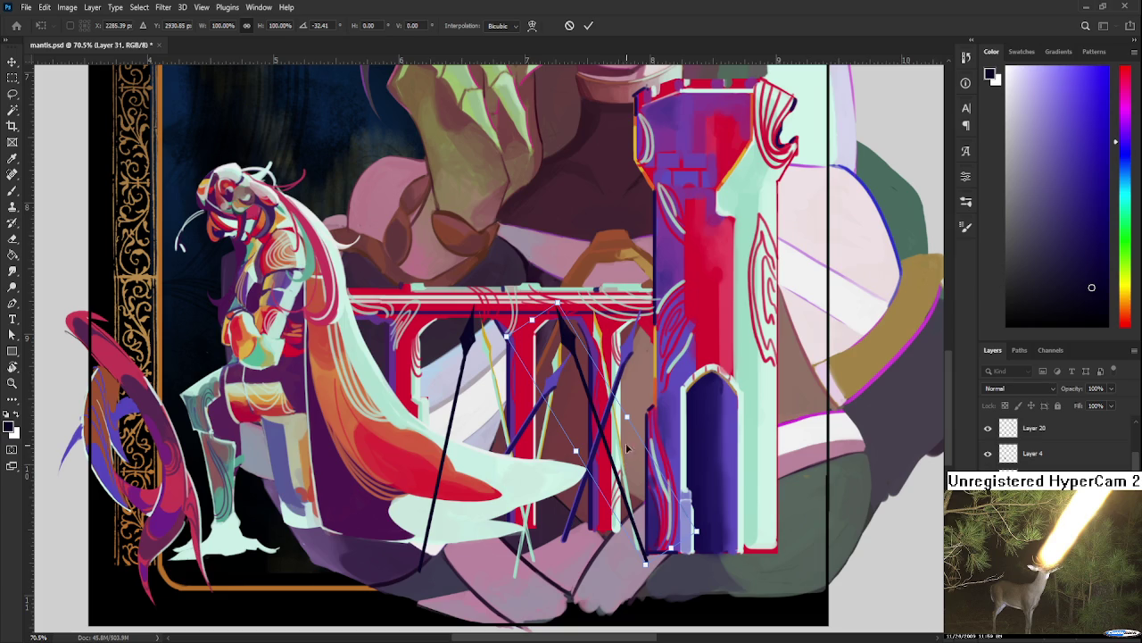
mouse_move(689, 428)
left_mouse_down()
mouse_move(688, 443)
mouse_move(716, 428)
mouse_move(749, 520)
left_mouse_up()
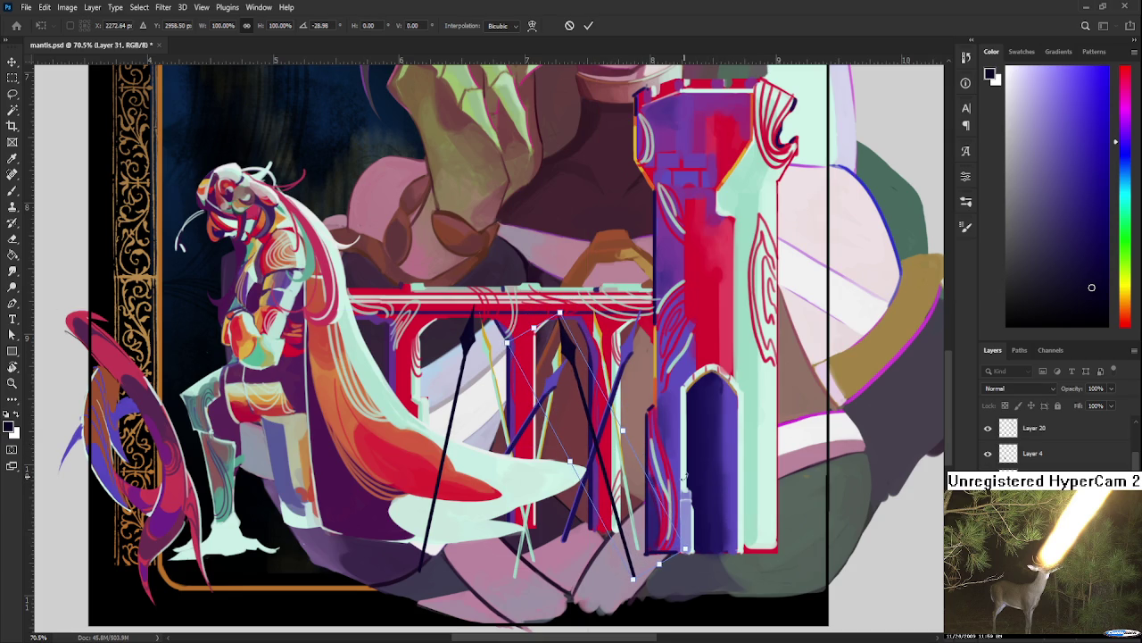
mouse_move(635, 501)
left_mouse_down()
mouse_move(625, 497)
mouse_move(639, 491)
left_mouse_up()
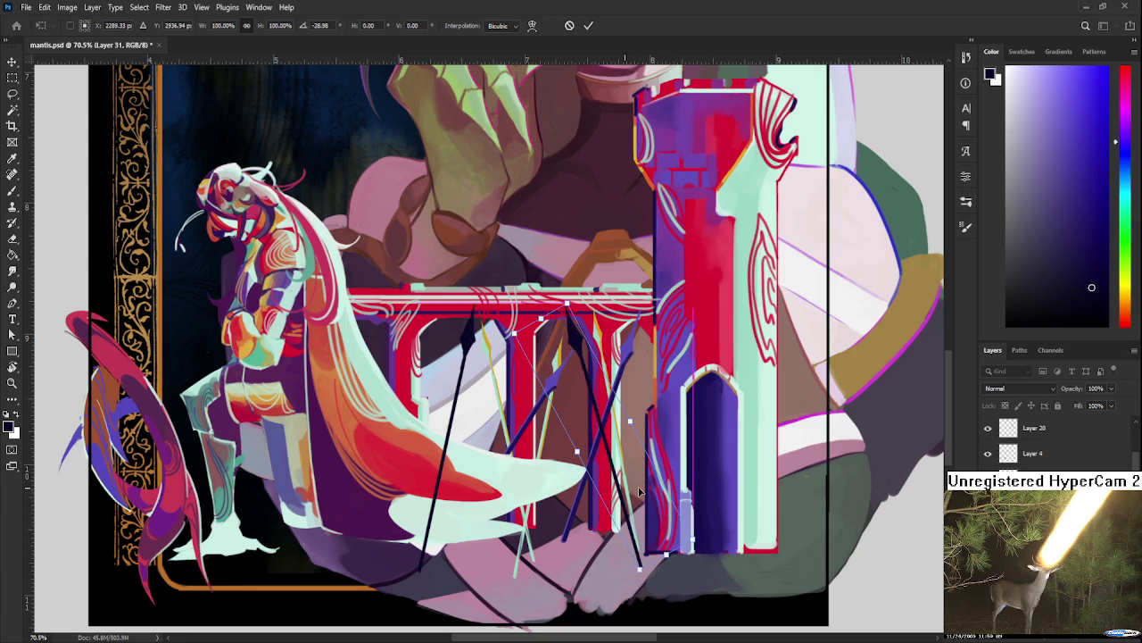
key("Return")
key("l")
scroll(726, 405, "down", 1)
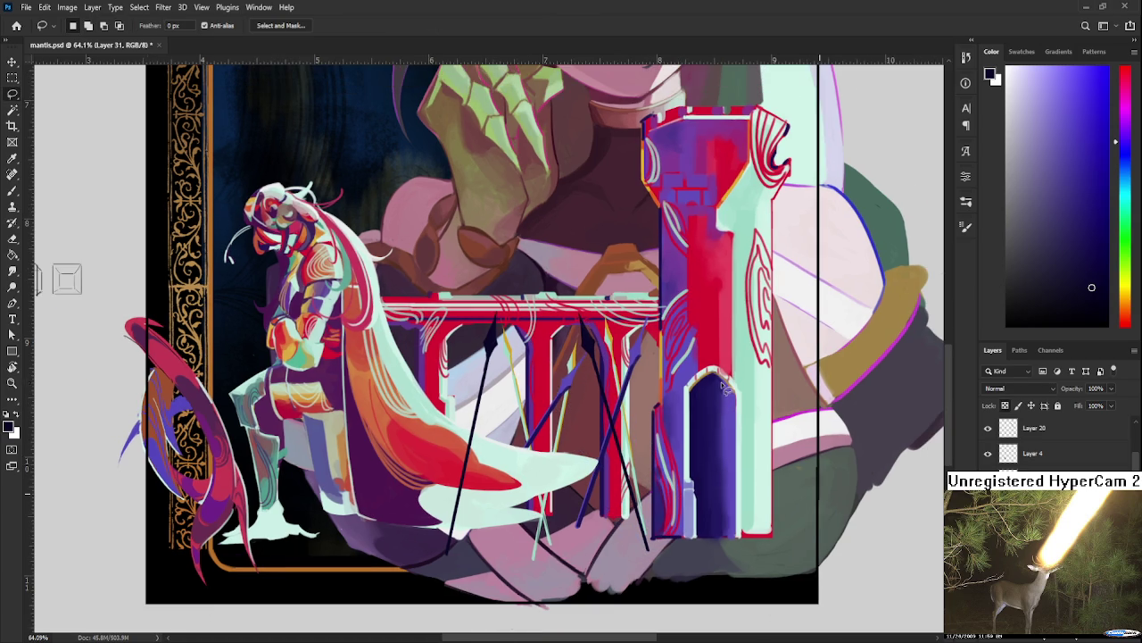
scroll(720, 381, "up", 1)
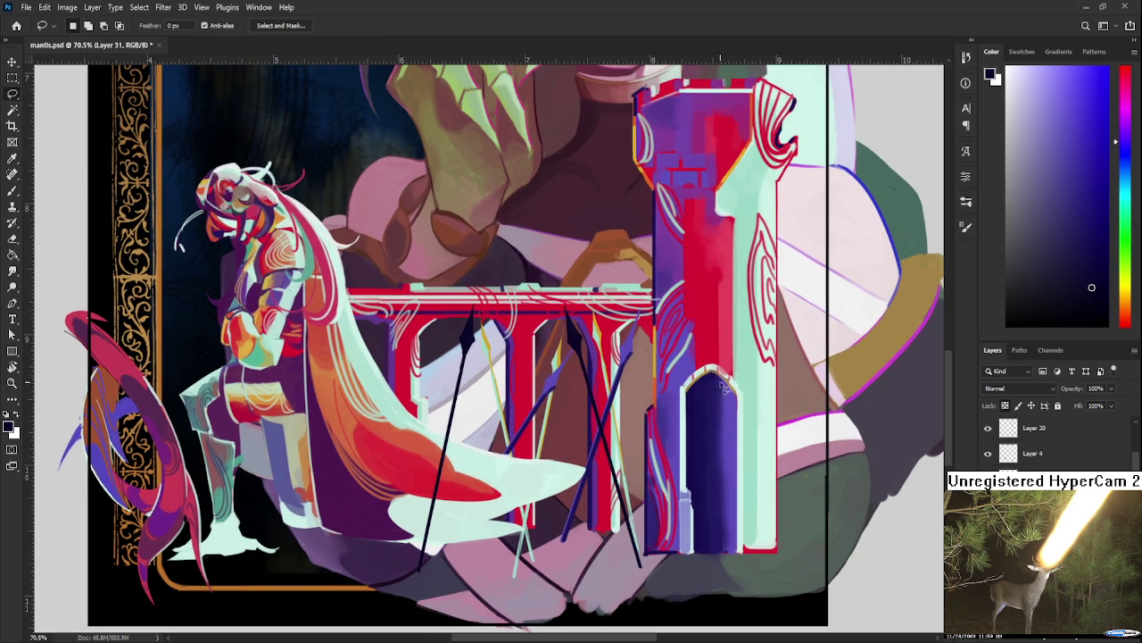
scroll(554, 391, "up", 1)
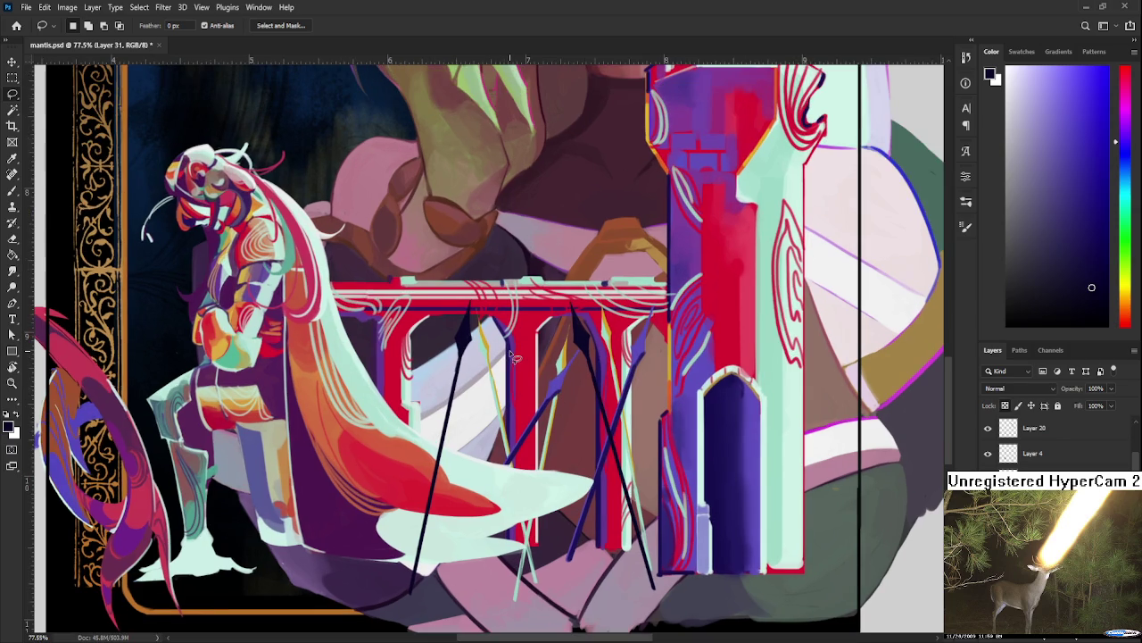
scroll(513, 357, "down", 2)
scroll(515, 357, "down", 1)
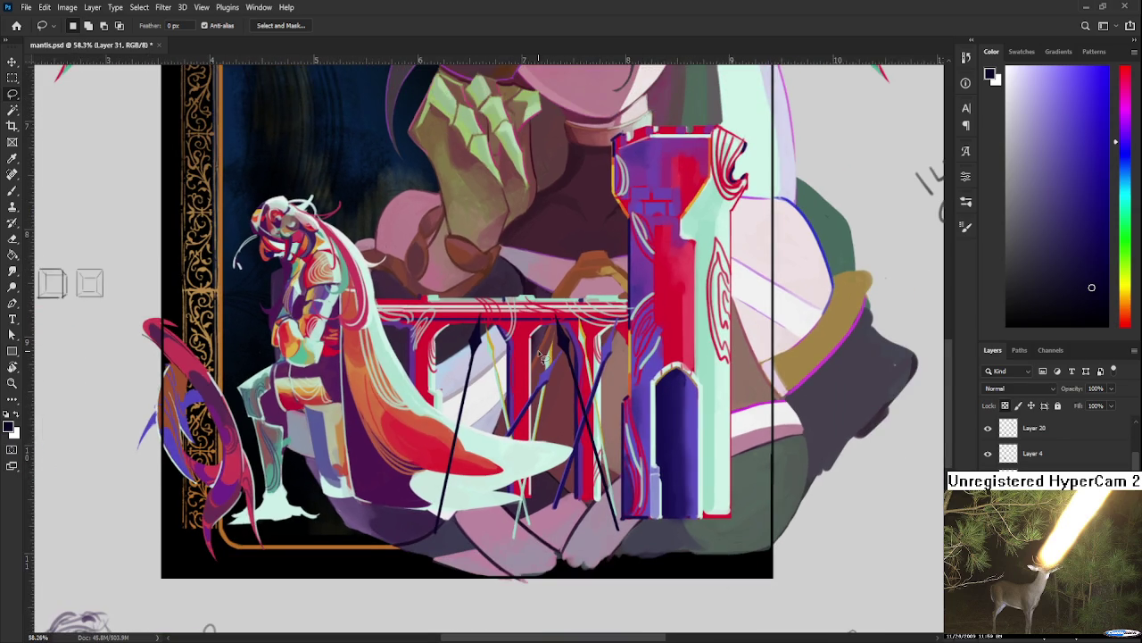
scroll(542, 355, "up", 1)
scroll(544, 352, "up", 2)
scroll(563, 343, "up", 3)
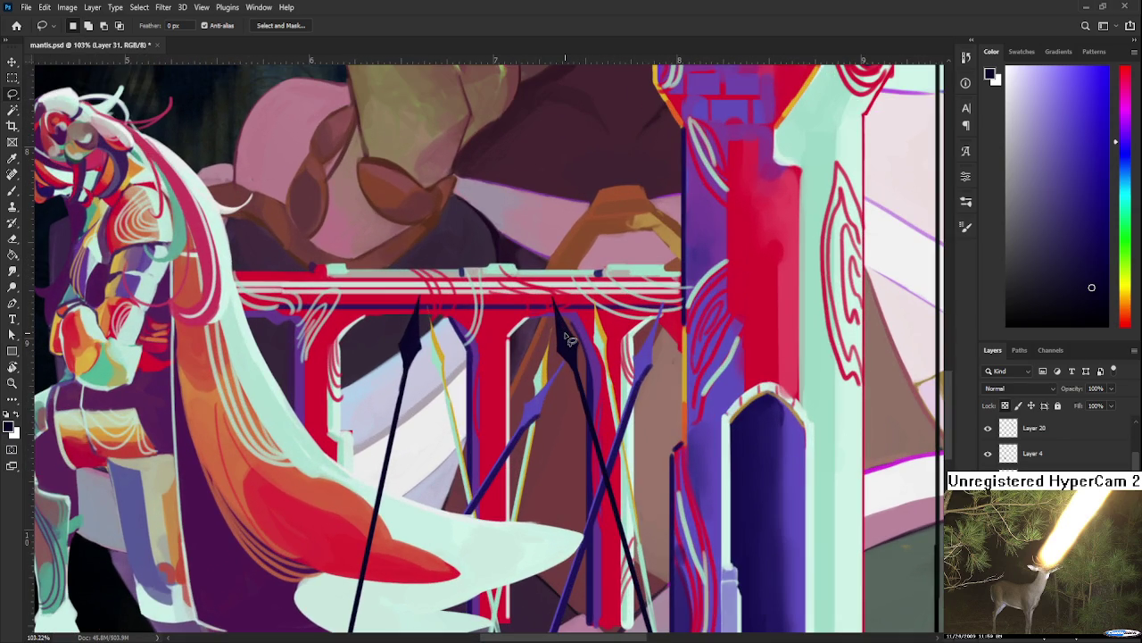
scroll(567, 338, "down", 1)
scroll(568, 337, "down", 2)
scroll(567, 337, "up", 1)
scroll(569, 334, "up", 3)
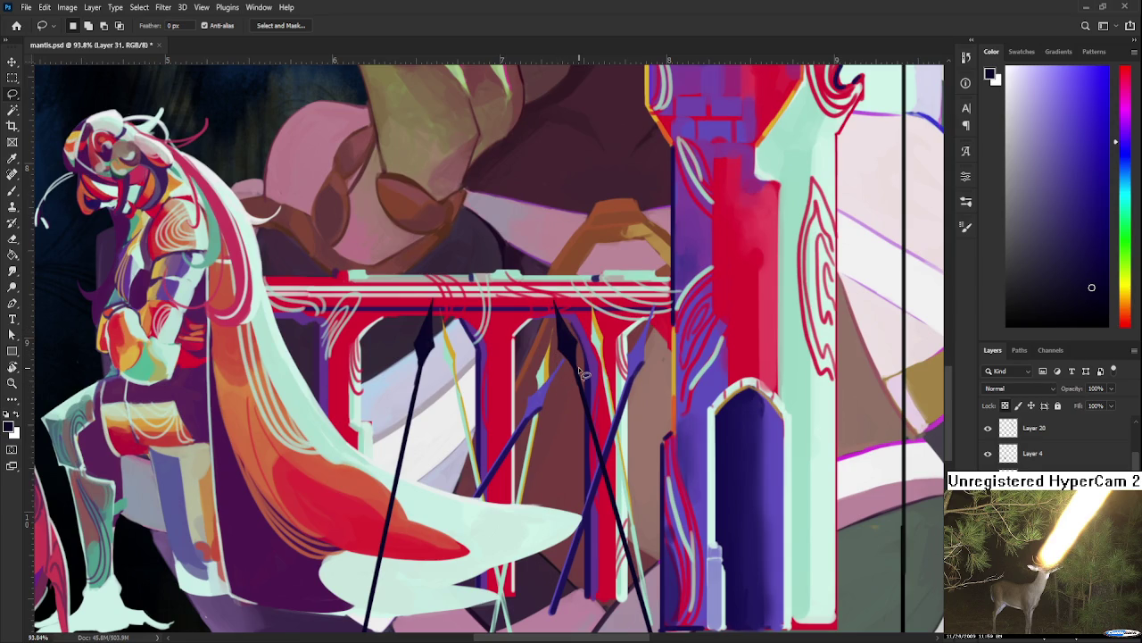
scroll(580, 480, "down", 2)
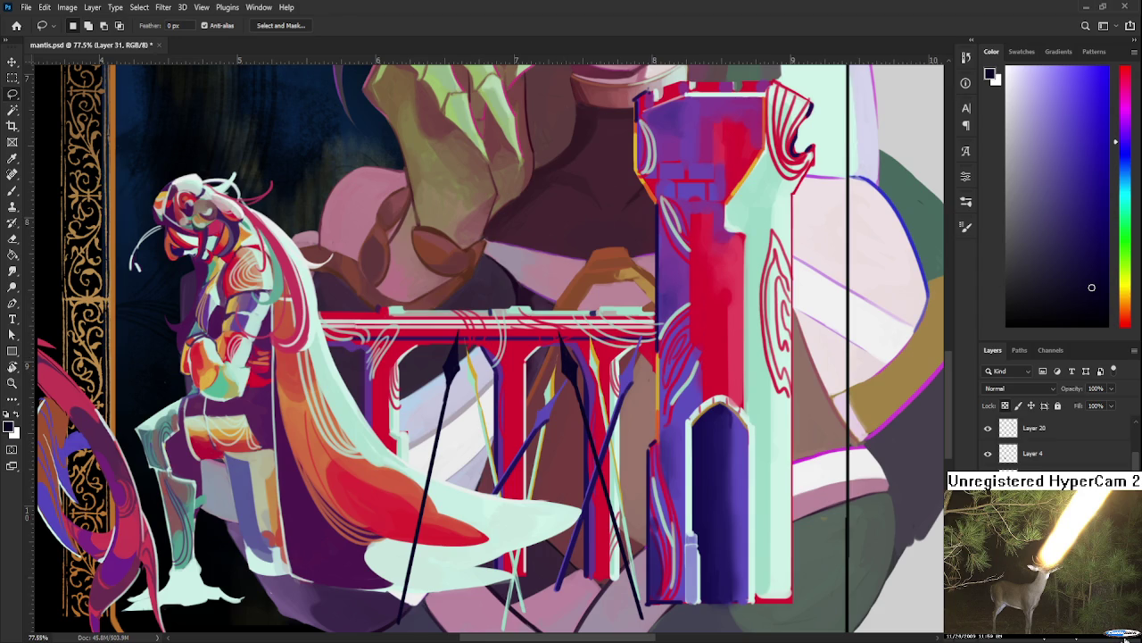
Step: Rotate the first spear clockwise about 14° after discarding trial adjustments
key("ctrl+t")
mouse_move(572, 497)
left_mouse_down()
mouse_move(563, 464)
mouse_move(572, 498)
left_mouse_up()
key("Return")
key("l")
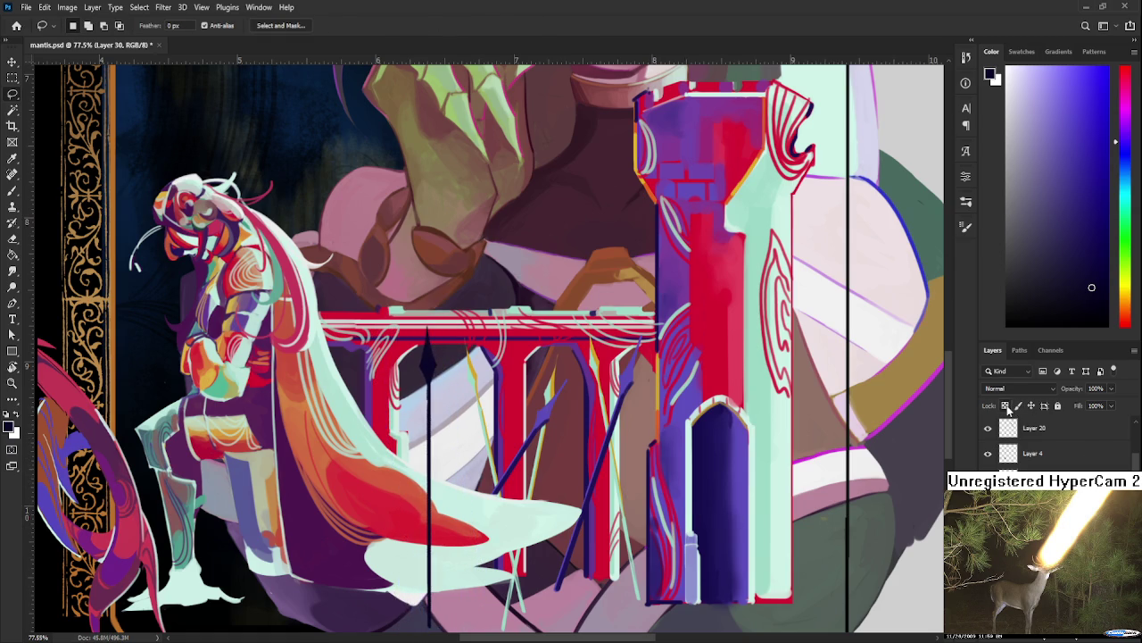
key("ctrl+t")
mouse_move(442, 474)
left_mouse_down()
mouse_move(452, 475)
mouse_move(442, 474)
left_mouse_up()
key("Return")
key("ctrl+t")
mouse_move(443, 335)
left_mouse_down()
mouse_move(479, 341)
mouse_move(548, 391)
mouse_move(552, 436)
left_mouse_up()
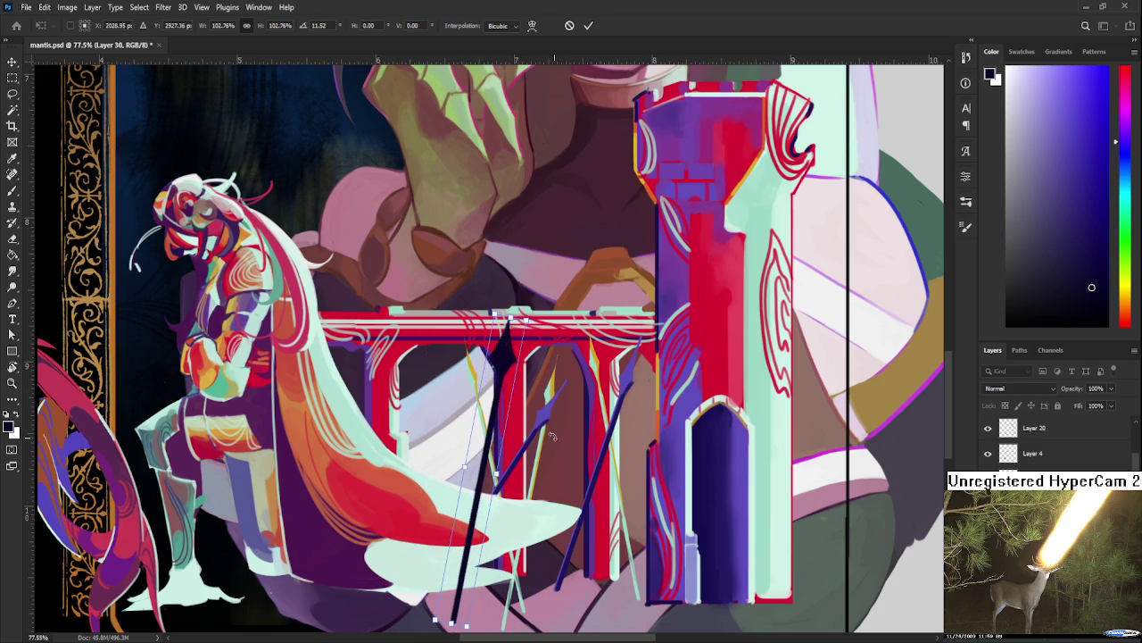
key("Return")
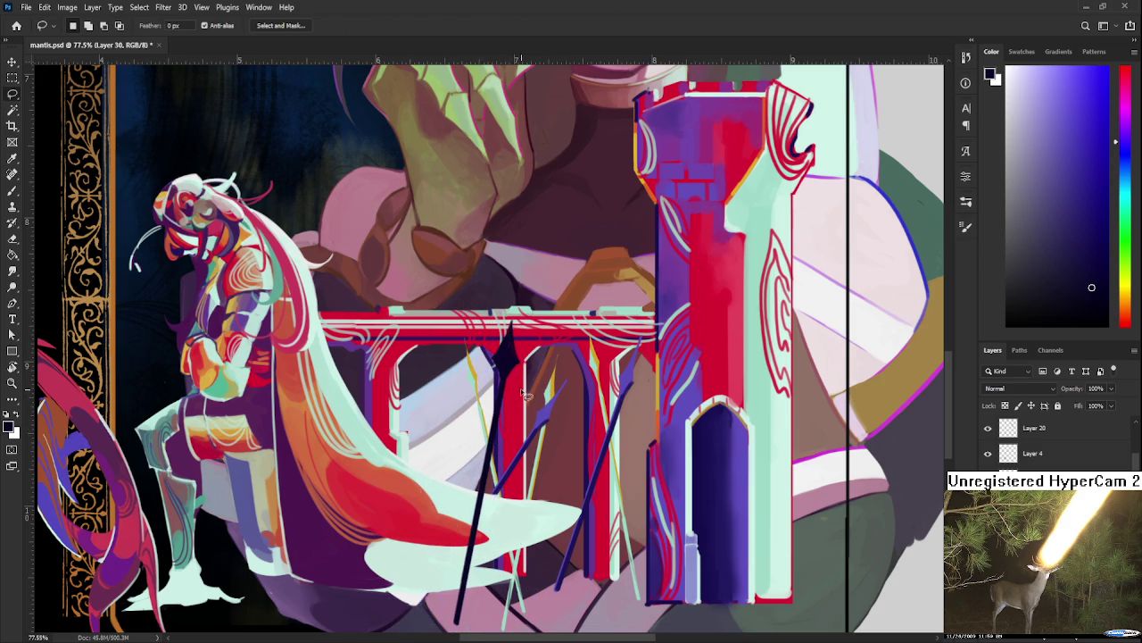
key("b")
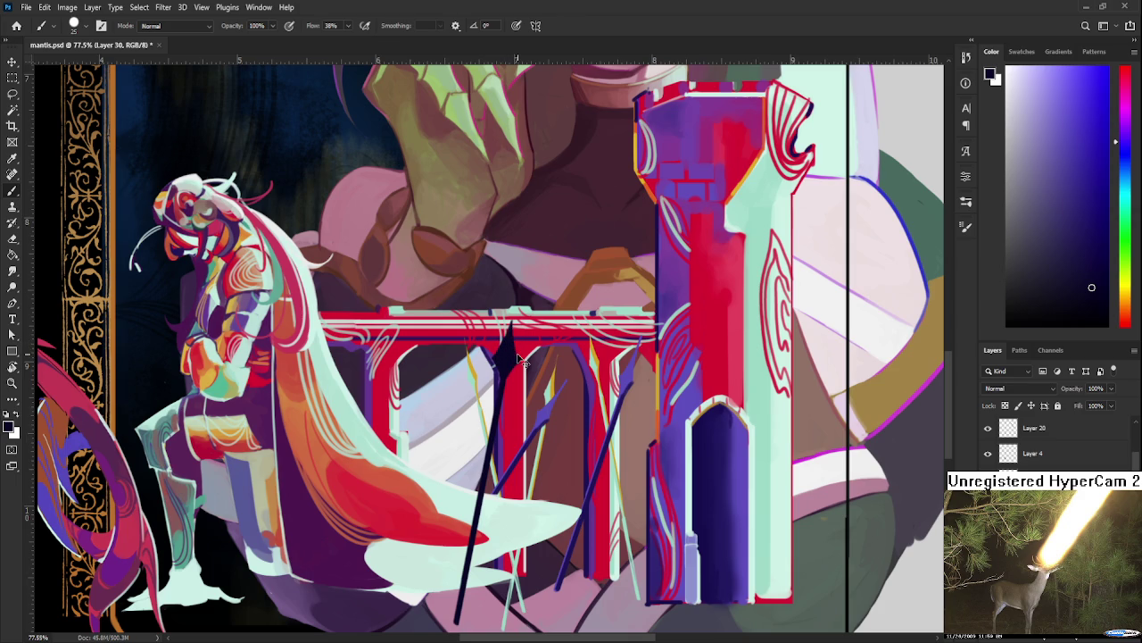
Step: Duplicate the spear and rotate the copy, moving it to the right of the first
key("ctrl+j")
key("ctrl+t")
mouse_move(500, 401)
left_mouse_down()
mouse_move(590, 507)
mouse_move(611, 500)
left_mouse_up()
mouse_move(681, 466)
left_mouse_down()
mouse_move(678, 479)
mouse_move(638, 482)
mouse_move(652, 459)
left_mouse_up()
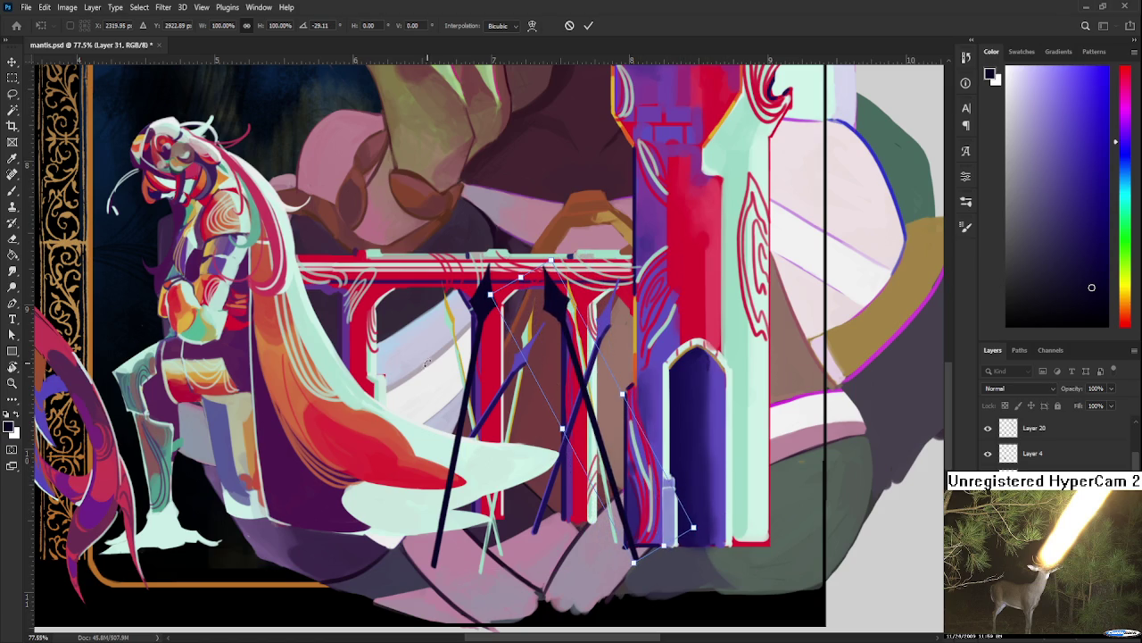
mouse_move(536, 357)
left_mouse_down()
mouse_move(735, 471)
mouse_move(679, 489)
mouse_move(596, 485)
left_mouse_up()
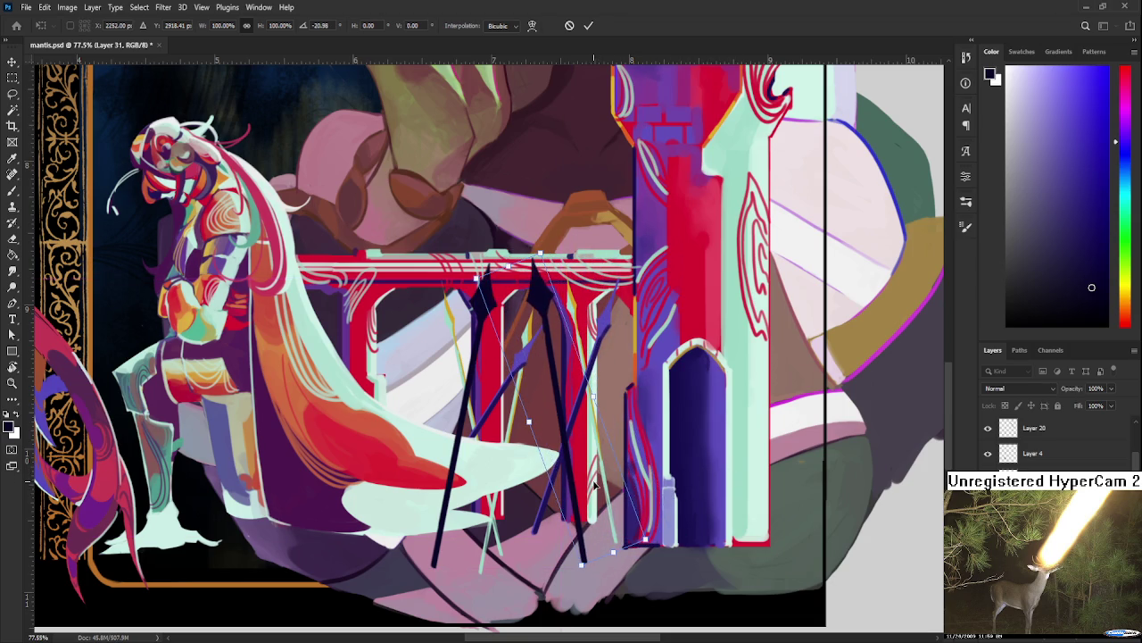
key("Return")
scroll(580, 464, "down", 3)
scroll(580, 464, "up", 1)
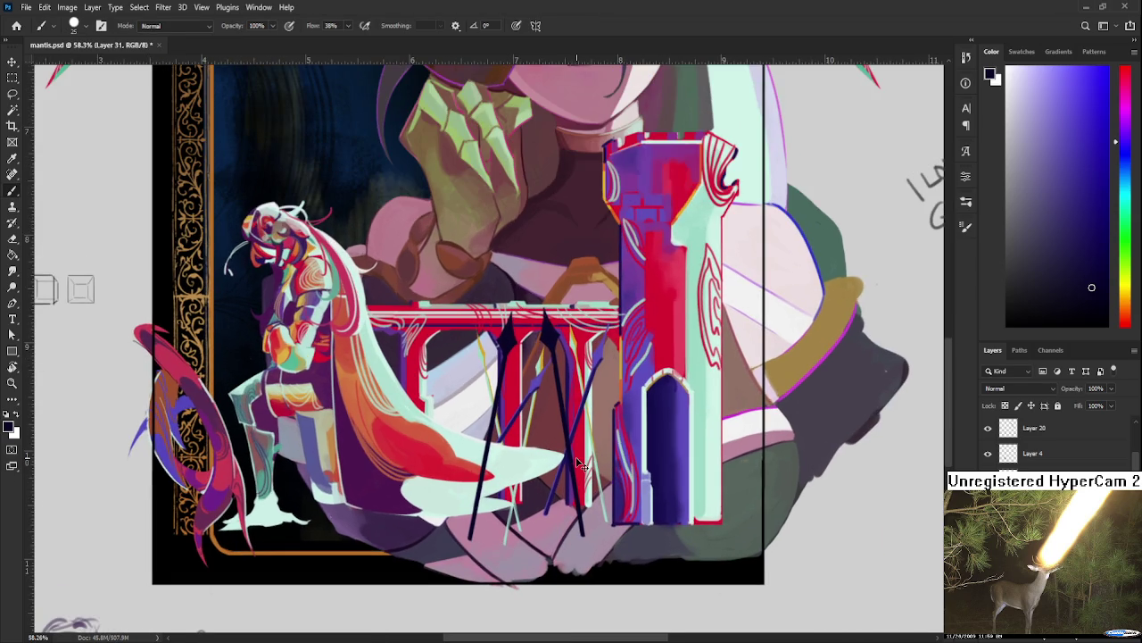
Step: Commit the spear transform unchanged and zoom out to view the whole piece
key("ctrl+t")
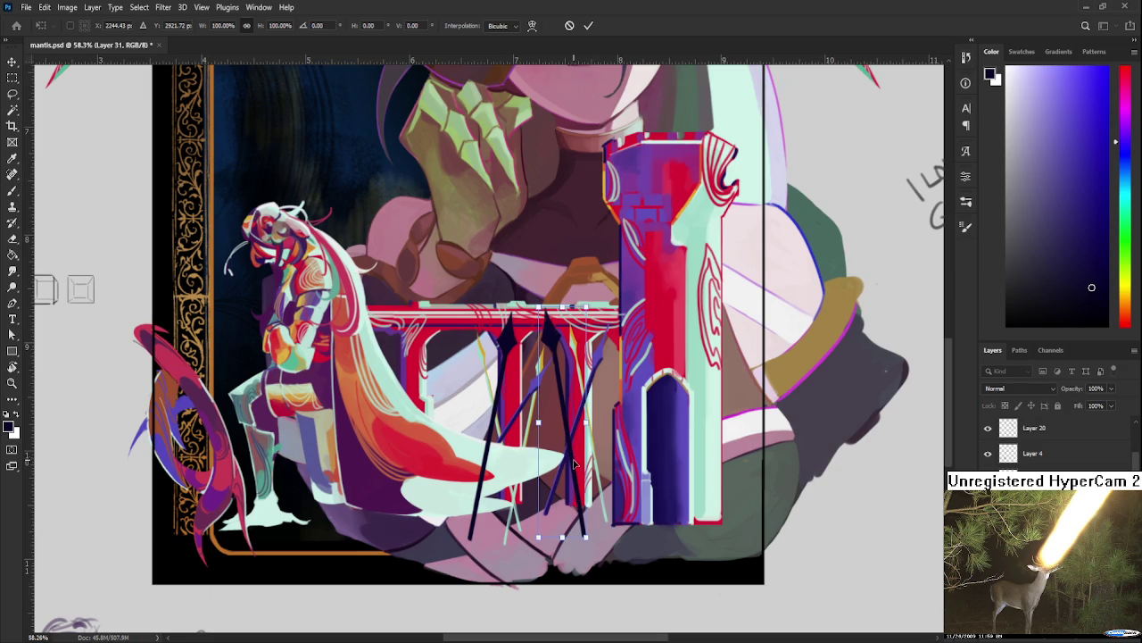
key("Return")
scroll(581, 455, "down", 3)
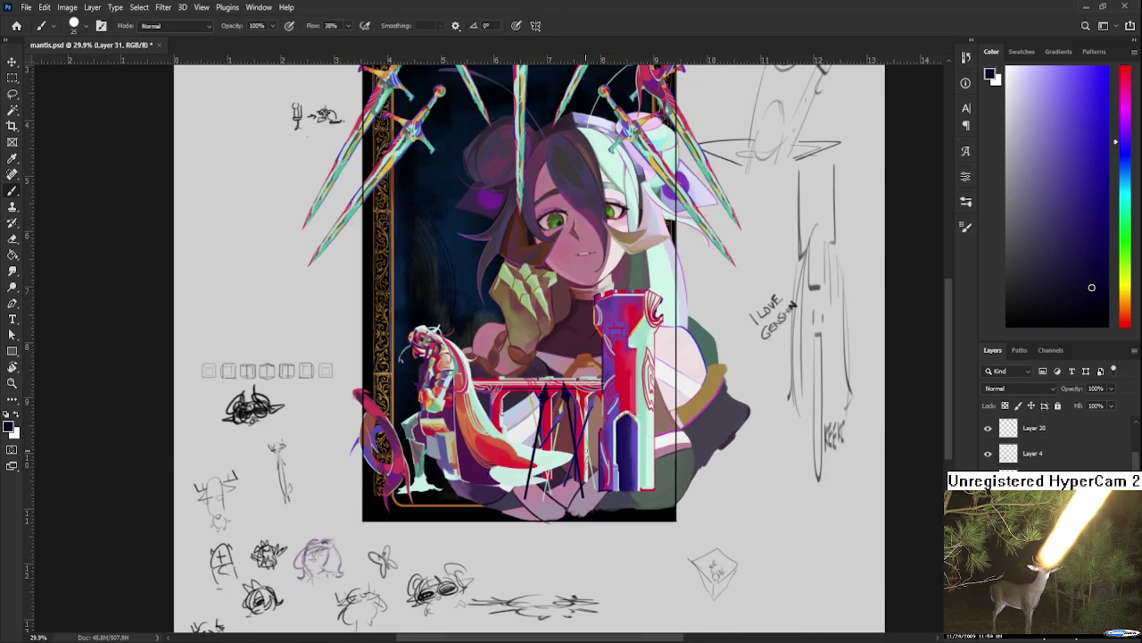
scroll(585, 455, "down", 2)
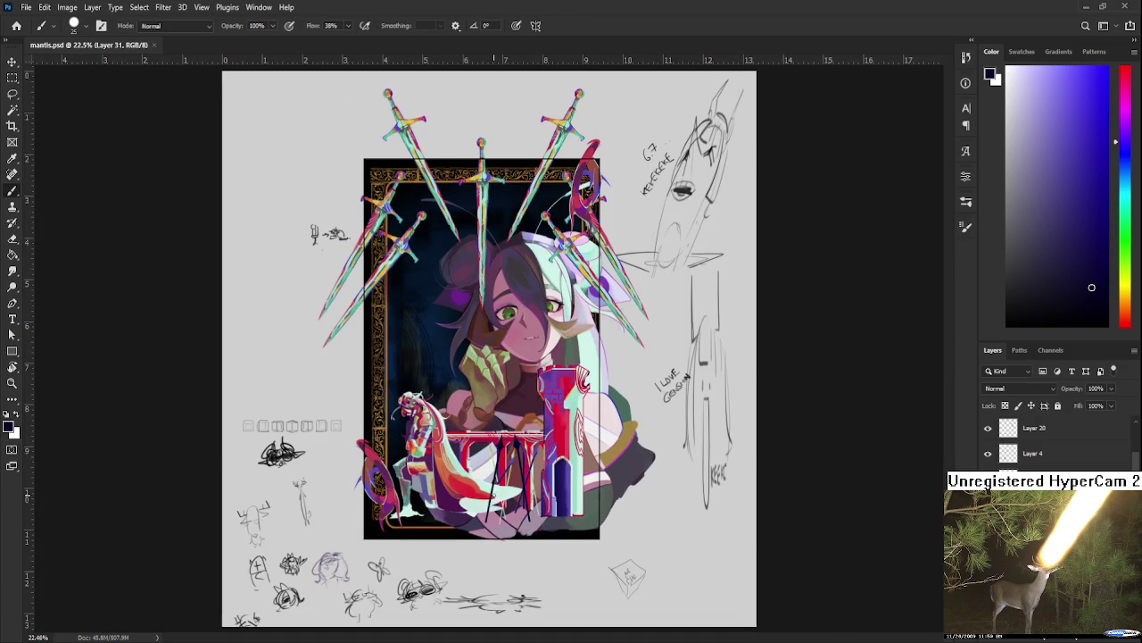
scroll(494, 493, "up", 1)
scroll(494, 493, "up", 1)
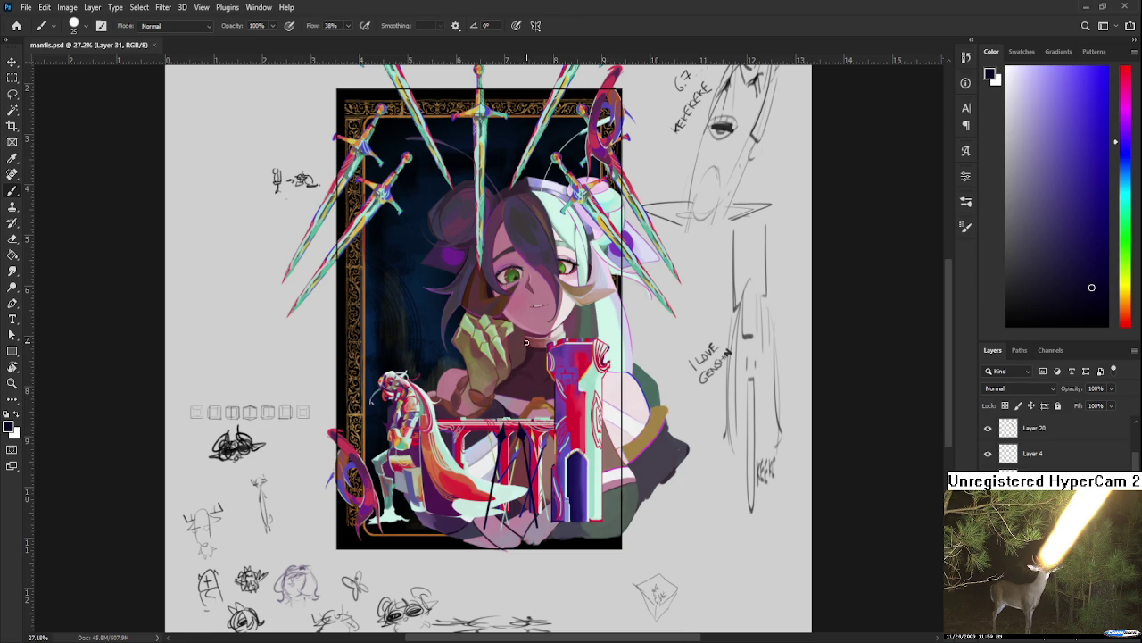
Step: Show the kirue b Final reference card layer at 38% opacity over the artwork
scroll(531, 346, "up", 2)
mouse_move(483, 347)
left_mouse_down()
mouse_move(469, 275)
mouse_move(486, 215)
mouse_move(505, 284)
left_mouse_up()
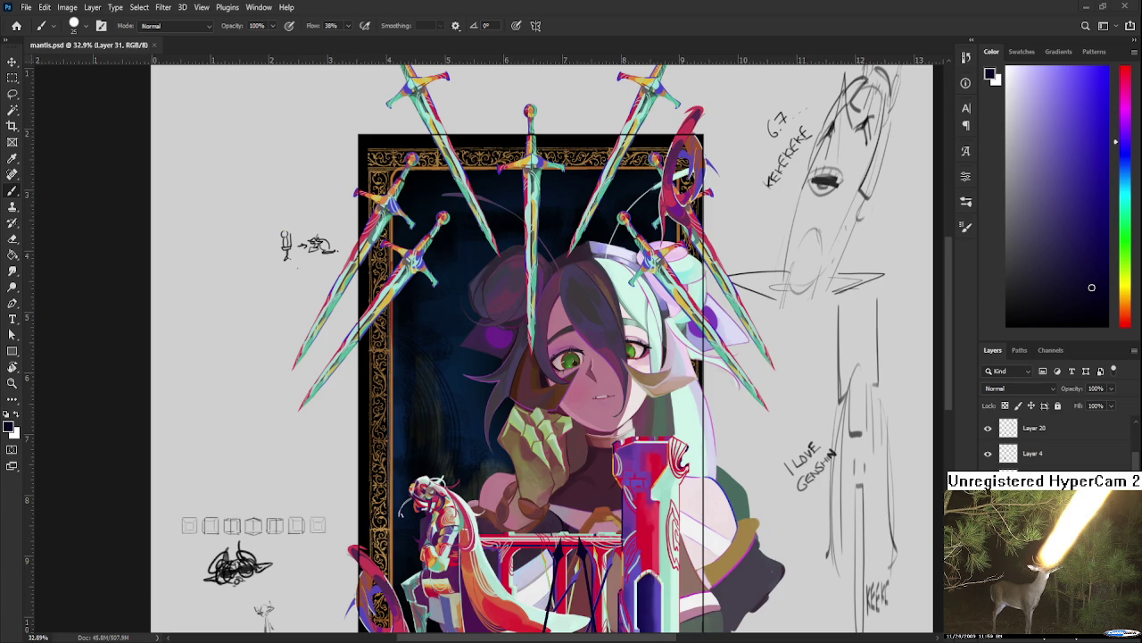
scroll(518, 424, "down", 1)
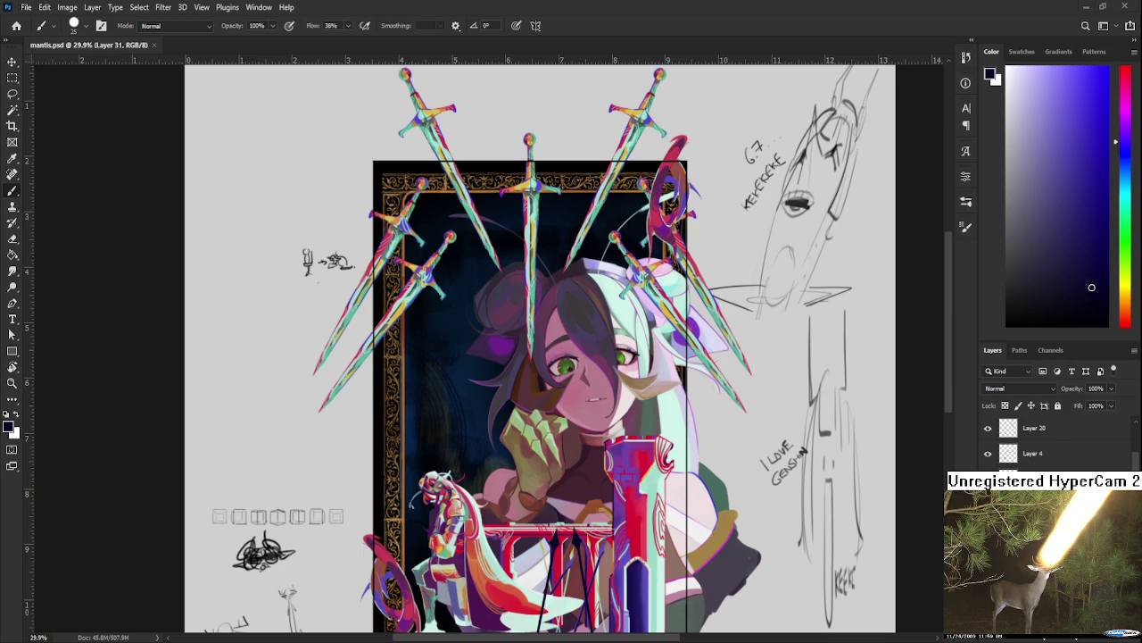
scroll(487, 344, "up", 3)
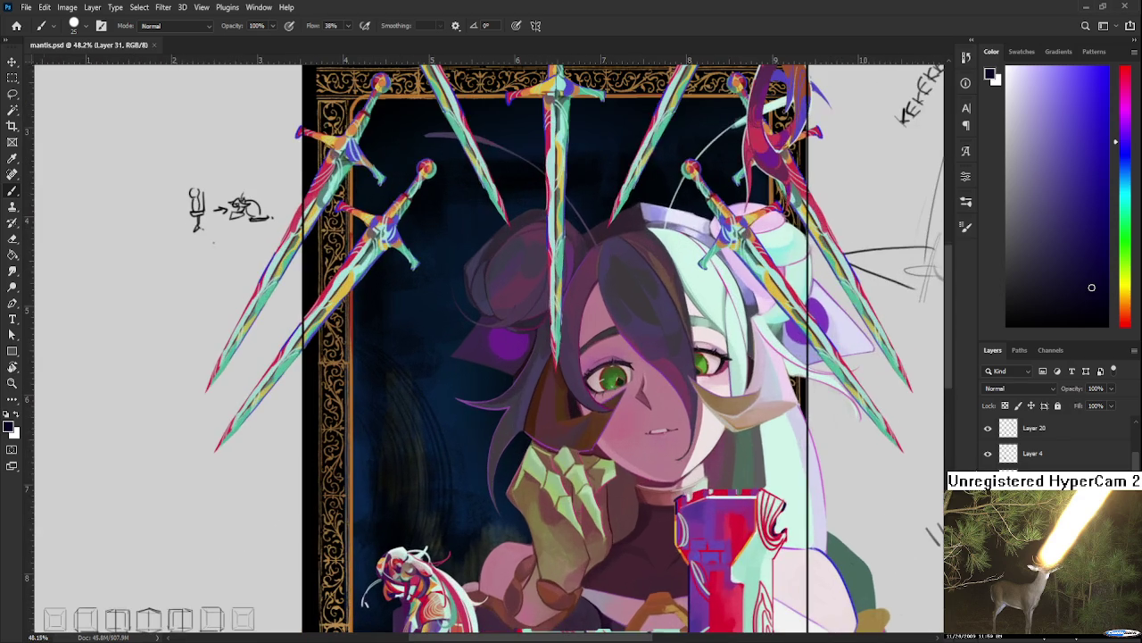
scroll(637, 465, "down", 2)
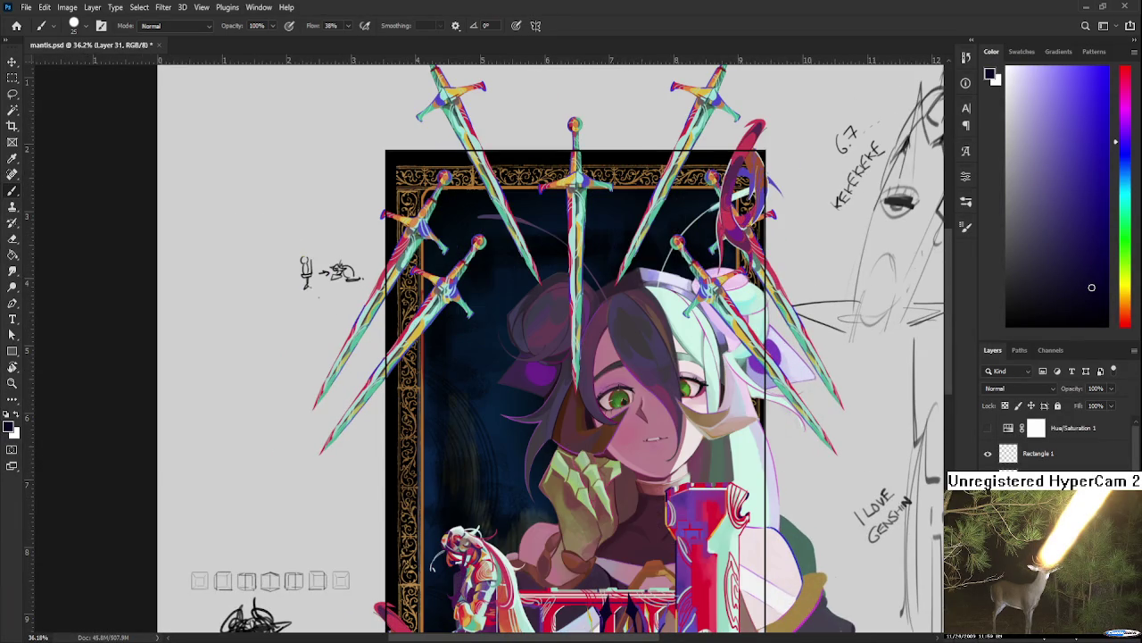
left_click(1053, 478)
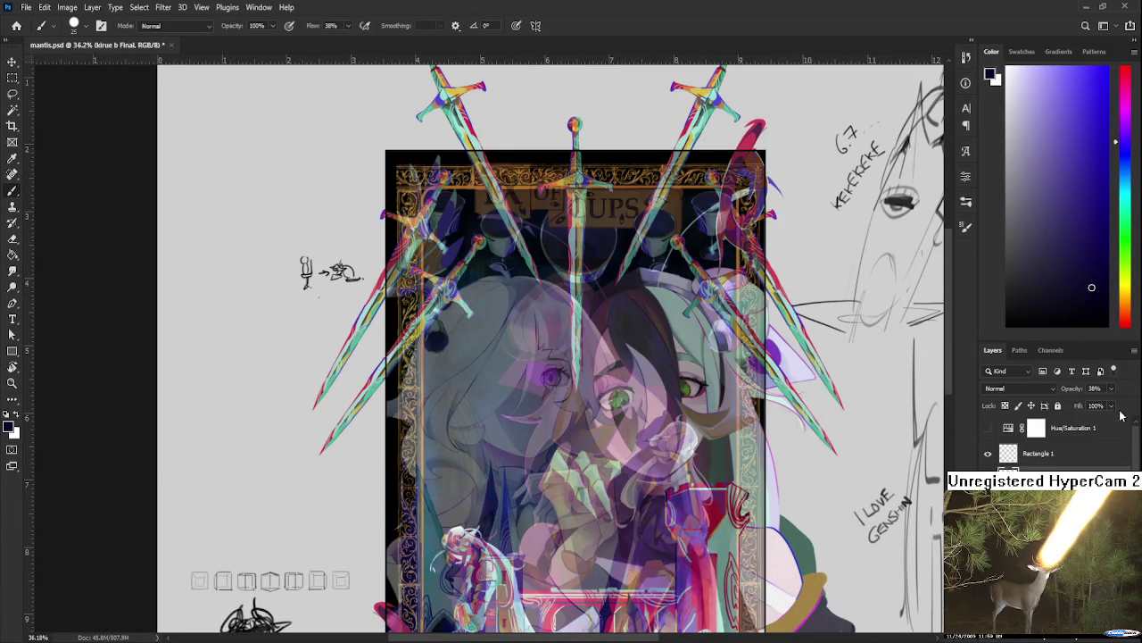
Step: Set the reference card to 100% opacity, sample its orange title banner, then hide it
key("0")
left_click(524, 183, "alt")
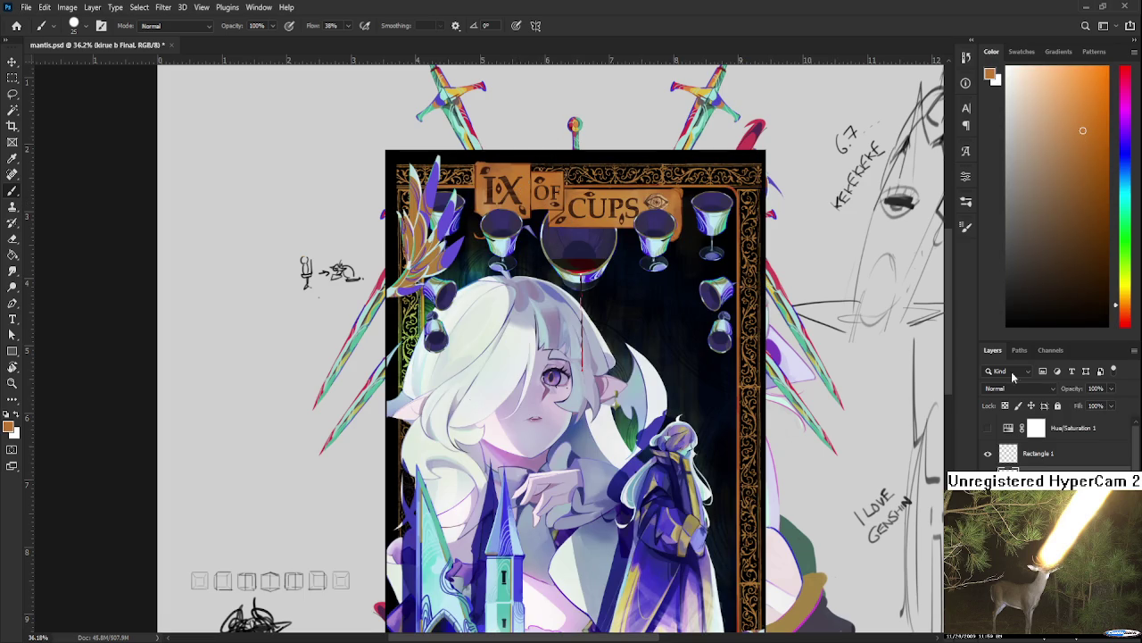
left_click(988, 479)
Step: Zoom in on the top of the illustration and select a different working layer
scroll(727, 423, "up", 1)
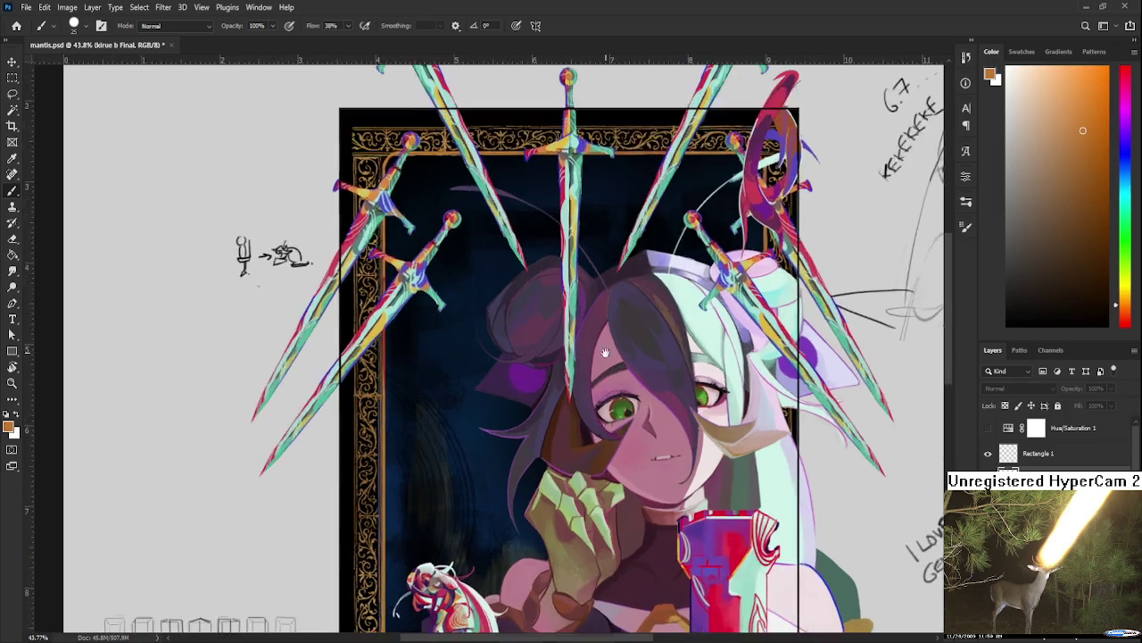
scroll(625, 340, "down", 3)
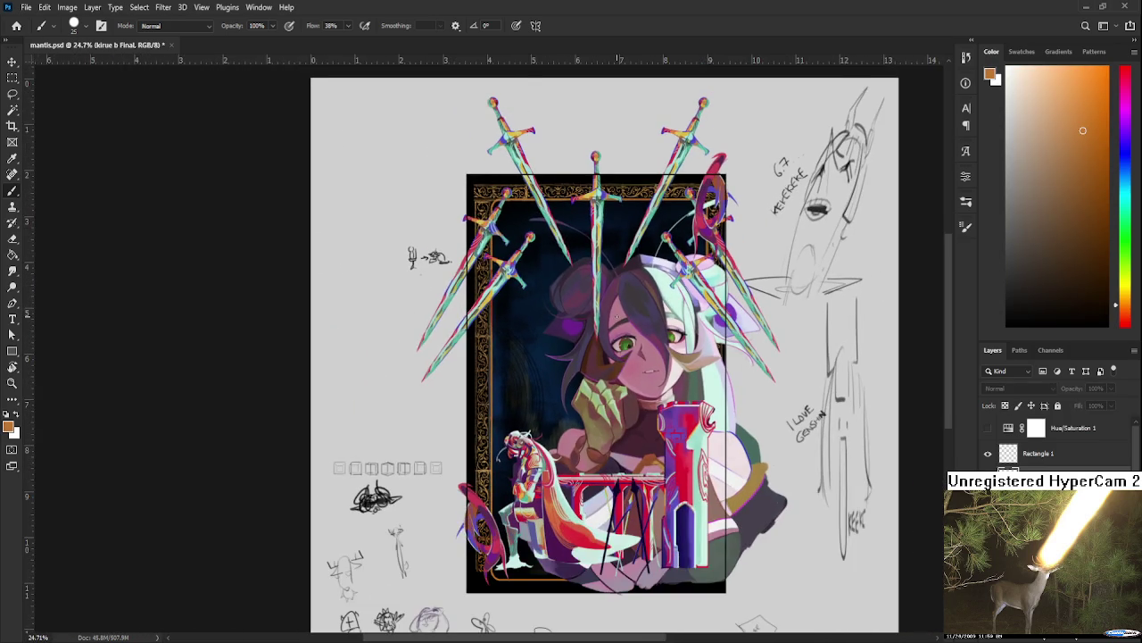
scroll(617, 317, "up", 1)
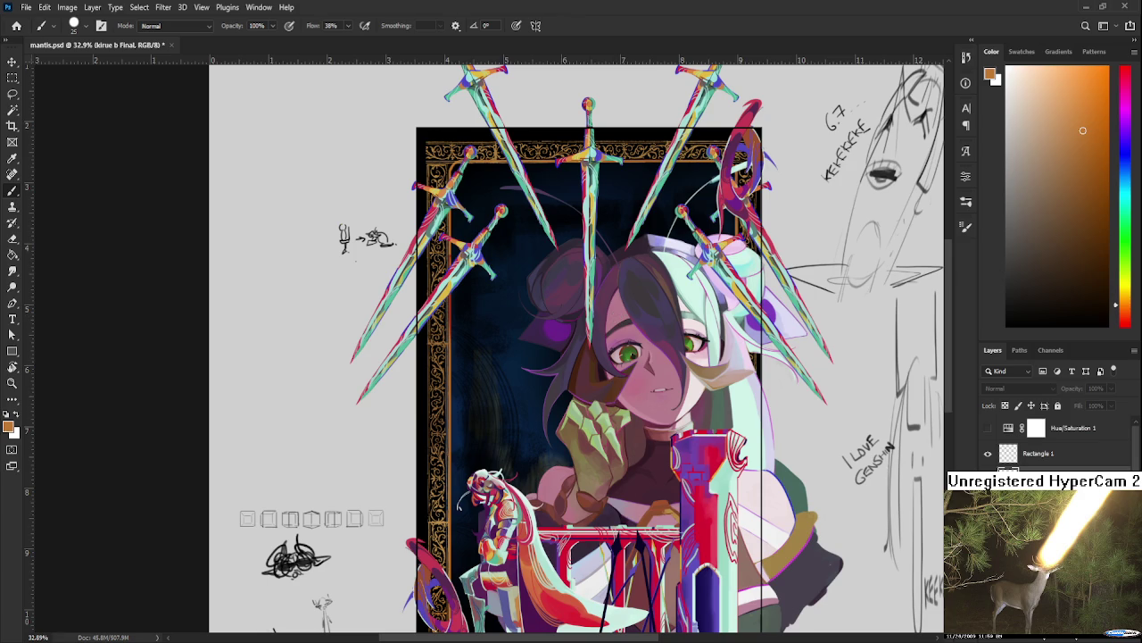
scroll(617, 357, "up", 3)
scroll(617, 365, "up", 1)
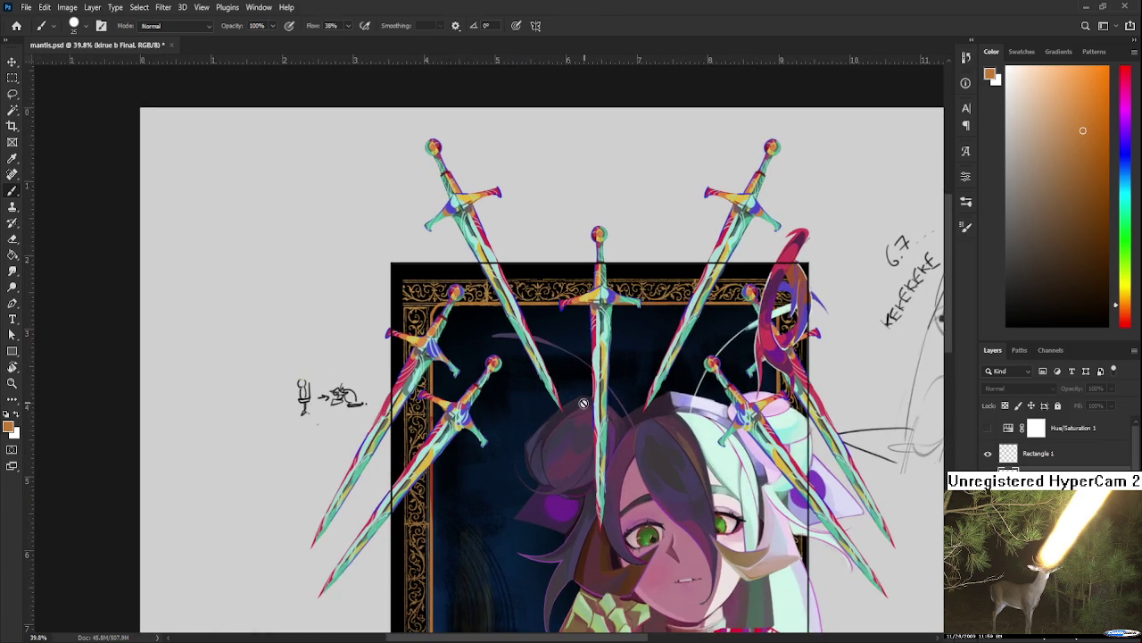
scroll(612, 357, "up", 1)
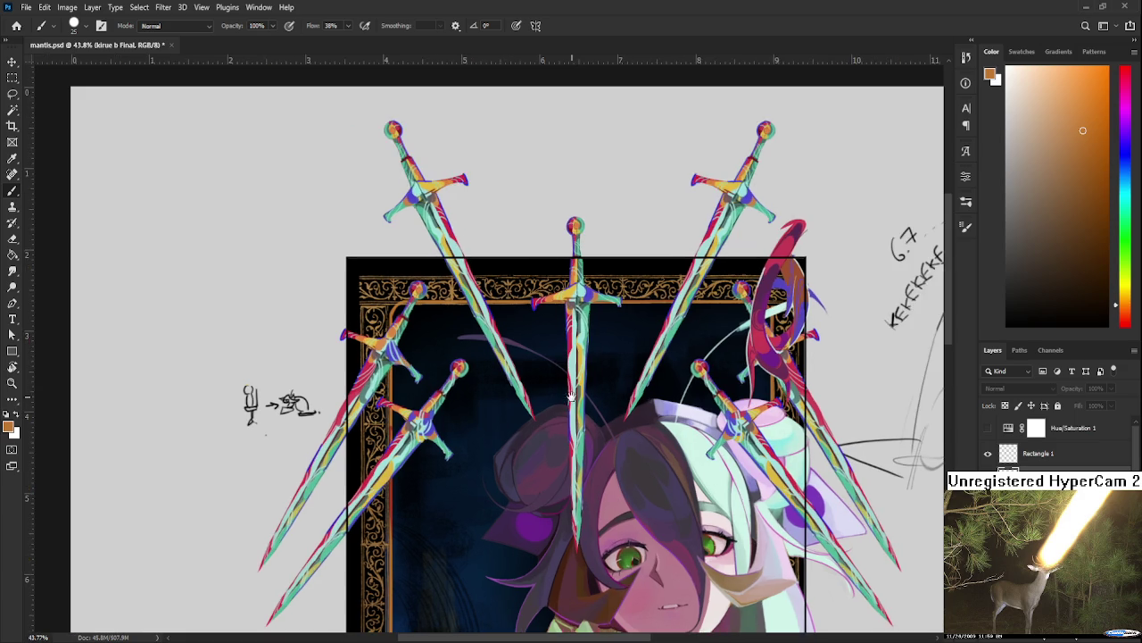
scroll(570, 397, "up", 3)
scroll(528, 357, "up", 1)
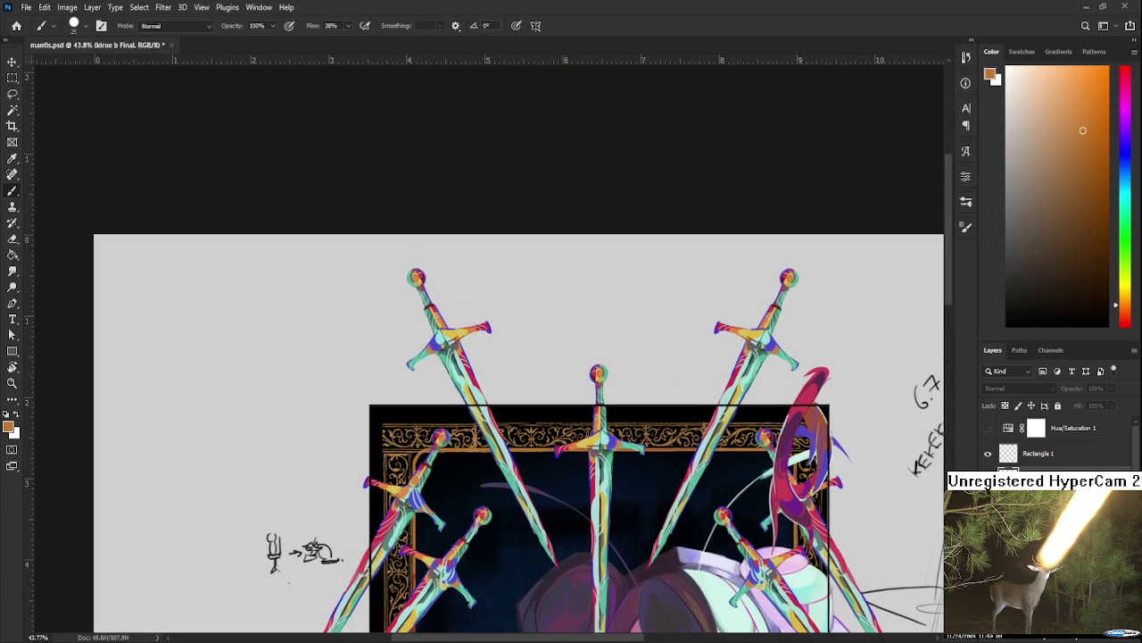
key("alt+bracketleft")
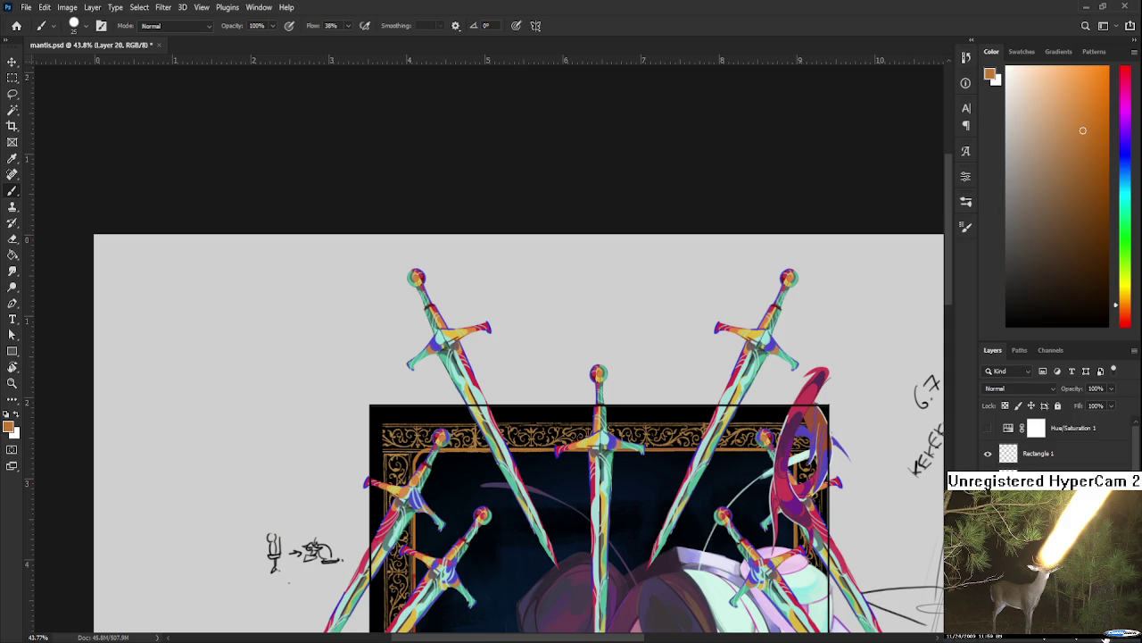
Step: Draw the banner's orange left hook and arched top edge across the top swords
scroll(529, 515, "down", 2)
scroll(552, 428, "down", 2)
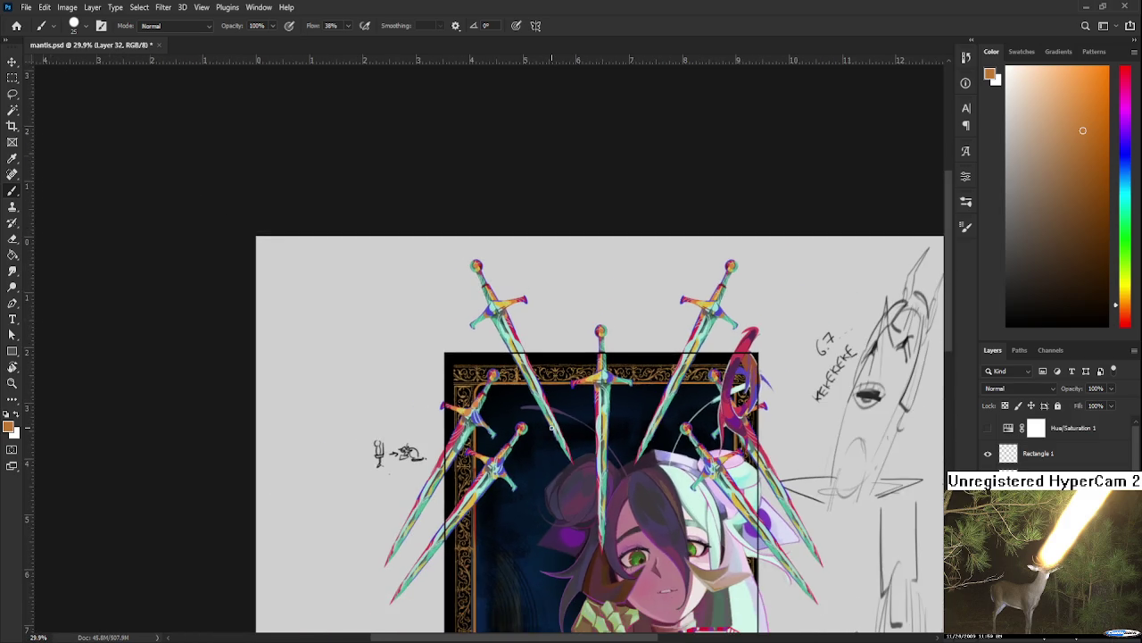
left_click_drag(550, 488, 541, 379)
mouse_move(519, 438)
left_mouse_down()
mouse_move(516, 342)
mouse_move(535, 540)
left_mouse_up()
scroll(534, 438, "up", 1)
scroll(535, 437, "up", 1)
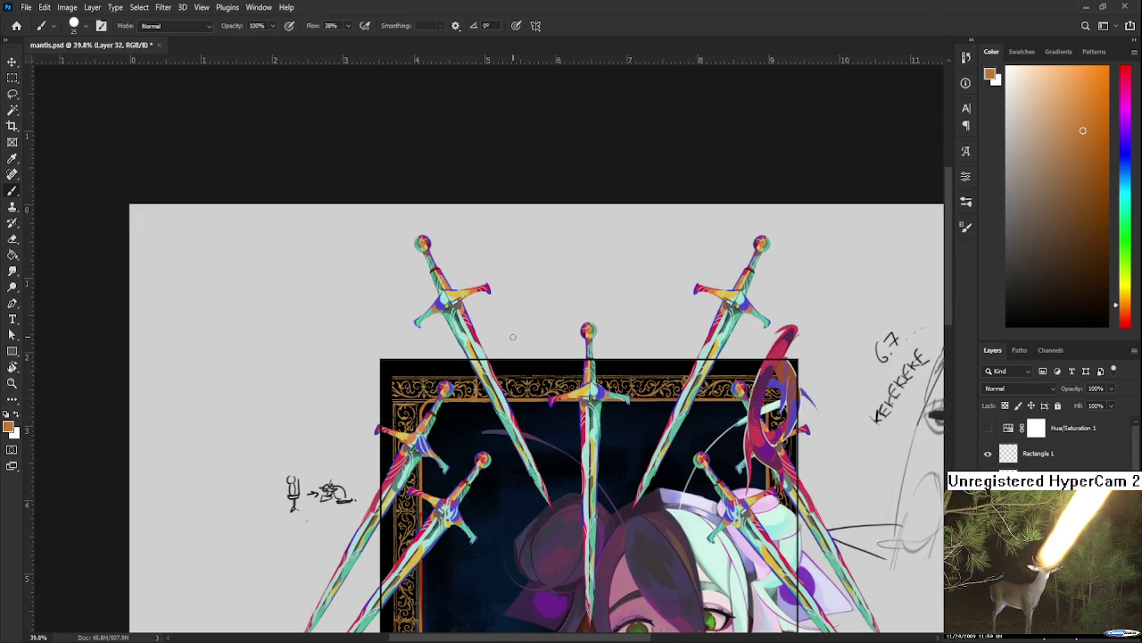
left_click_drag(489, 286, 495, 337)
left_click_drag(490, 284, 662, 281)
key("ctrl+z")
key("ctrl+shift+z")
key("ctrl+z")
mouse_move(494, 286)
left_mouse_down()
mouse_move(671, 282)
mouse_move(670, 330)
left_mouse_up()
key("ctrl+z")
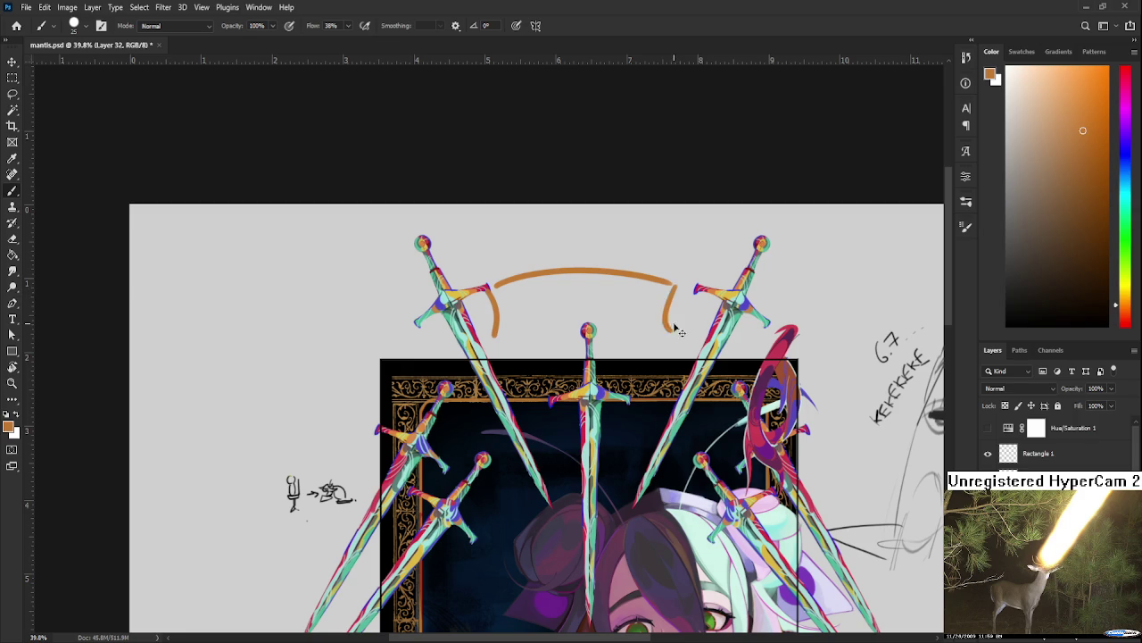
Step: Draw the banner's long curved bottom edge, a curled right end and folded left end
left_click_drag(539, 328, 605, 316)
key("ctrl+z")
mouse_move(496, 336)
left_mouse_down()
mouse_move(608, 314)
mouse_move(662, 326)
left_mouse_up()
key("ctrl+z")
left_click_drag(686, 300, 652, 344)
mouse_move(466, 300)
left_mouse_down()
mouse_move(469, 350)
mouse_move(519, 303)
mouse_move(422, 343)
left_mouse_up()
key("ctrl+z")
Step: Add a curled tail below the left end and fill the orange fold around the sword hilt
left_click_drag(500, 295, 421, 344)
key("ctrl+z")
left_click_drag(496, 295, 446, 348)
key("ctrl+z")
mouse_move(497, 295)
left_mouse_down()
mouse_move(453, 366)
mouse_move(517, 332)
left_mouse_up()
mouse_move(471, 377)
left_mouse_down()
mouse_move(492, 368)
mouse_move(493, 343)
left_mouse_up()
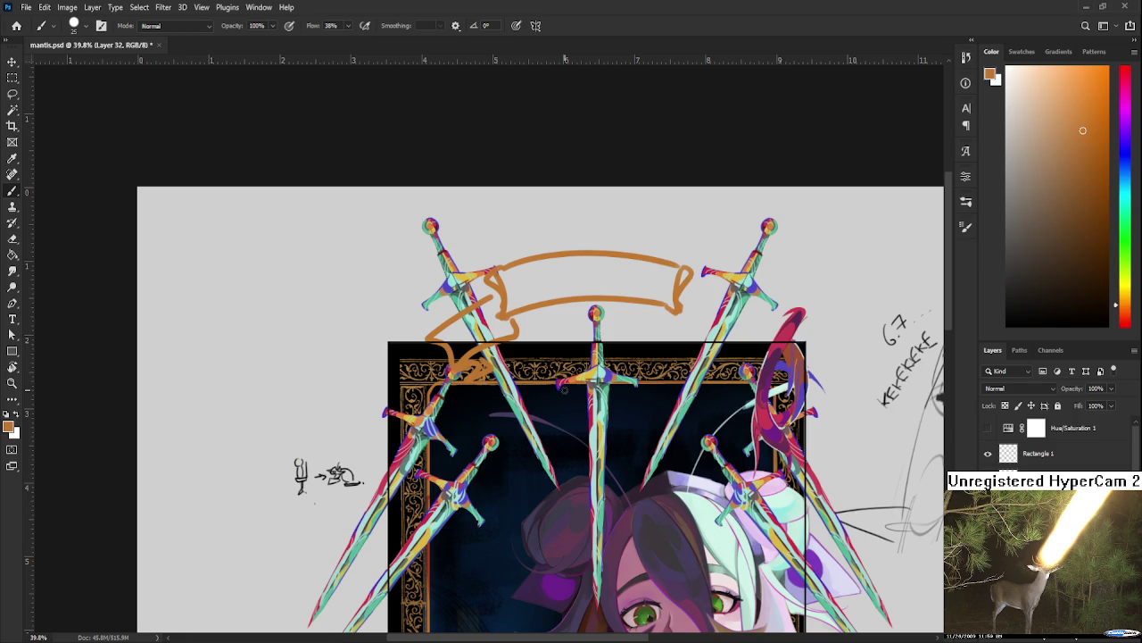
left_click_drag(498, 304, 518, 332)
mouse_move(458, 352)
left_mouse_down()
mouse_move(473, 366)
mouse_move(491, 352)
mouse_move(505, 357)
mouse_move(491, 368)
mouse_move(521, 368)
mouse_move(502, 391)
mouse_move(532, 360)
mouse_move(489, 349)
left_mouse_up()
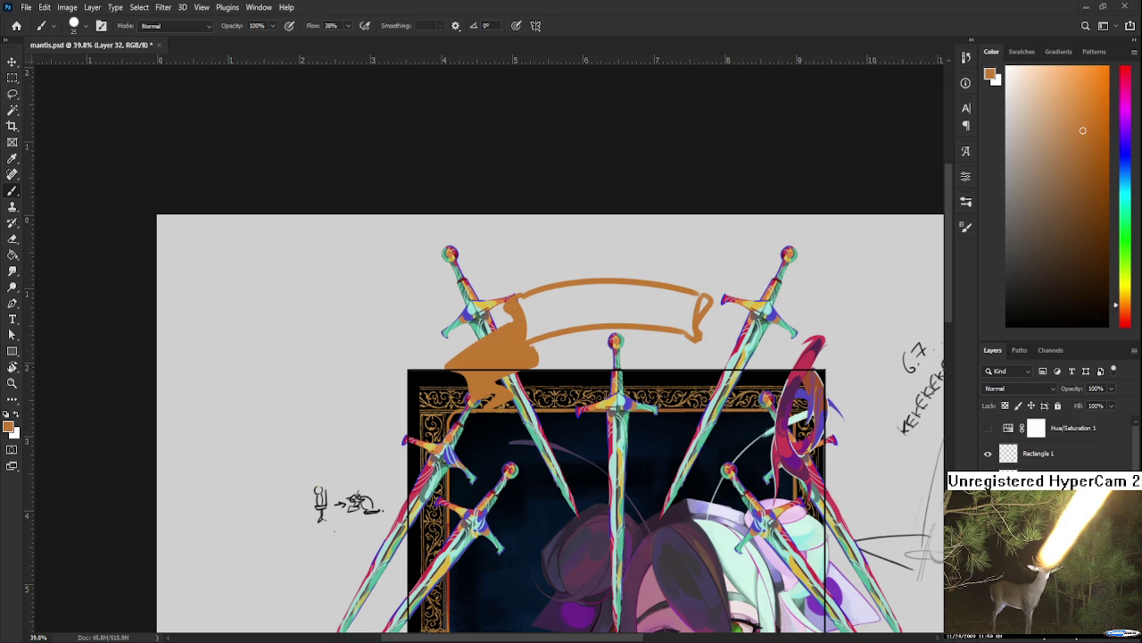
Step: Lasso the left fold, copy it to a new layer, flip it and move it to the right end
key("l")
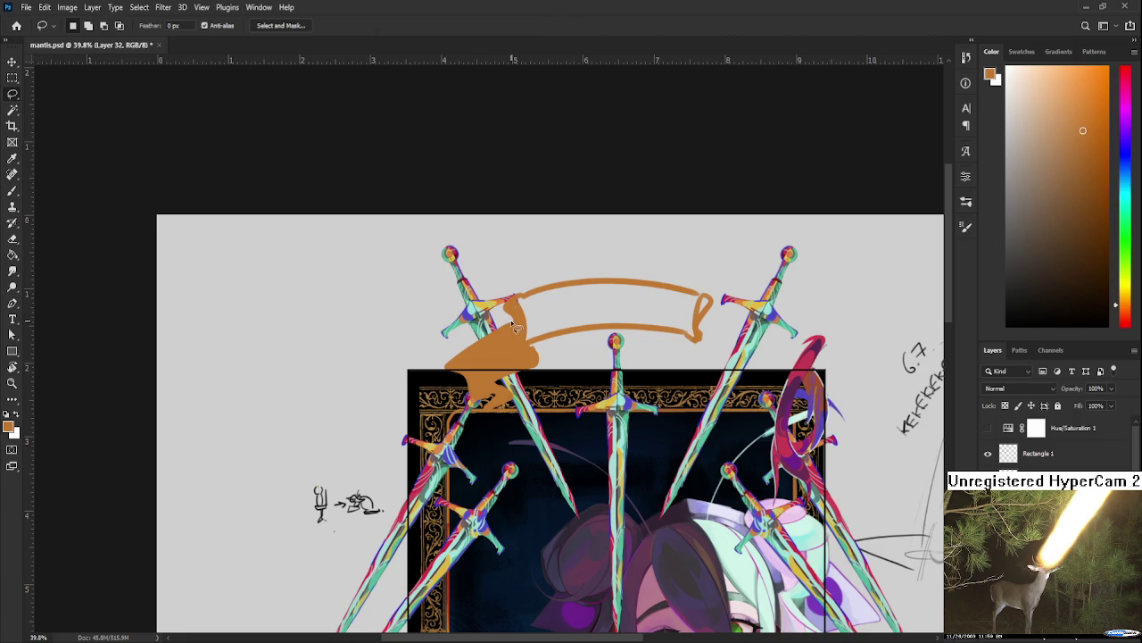
left_click_drag(518, 344, 519, 330)
key("ctrl+j")
key("ctrl+t")
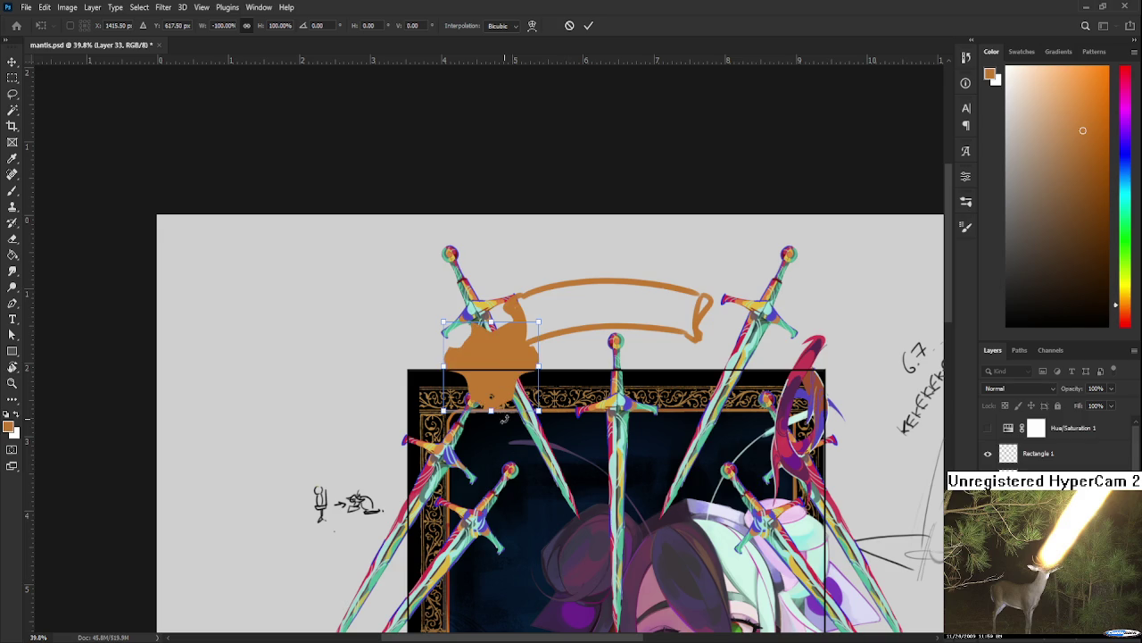
mouse_move(492, 395)
left_mouse_down()
mouse_move(725, 390)
mouse_move(770, 418)
left_mouse_up()
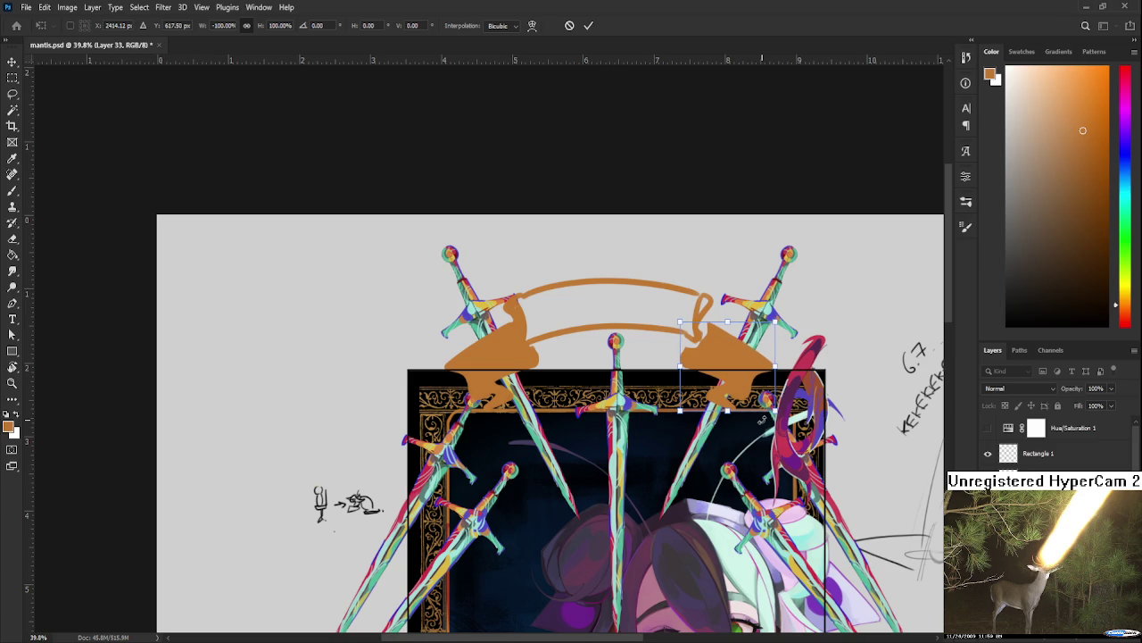
key("Return")
Step: Check Layer 24 in the layers panel and reselect the copied fold's layer
left_click(1035, 535)
left_click(1036, 517)
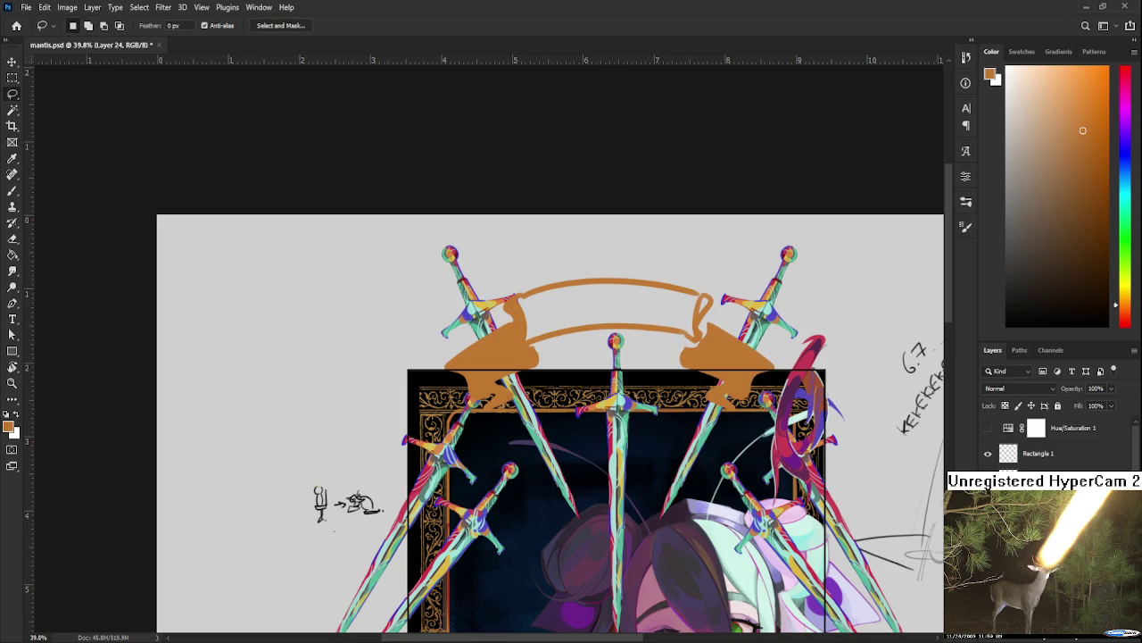
left_click(1035, 527)
left_click(1026, 536)
key("ctrl+z")
left_click_drag(891, 426, 796, 461)
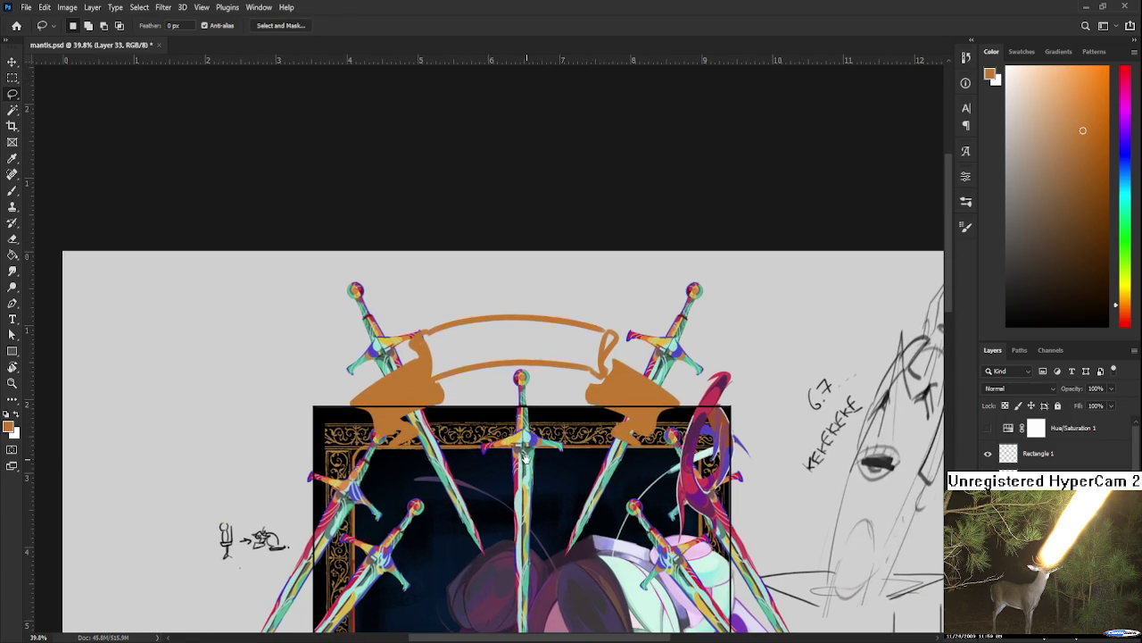
Step: Sample the banner's orange and paint its inside solid
key("b")
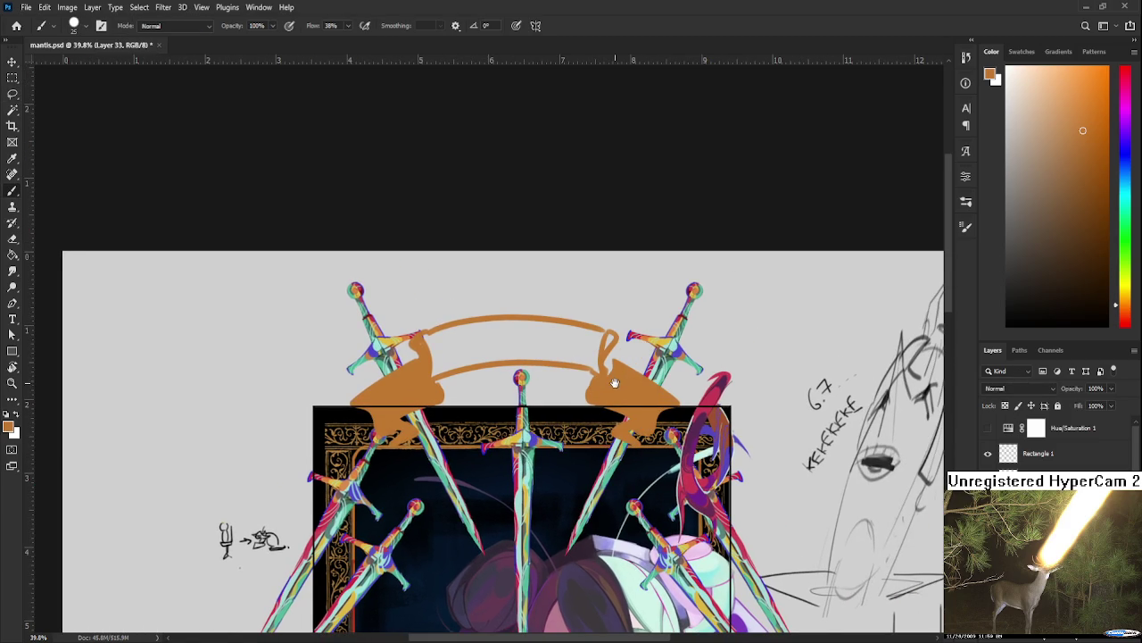
scroll(614, 383, "up", 1)
left_click(619, 391, "alt")
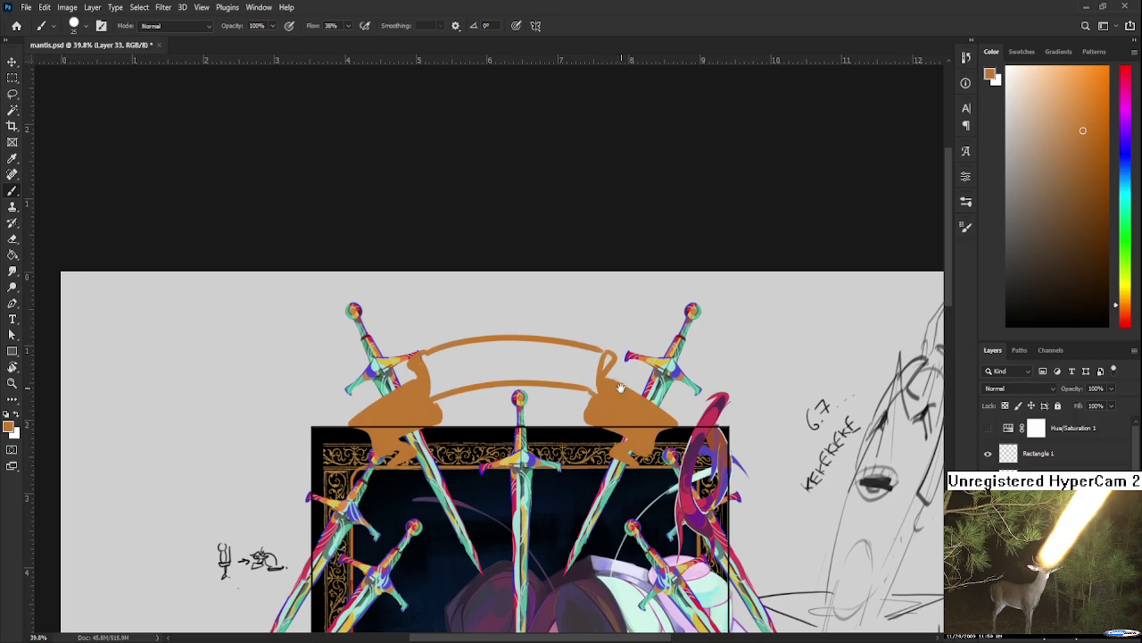
left_click_drag(614, 388, 752, 409)
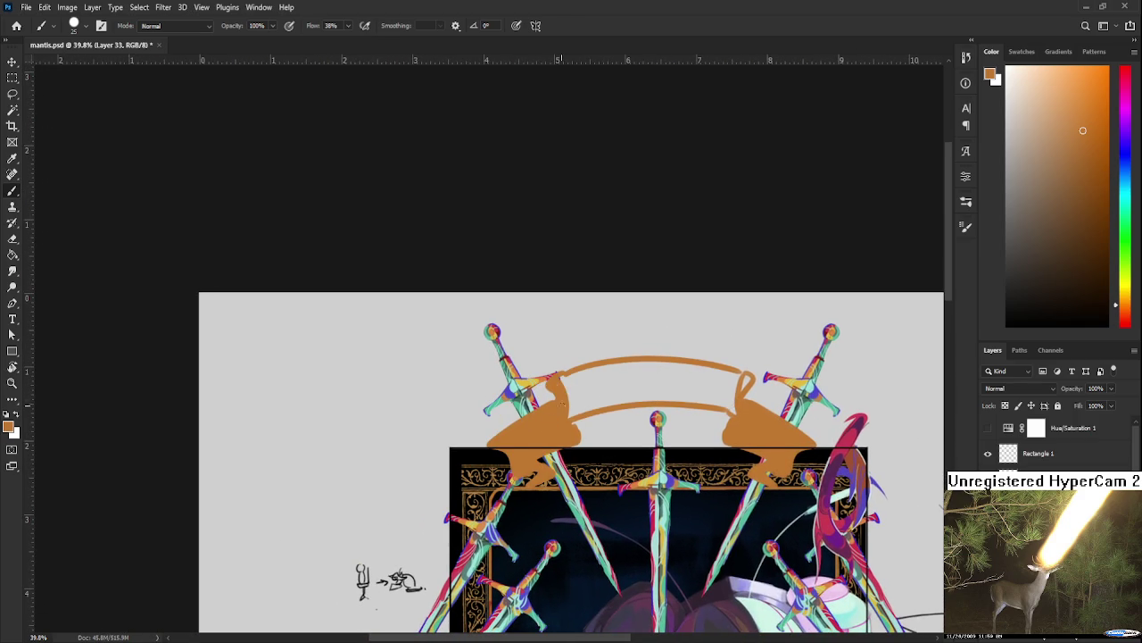
mouse_move(566, 384)
left_mouse_down()
mouse_move(612, 376)
mouse_move(625, 406)
mouse_move(701, 393)
mouse_move(601, 382)
mouse_move(625, 366)
mouse_move(718, 373)
mouse_move(714, 390)
mouse_move(730, 406)
mouse_move(734, 391)
mouse_move(724, 385)
mouse_move(739, 411)
left_mouse_up()
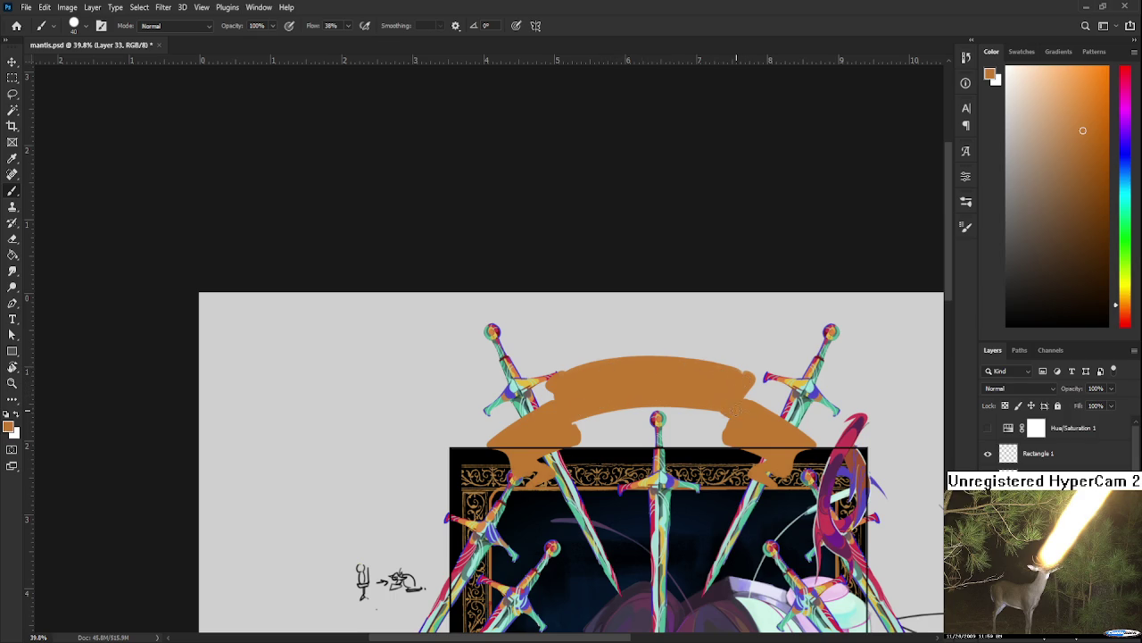
key("e")
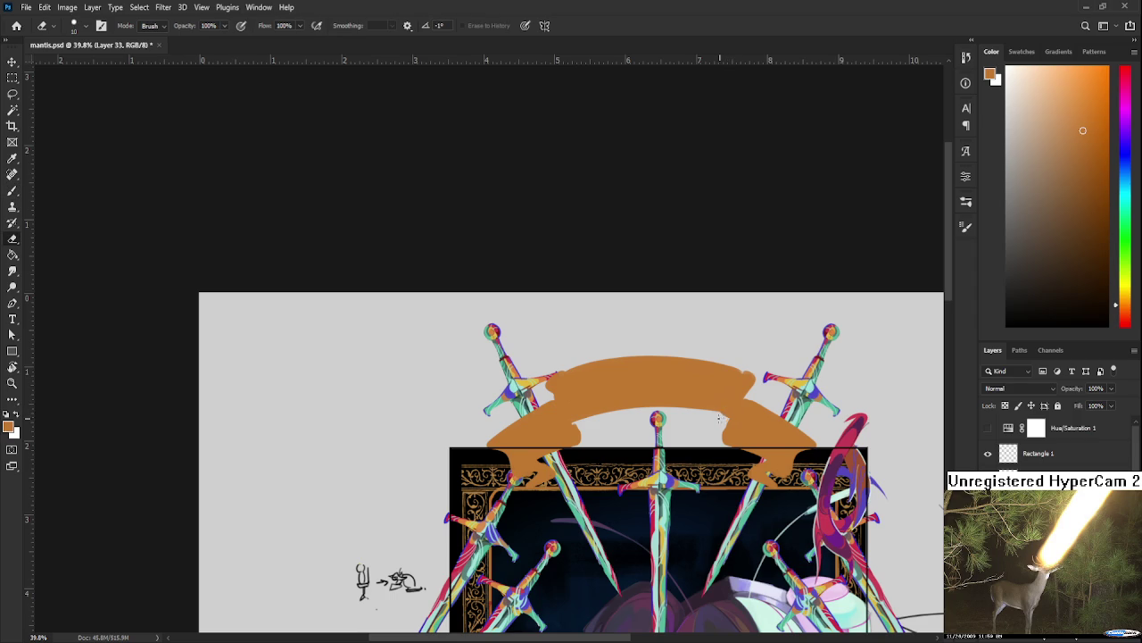
scroll(721, 403, "down", 3)
Step: Move the banner down onto the top edge of the gold frame
key("ctrl+t")
mouse_move(689, 301)
left_mouse_down()
mouse_move(694, 437)
mouse_move(694, 405)
left_mouse_up()
key("Return")
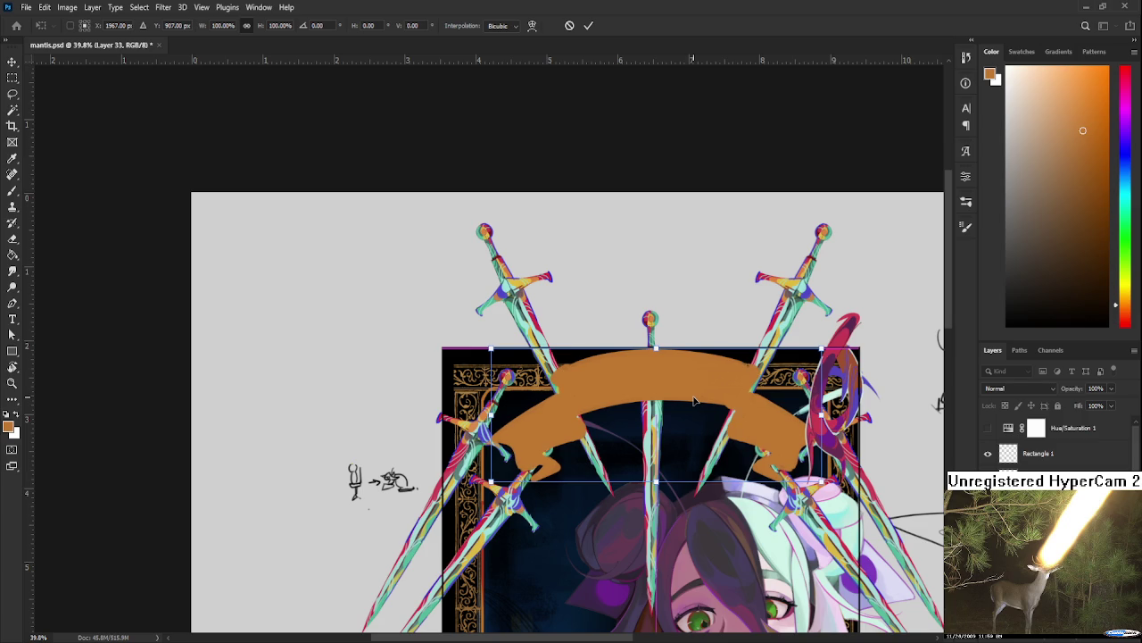
Step: Squash the banner shorter, shrink it proportionally and nudge it slightly right with Free Transform
key("e")
key("ctrl+0")
scroll(342, 95, "up", 3)
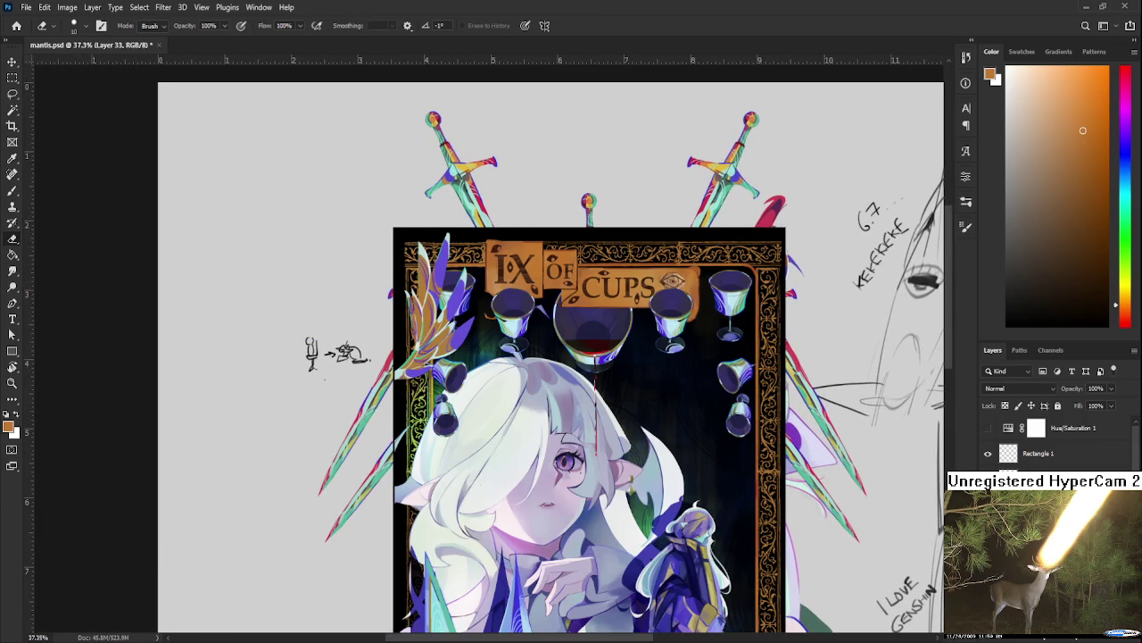
scroll(612, 285, "up", 3)
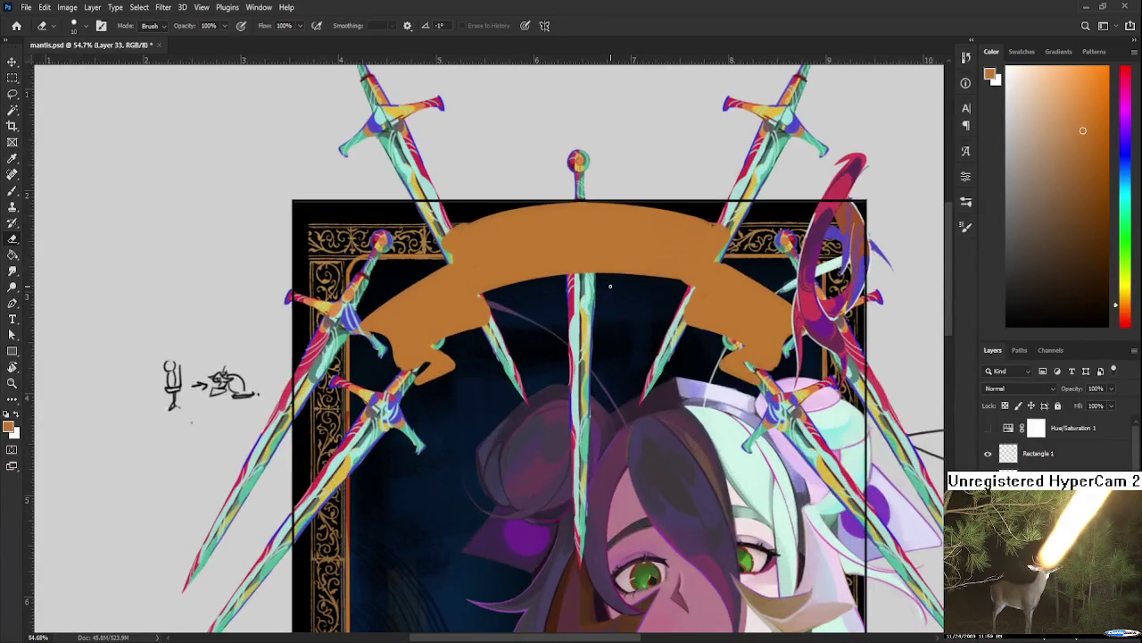
key("ctrl+t")
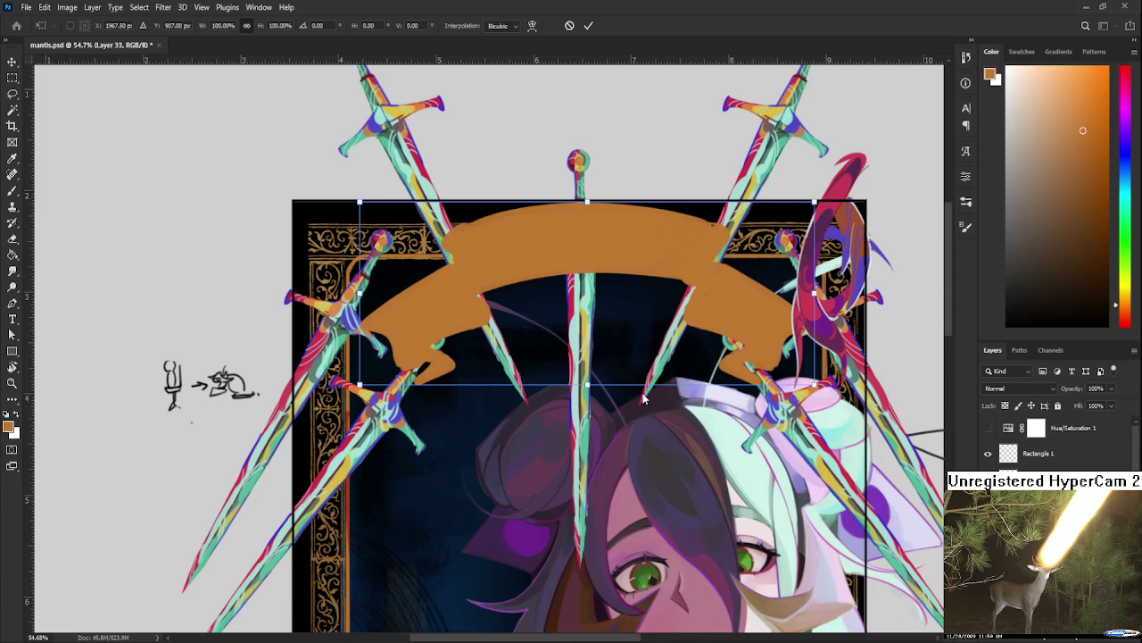
left_click_drag(589, 386, 595, 358)
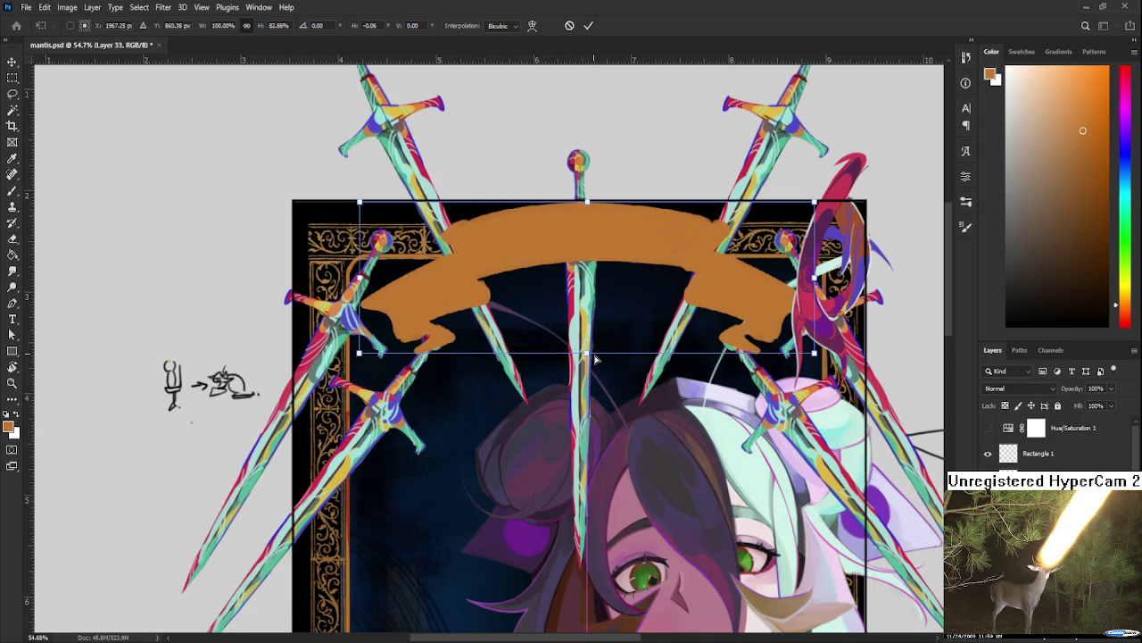
mouse_move(814, 202)
left_mouse_down()
mouse_move(773, 216)
mouse_move(656, 309)
left_mouse_up()
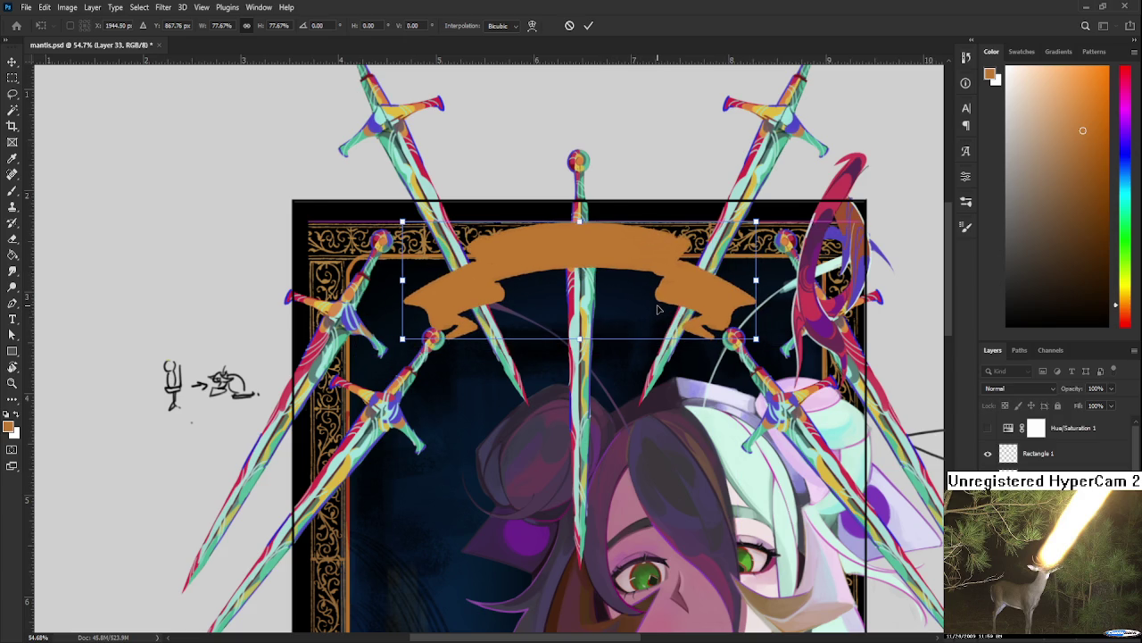
scroll(656, 309, "down", 3)
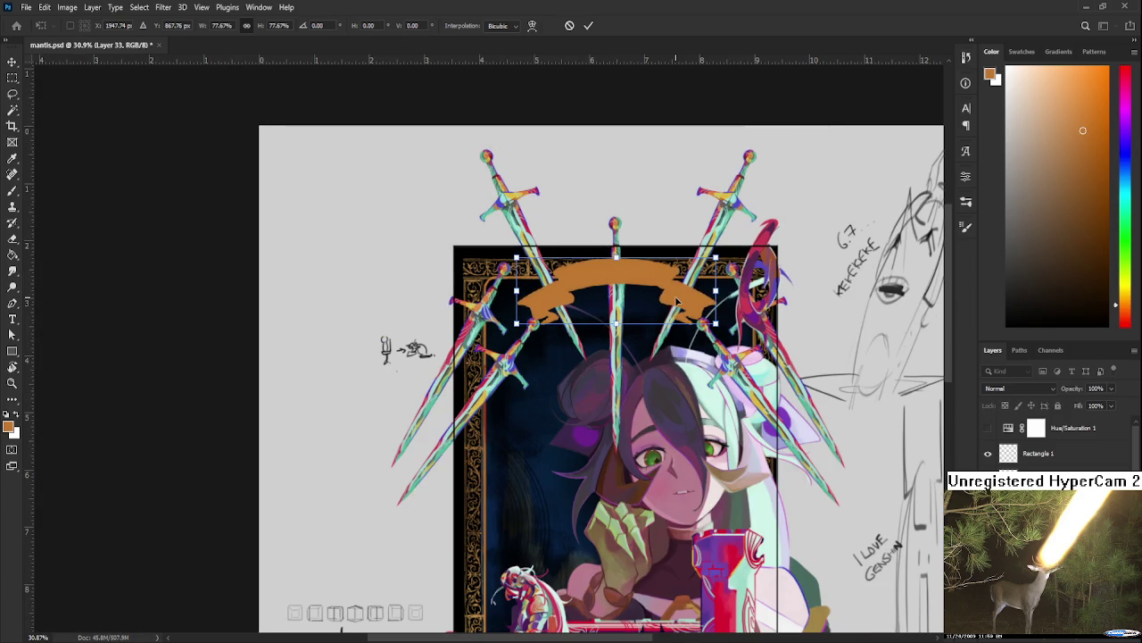
left_click_drag(673, 302, 676, 302)
key("Return")
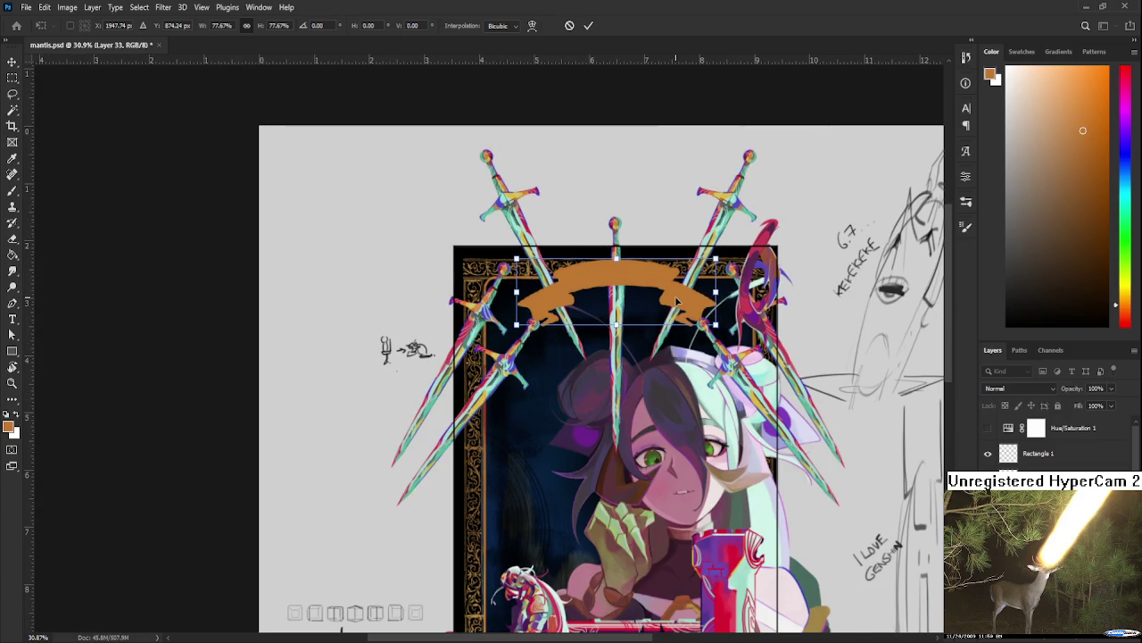
Step: Stretch the banner slightly taller with a second Free Transform
key("e")
scroll(674, 299, "down", 2)
scroll(625, 313, "up", 1)
scroll(580, 335, "up", 1)
scroll(540, 353, "up", 1)
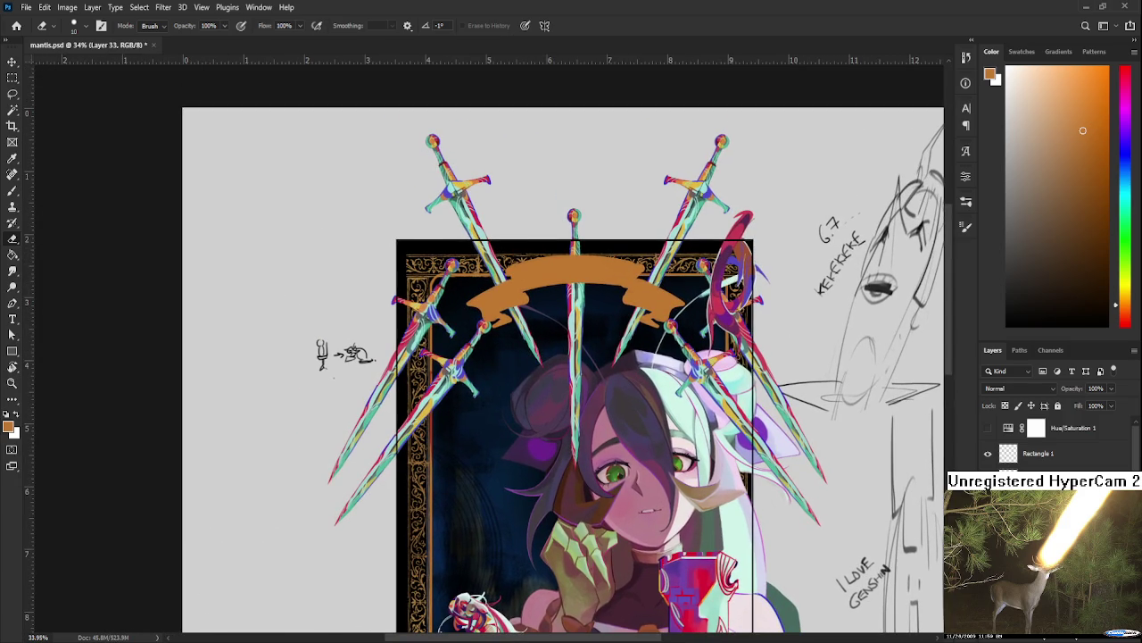
scroll(545, 237, "up", 1)
scroll(544, 237, "up", 1)
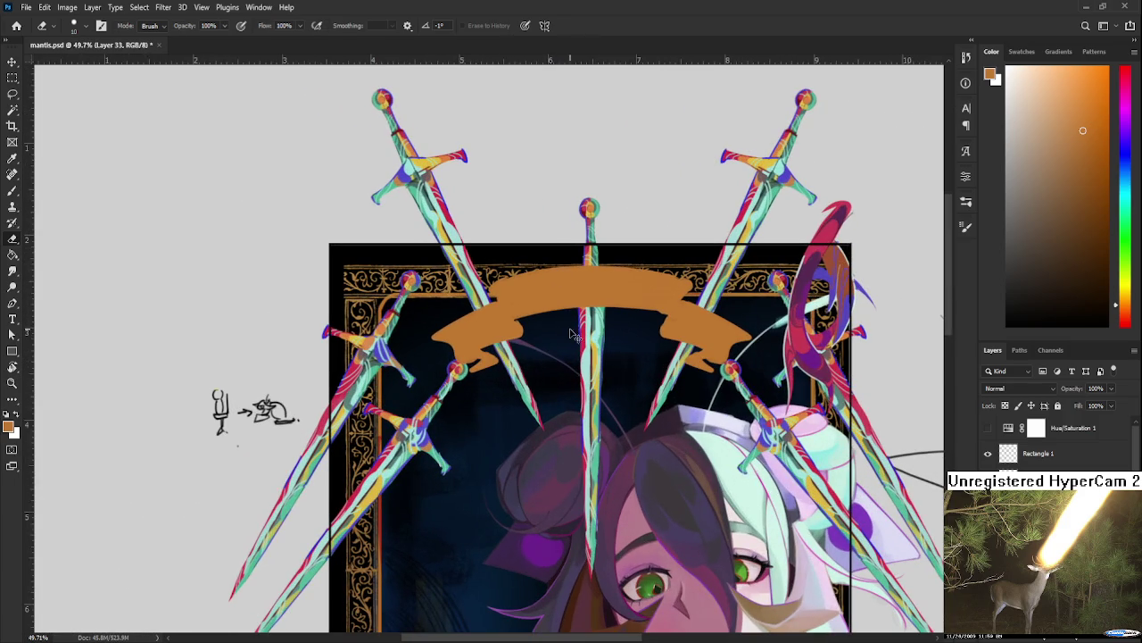
key("ctrl+t")
left_click_drag(591, 370, 592, 389)
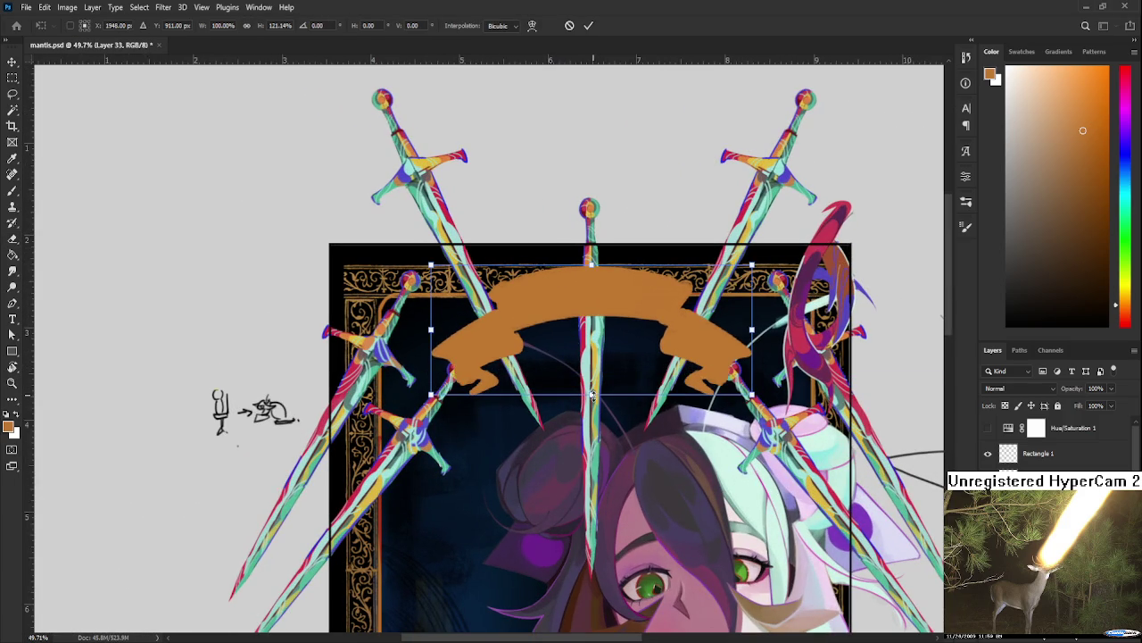
key("Return")
Step: Widen the banner slightly toward the left and commit the transform
key("e")
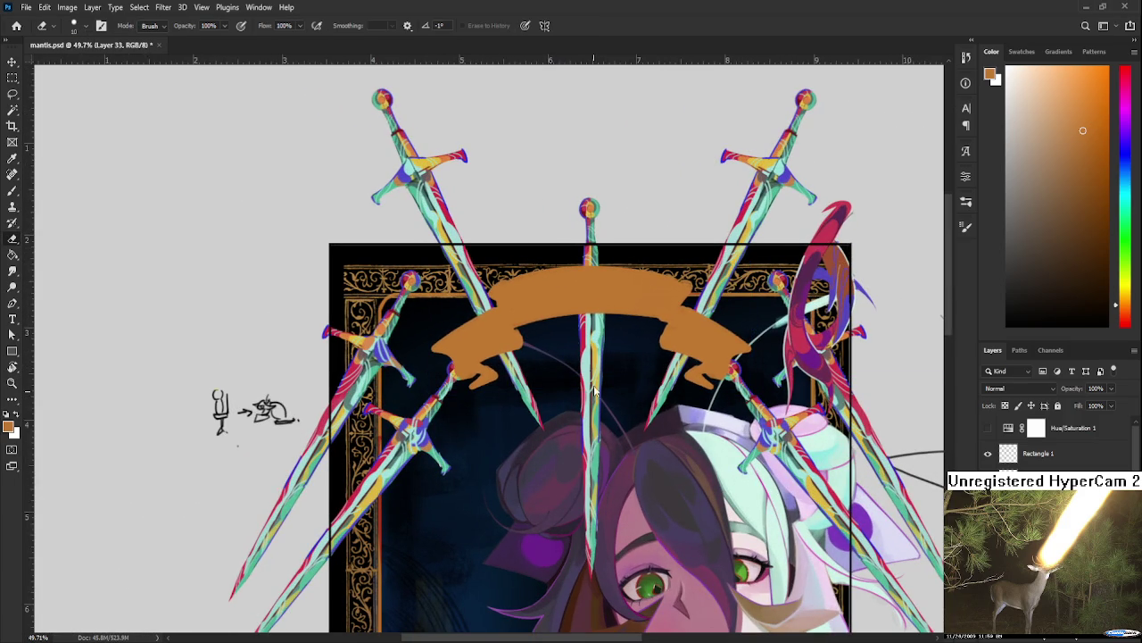
scroll(582, 340, "down", 3)
scroll(582, 340, "down", 1)
left_click_drag(582, 340, 587, 196)
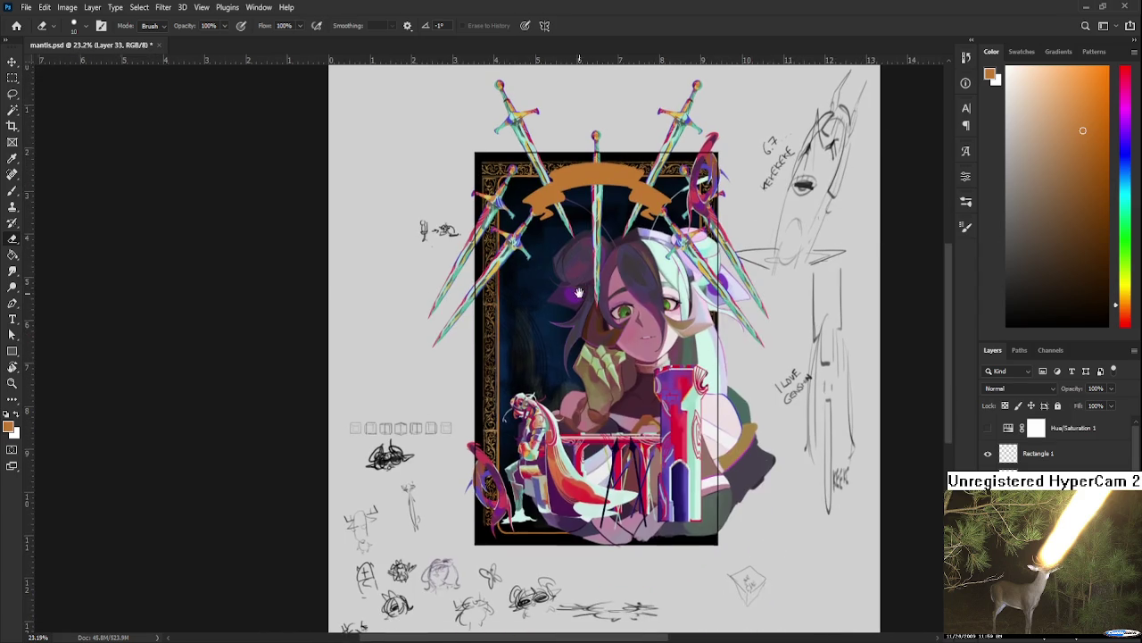
scroll(587, 196, "up", 2)
scroll(586, 196, "up", 1)
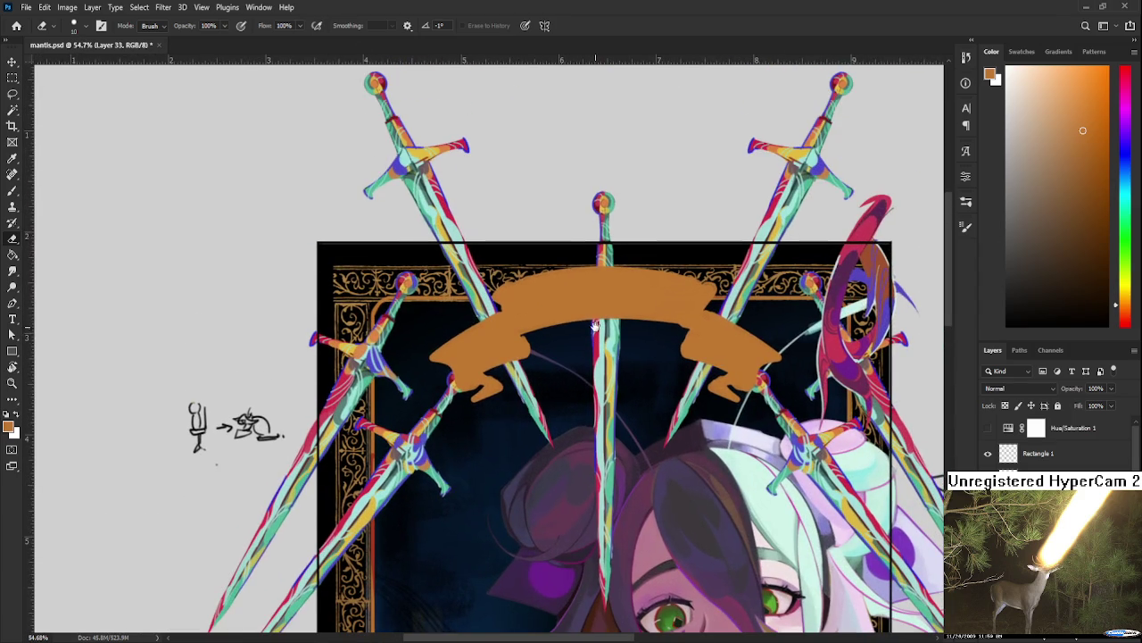
key("ctrl+t")
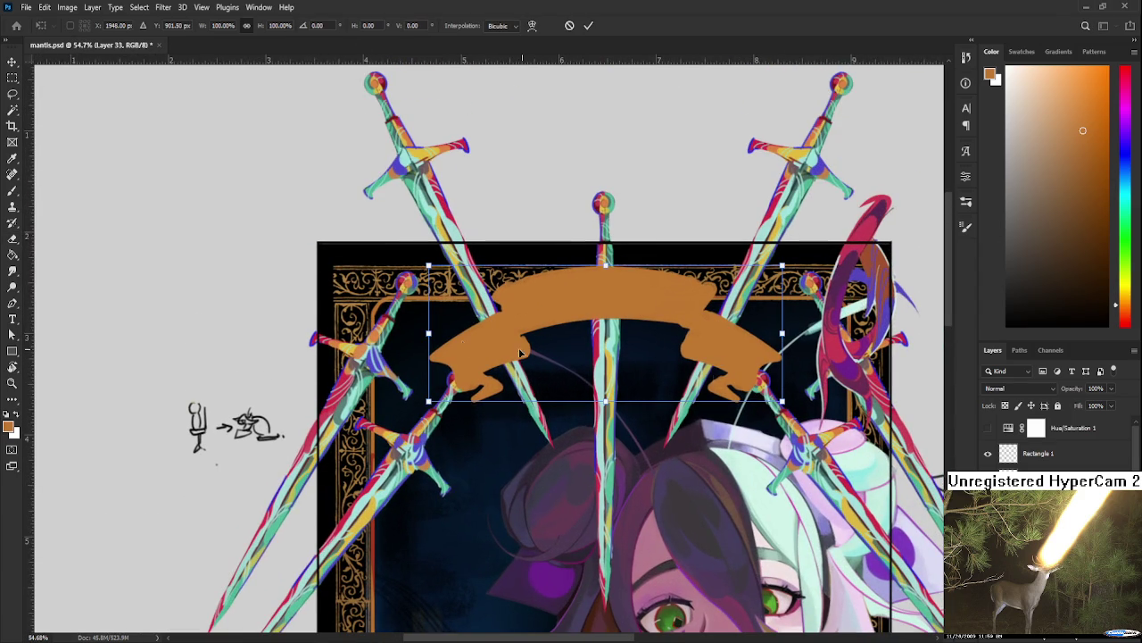
left_click_drag(429, 334, 427, 329)
key("Return")
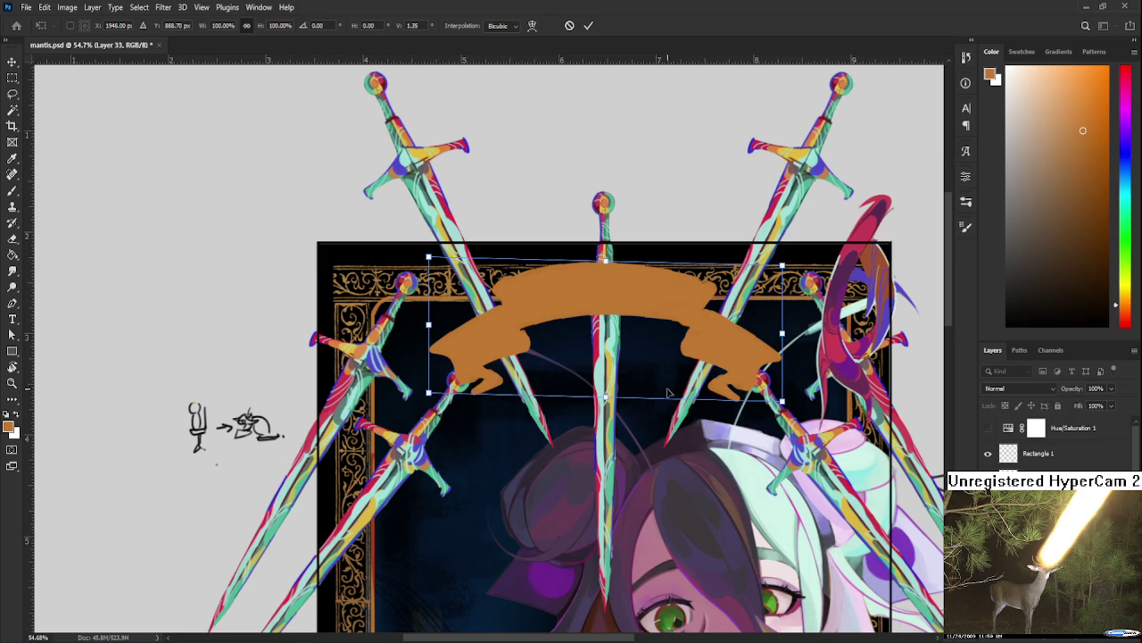
Step: Reframe and tilt the canvas view around the banner for comfortable painting
key("e")
scroll(663, 379, "down", 1)
left_click_drag(664, 380, 721, 351)
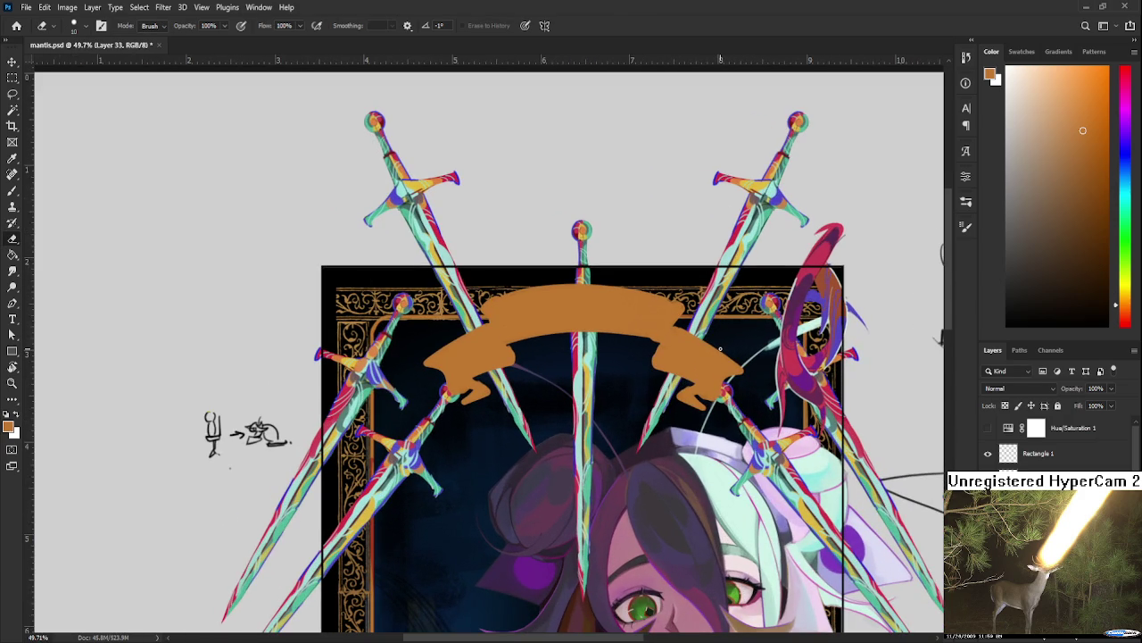
scroll(708, 347, "up", 3)
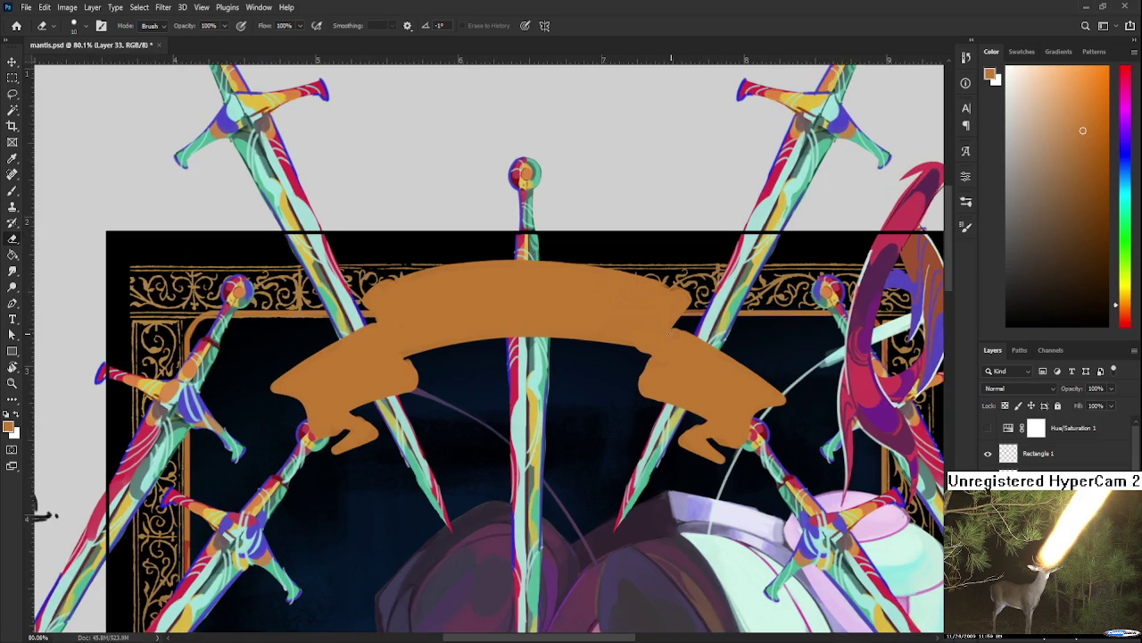
key("r")
left_click_drag(701, 464, 731, 373)
scroll(714, 366, "left", 3)
key("b")
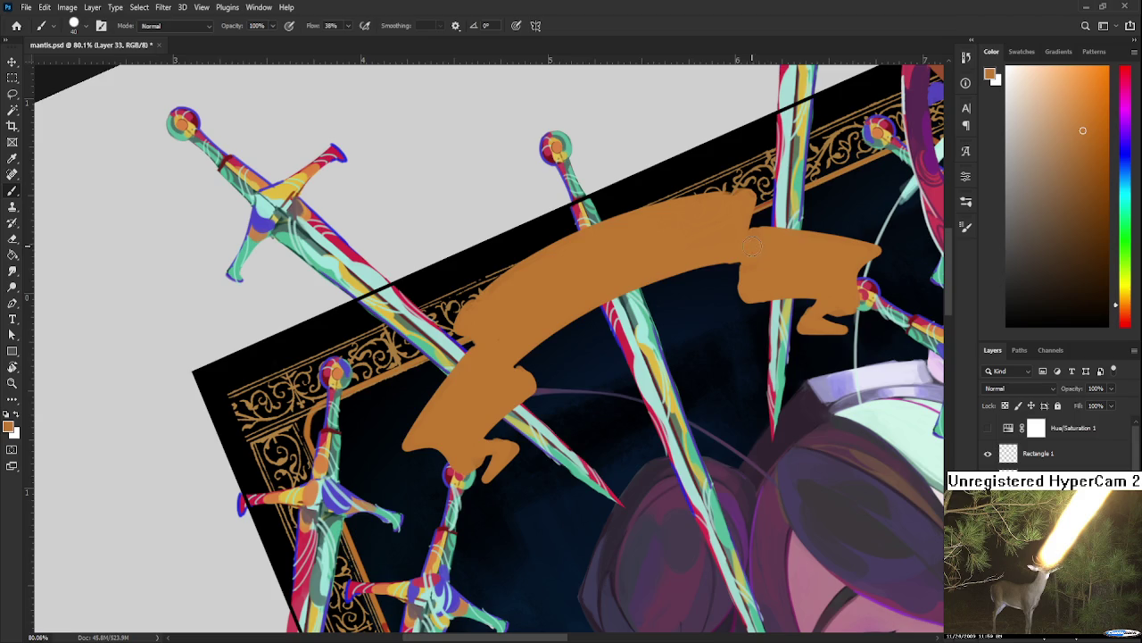
Step: Reduce the view tilt, paint orange along the banner's top edge, and straighten the view
key("r")
left_click_drag(753, 247, 499, 314)
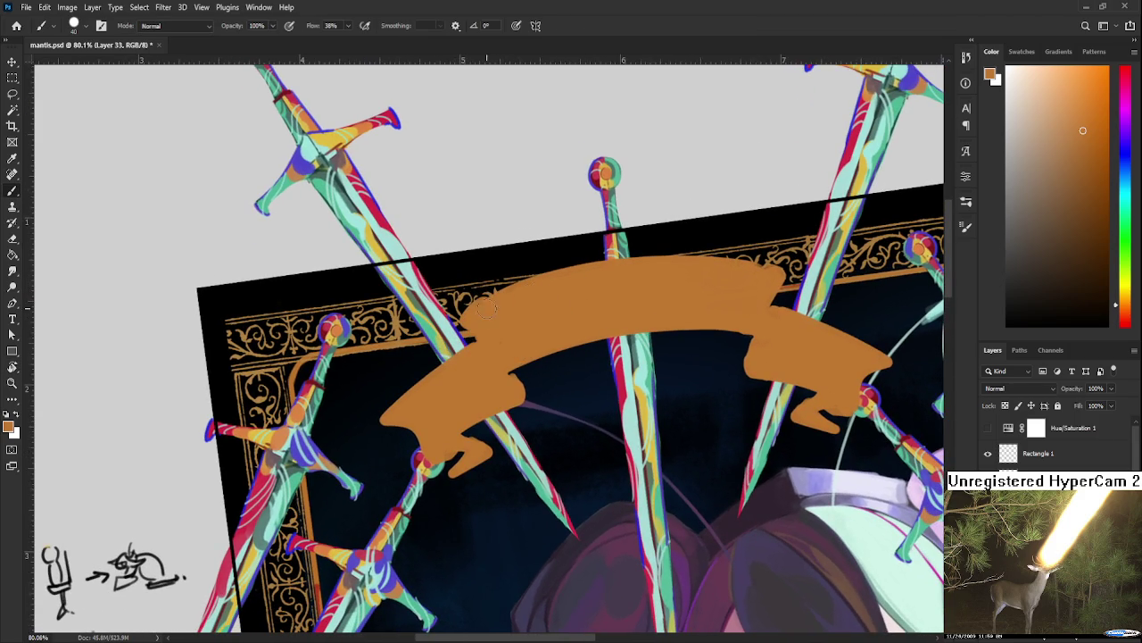
mouse_move(647, 267)
left_mouse_down()
mouse_move(732, 257)
mouse_move(769, 266)
mouse_move(735, 360)
left_mouse_up()
key("r")
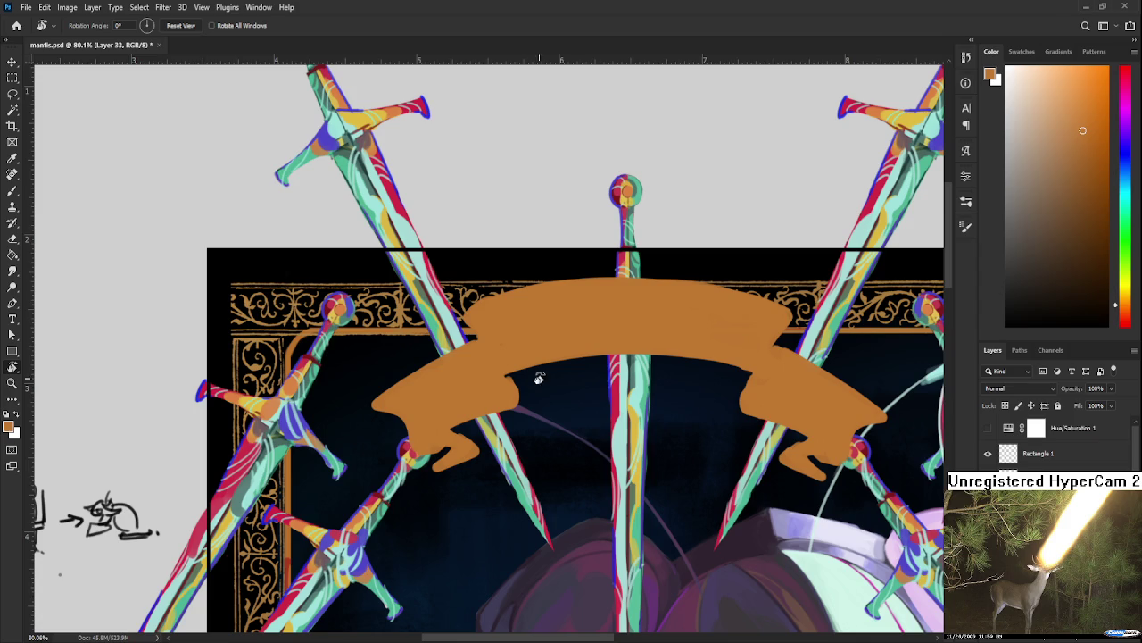
left_click_drag(523, 389, 500, 393)
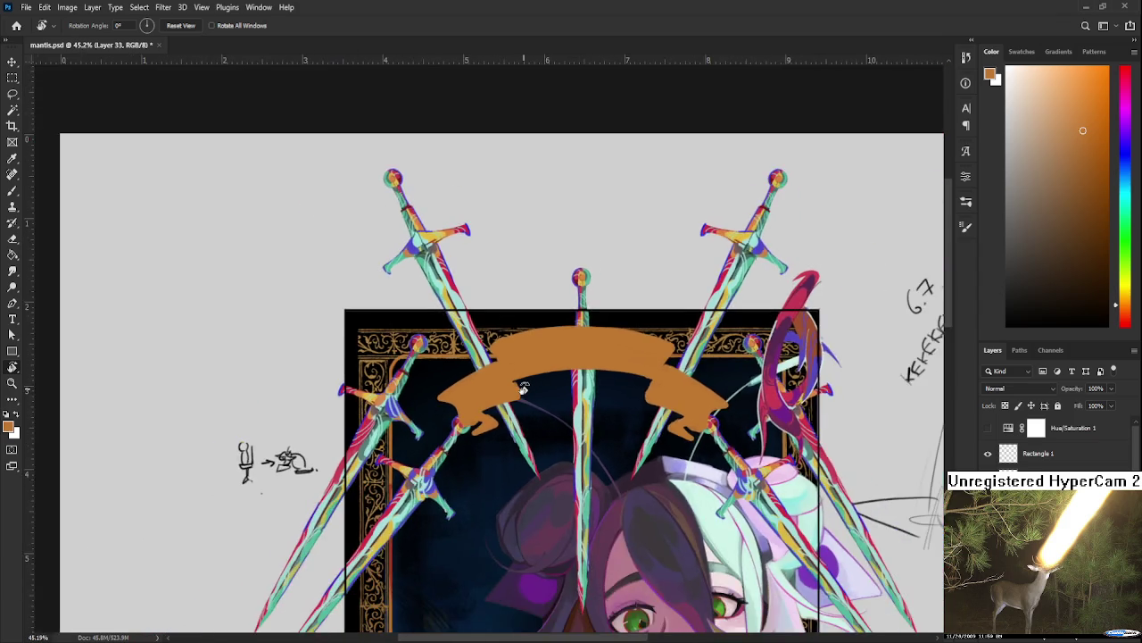
Step: With the brush active, pick a dark red paint colour
key("b")
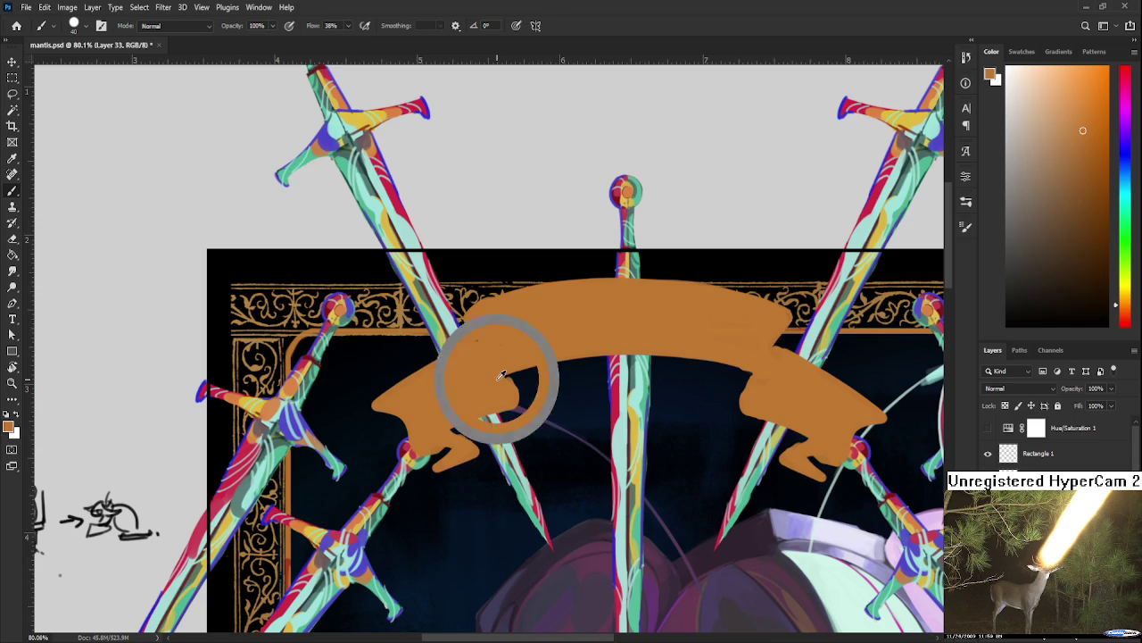
left_click(1125, 319)
left_click_drag(1072, 186, 1090, 235)
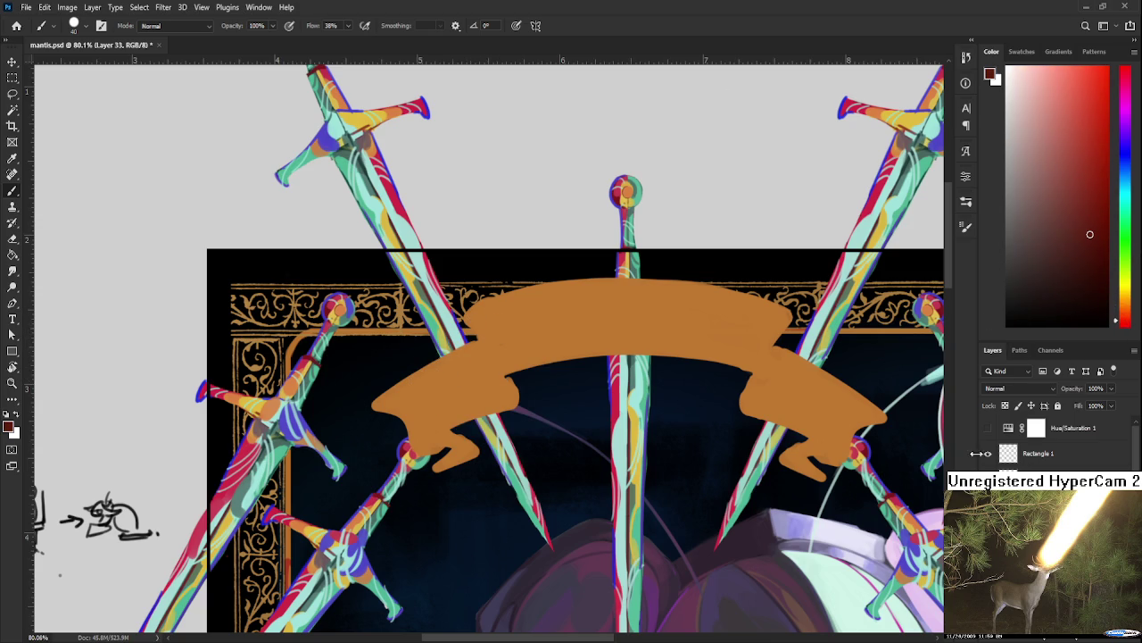
Step: Show the IX OF CUPS reference, sample its dark brown, then hide it again
left_click(988, 504)
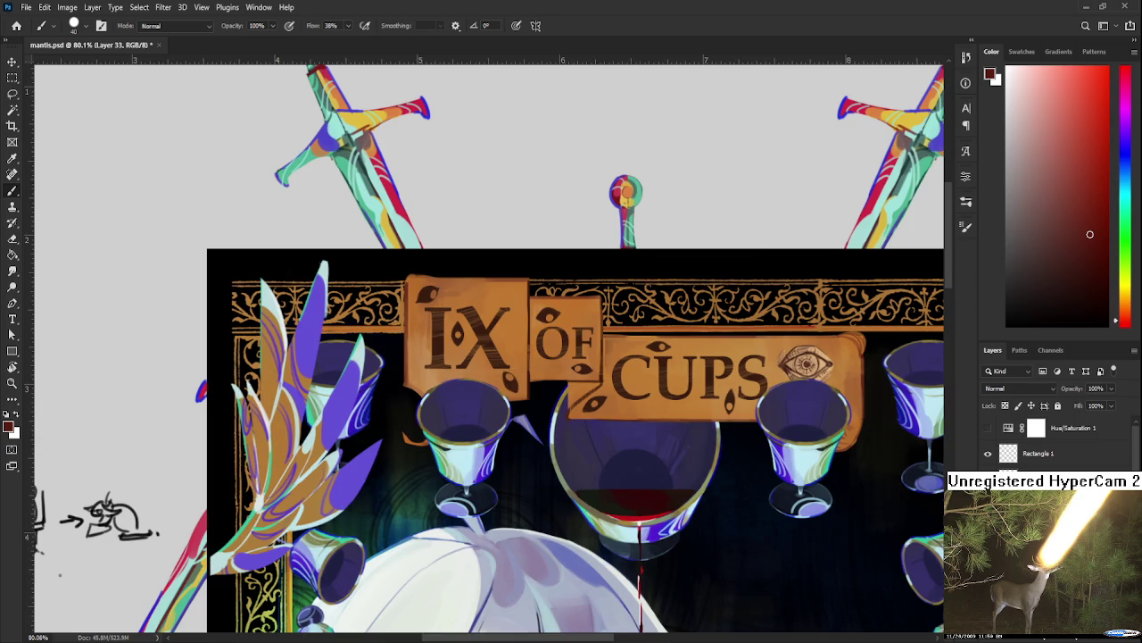
left_click(482, 329, "alt")
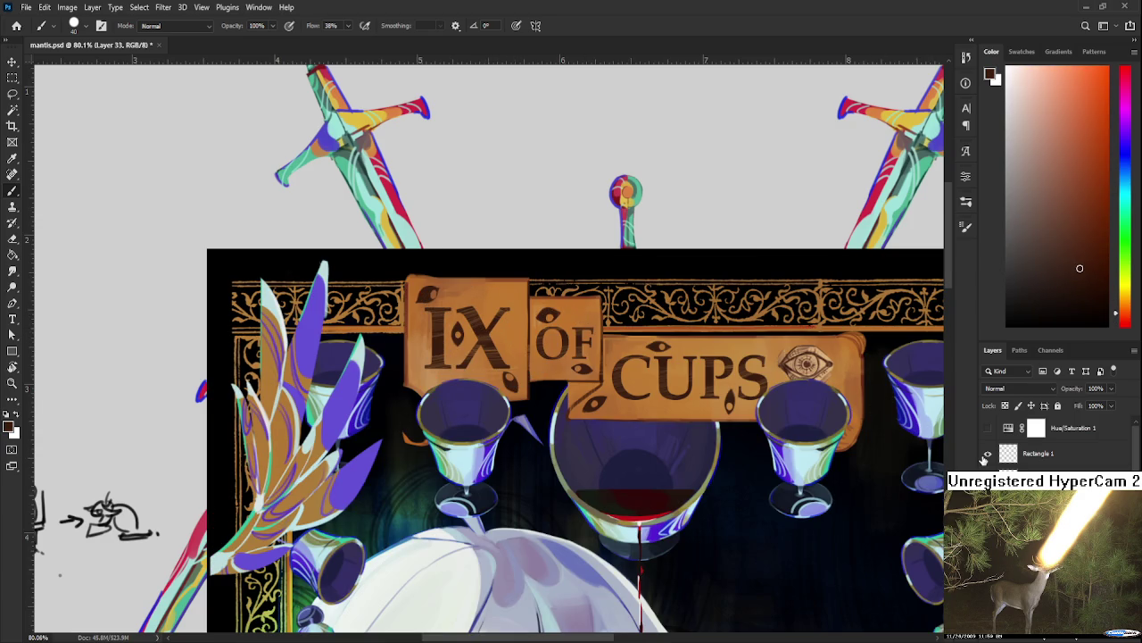
left_click(988, 453)
left_click(988, 453)
left_click(988, 504)
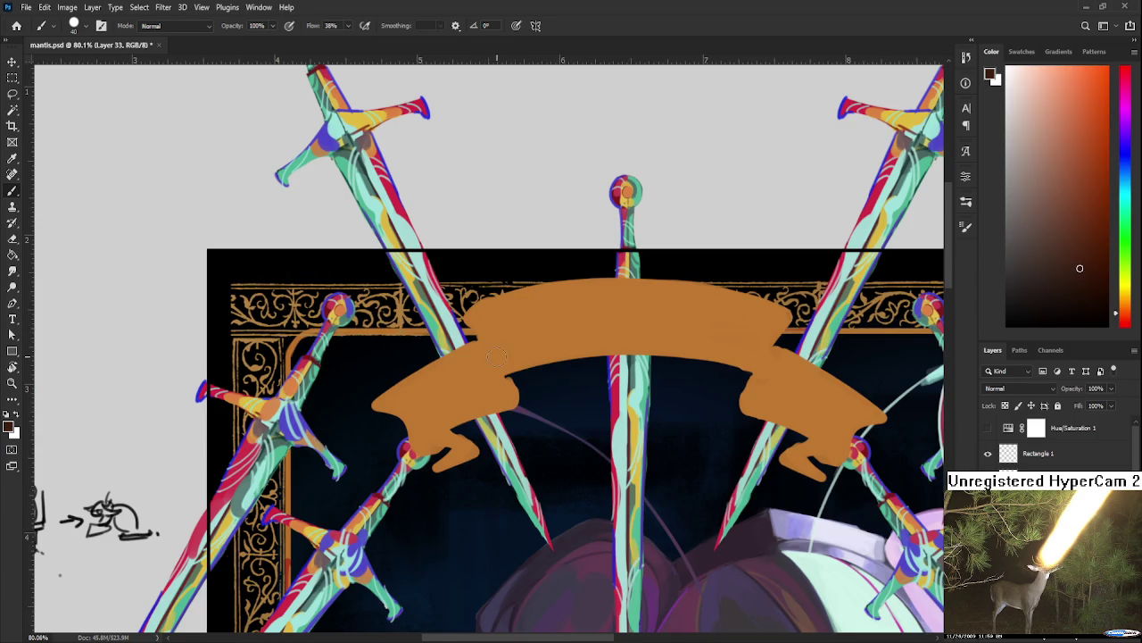
Step: Shrink the brush and draw dark brown fold lines at the banner's left and right folds
key("bracketleft")
key("bracketleft")
key("bracketleft")
left_click_drag(465, 320, 489, 366)
left_click_drag(153, 531, 40, 543)
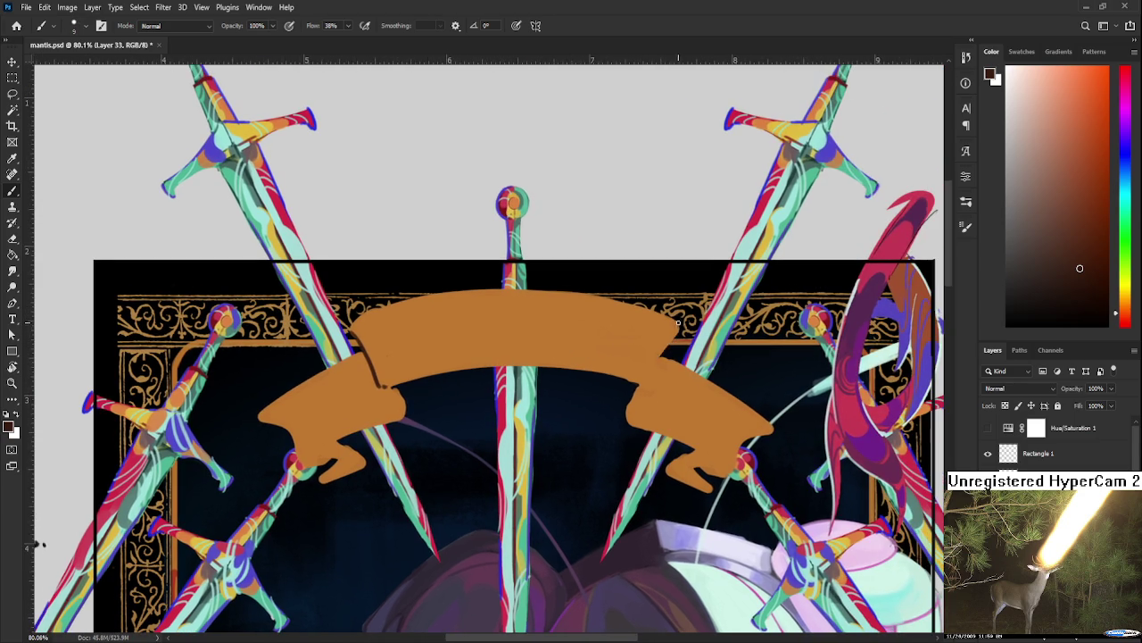
mouse_move(677, 321)
left_mouse_down()
mouse_move(645, 386)
mouse_move(755, 351)
left_mouse_up()
key("ctrl+z")
left_click_drag(493, 300, 523, 352)
left_click_drag(811, 312, 701, 339)
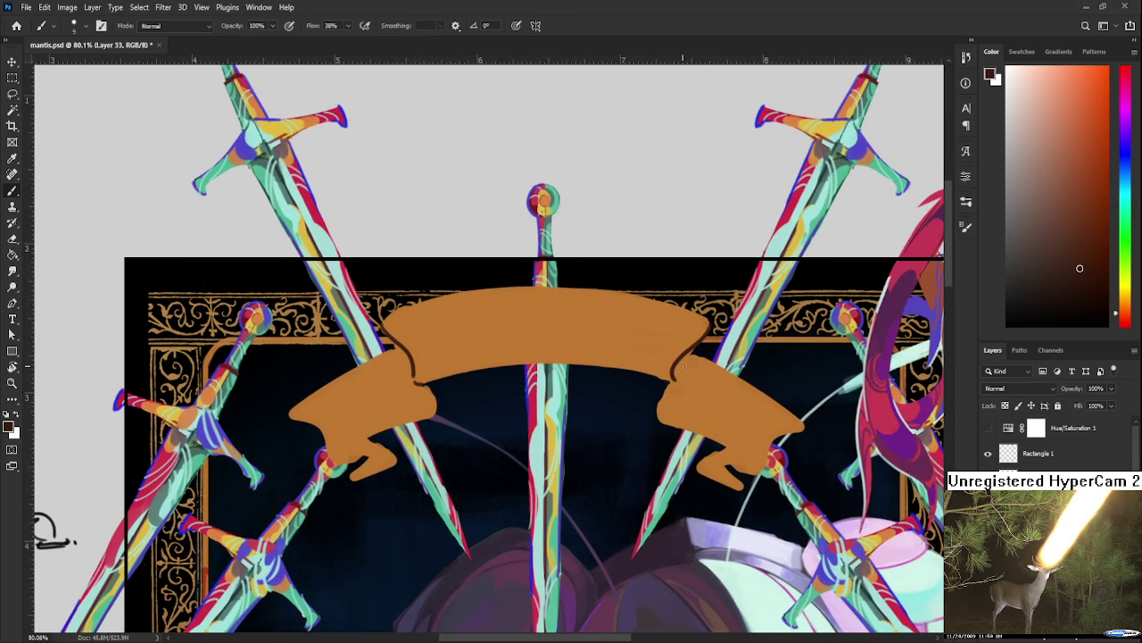
left_click_drag(590, 417, 728, 378)
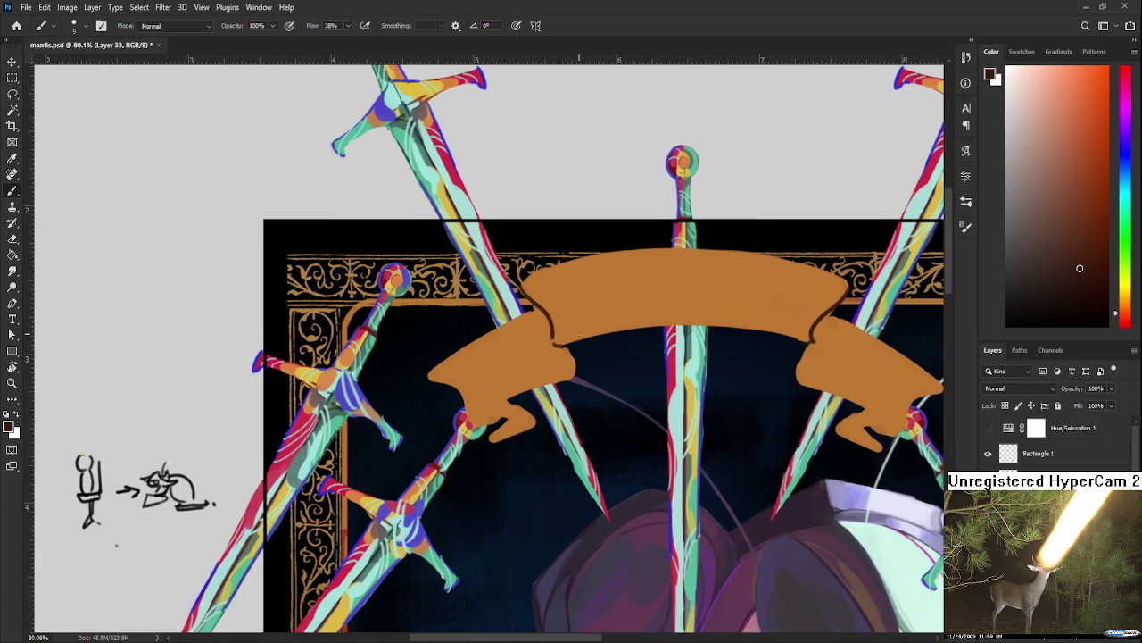
left_click_drag(555, 345, 798, 334)
Step: Alternately sample the banner's orange and dark brown outline colours around the left fold
scroll(658, 364, "left", 2)
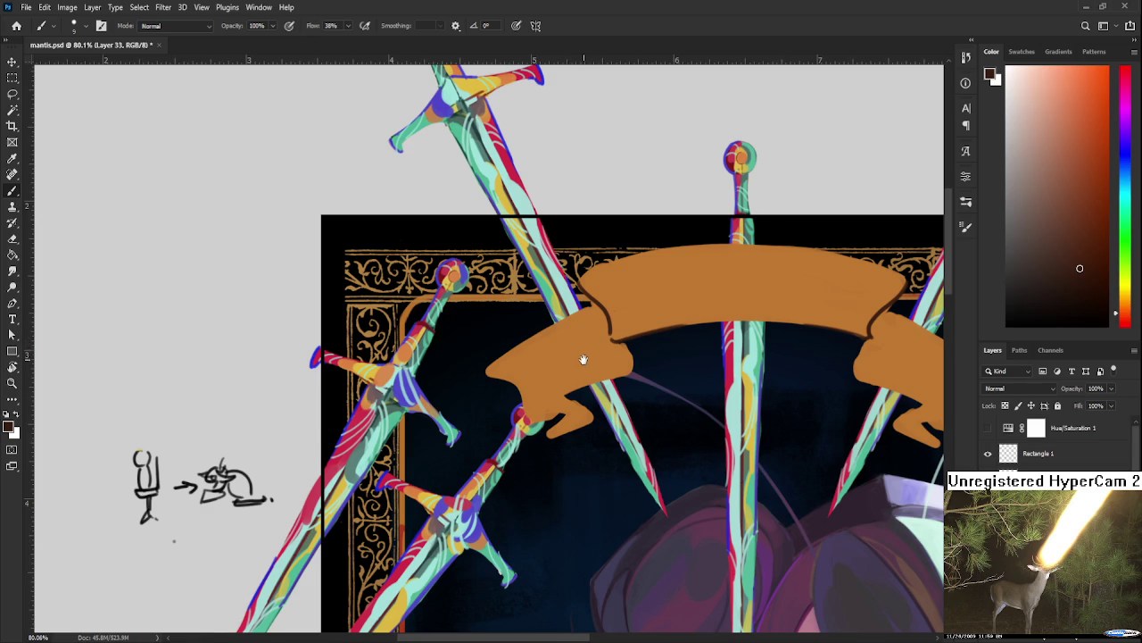
left_click_drag(584, 359, 585, 318)
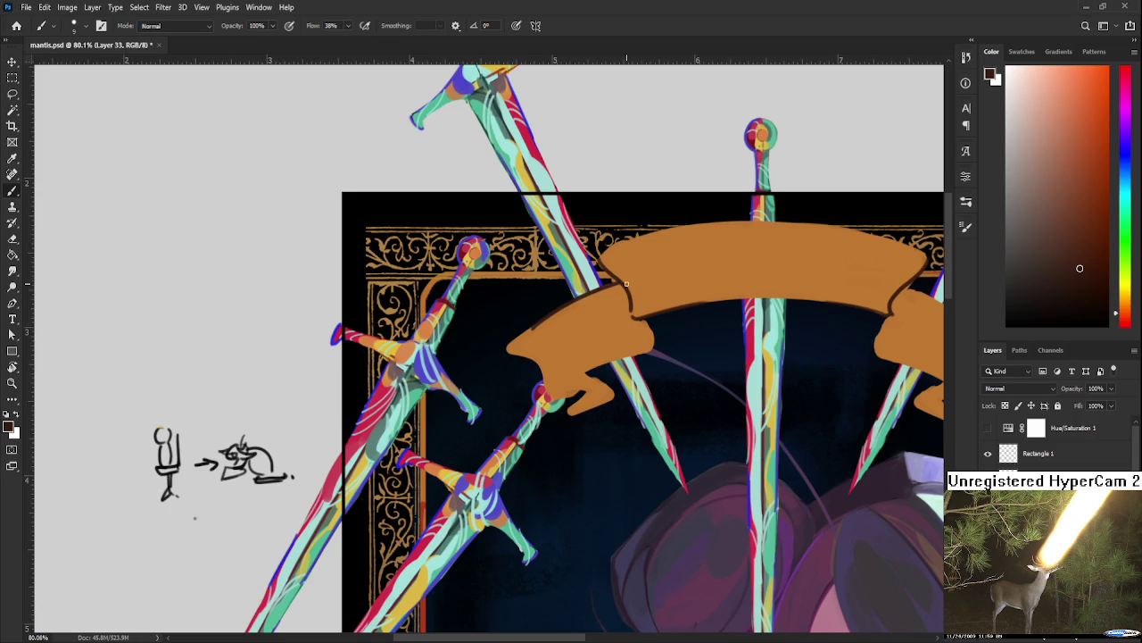
left_click_drag(553, 322, 539, 305)
left_click(539, 304, "alt")
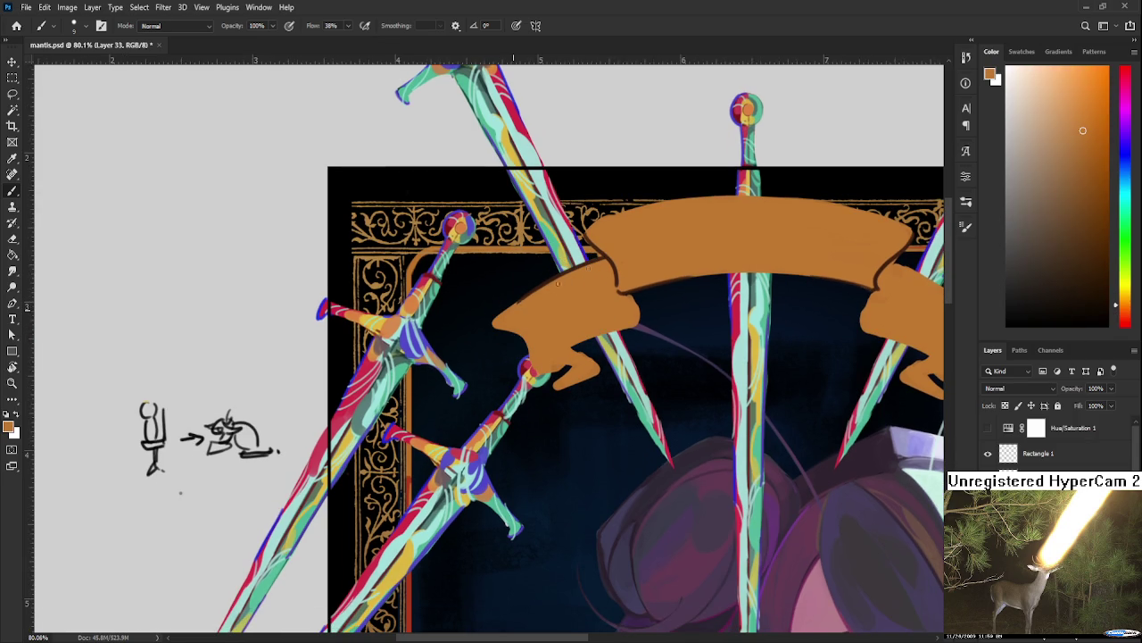
left_click(597, 259, "alt")
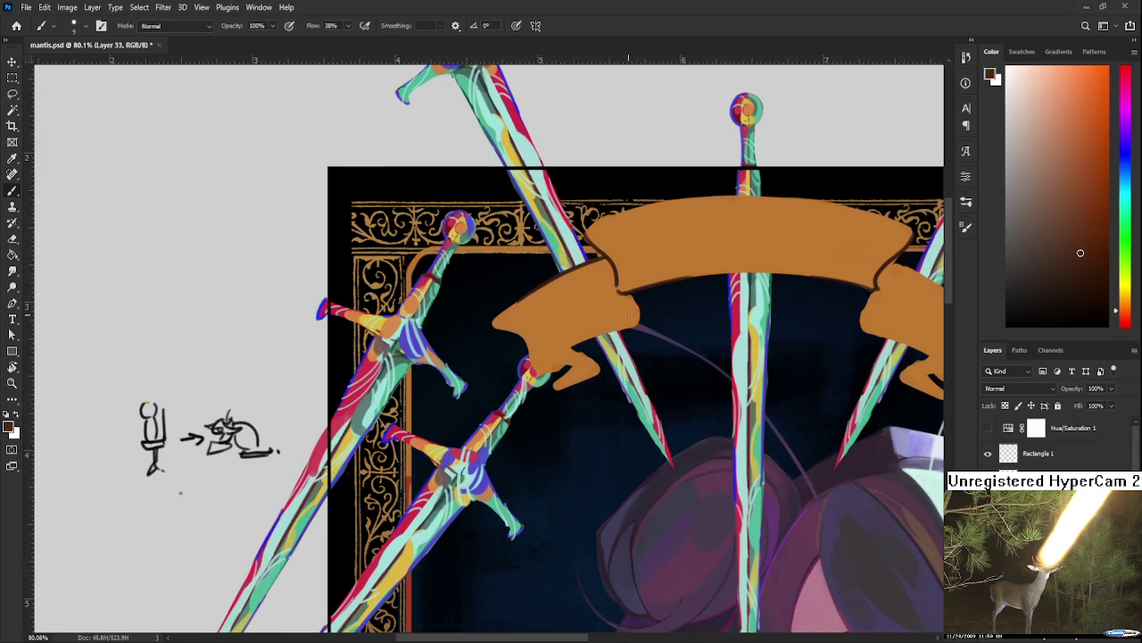
left_click_drag(638, 301, 607, 314)
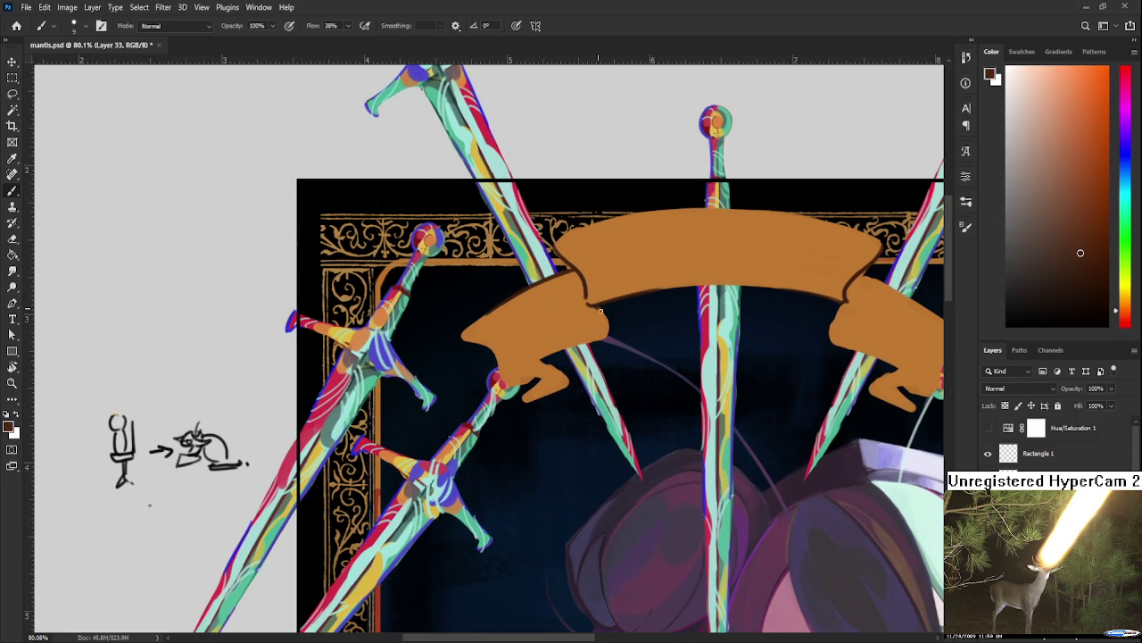
left_click(600, 313, "alt")
left_click(589, 288, "alt")
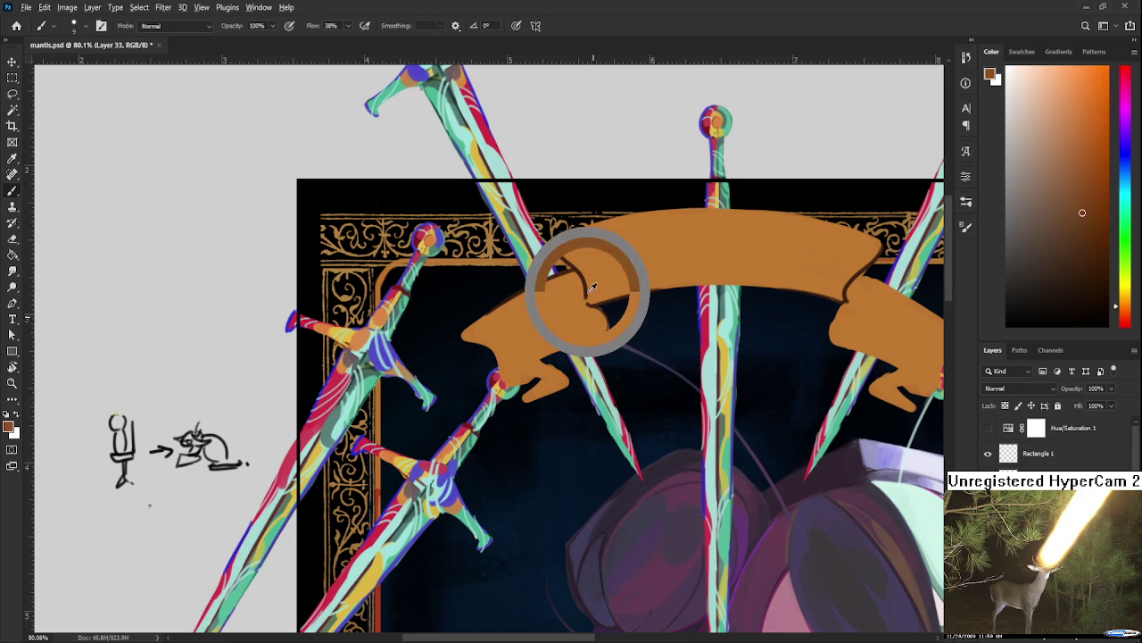
left_click_drag(585, 290, 596, 263)
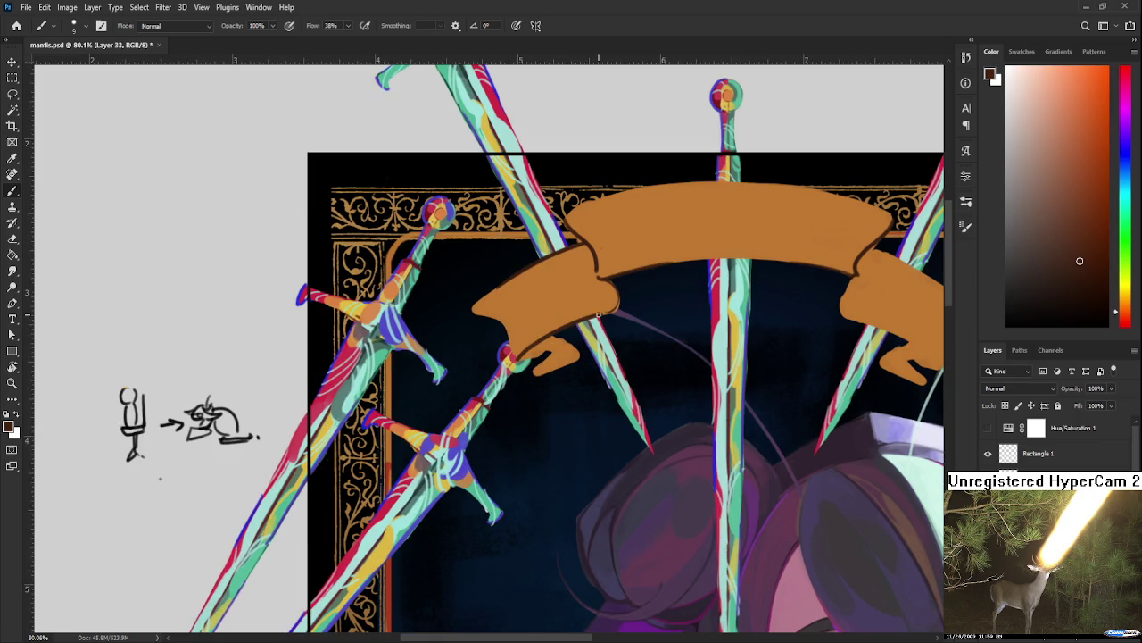
left_click(610, 308, "alt")
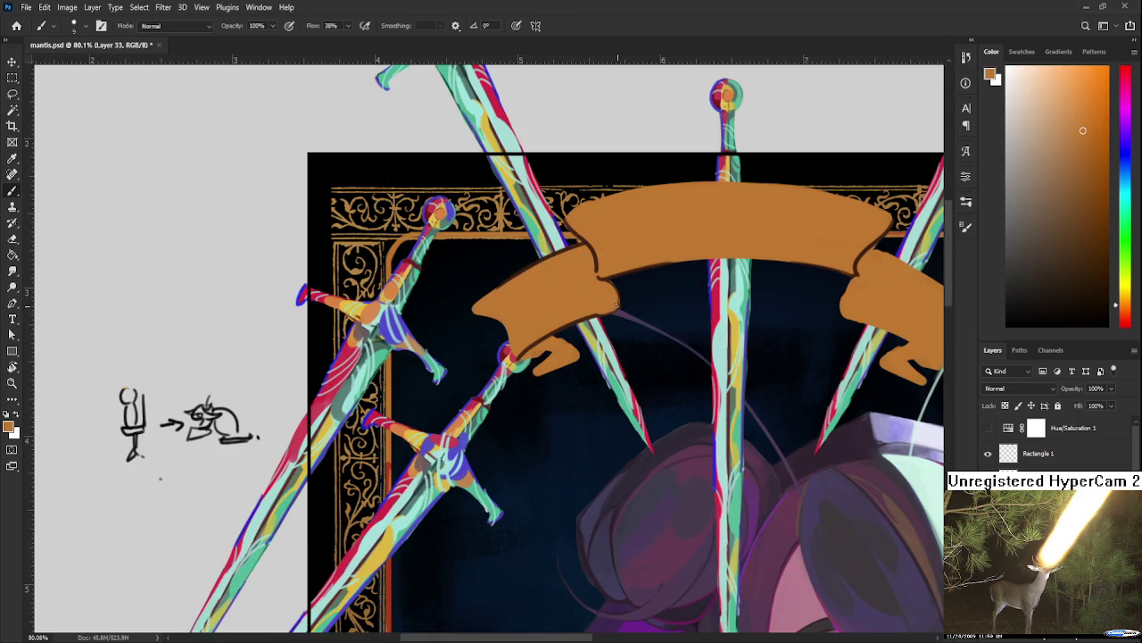
scroll(518, 272, "down", 3)
Step: Outline the banner's lower-left edge and curl in dark brown
scroll(526, 278, "down", 2)
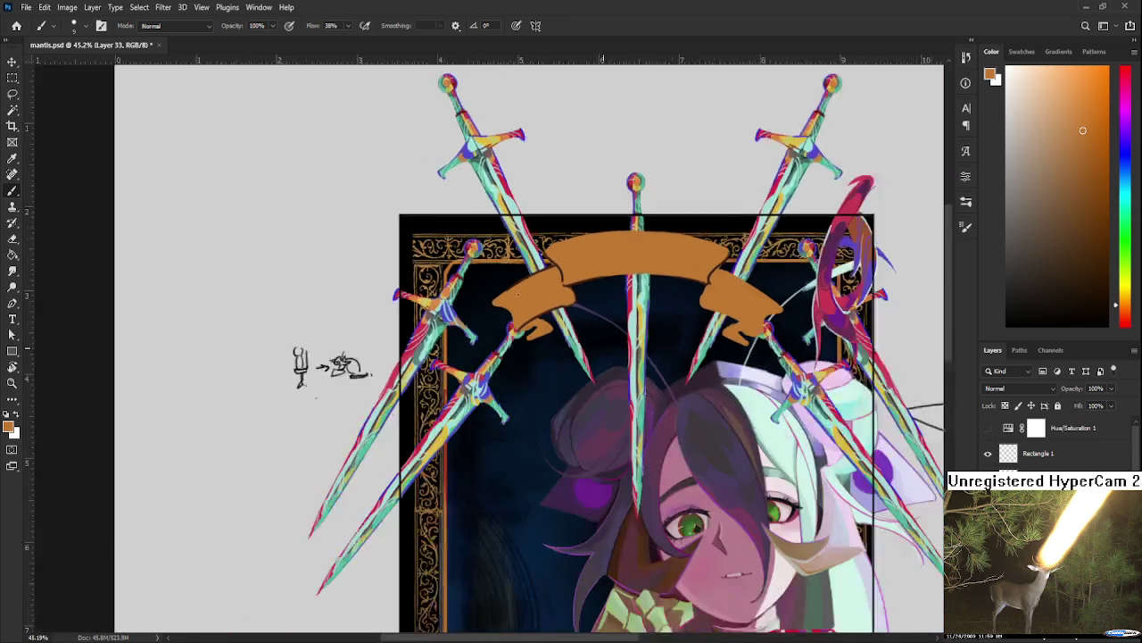
scroll(547, 289, "up", 2)
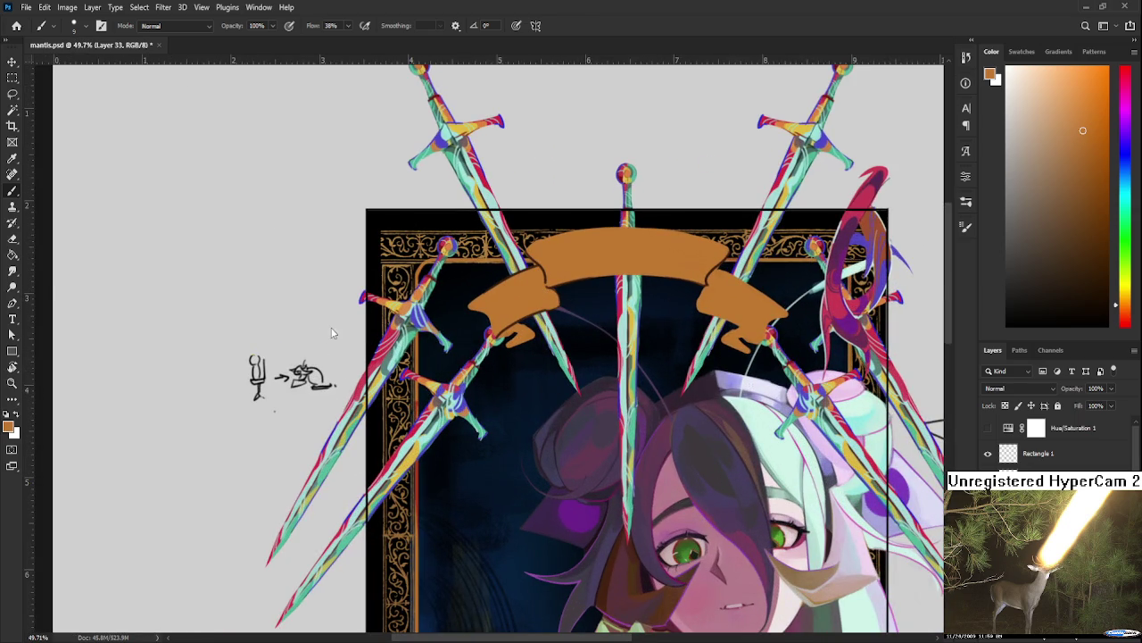
scroll(535, 302, "up", 1)
scroll(536, 302, "up", 2)
key("d")
left_click_drag(495, 254, 484, 256)
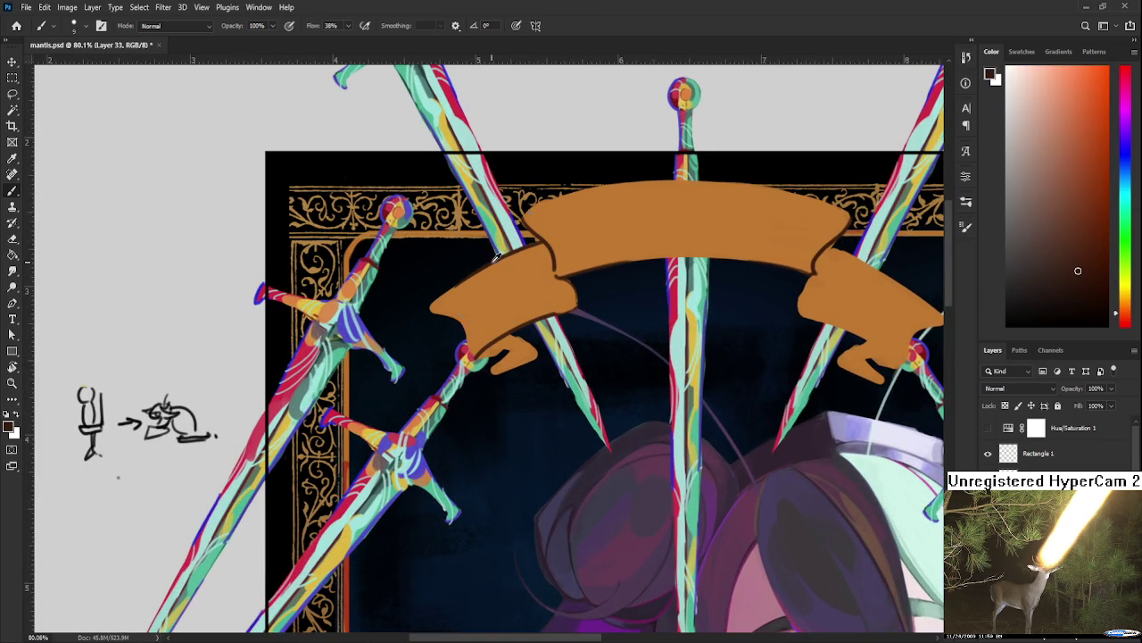
scroll(436, 360, "up", 1)
left_click_drag(434, 360, 471, 398)
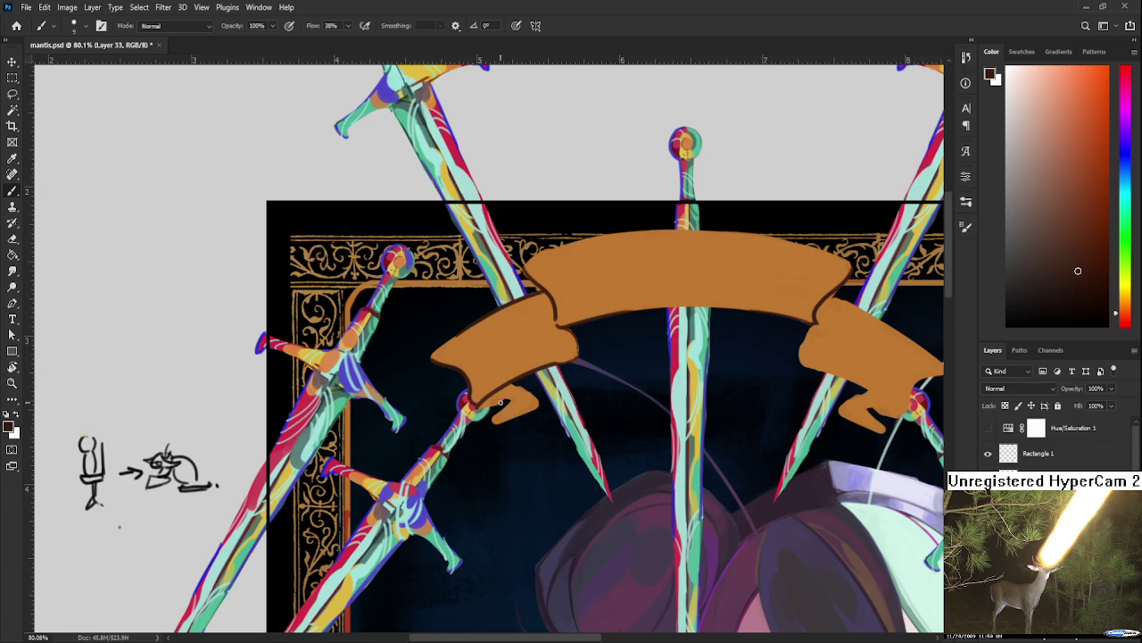
mouse_move(482, 399)
left_mouse_down()
mouse_move(504, 412)
mouse_move(532, 403)
left_mouse_up()
Step: Touch up the lower-left curl in orange, sampling colours and briefly erasing
left_click(530, 403, "alt")
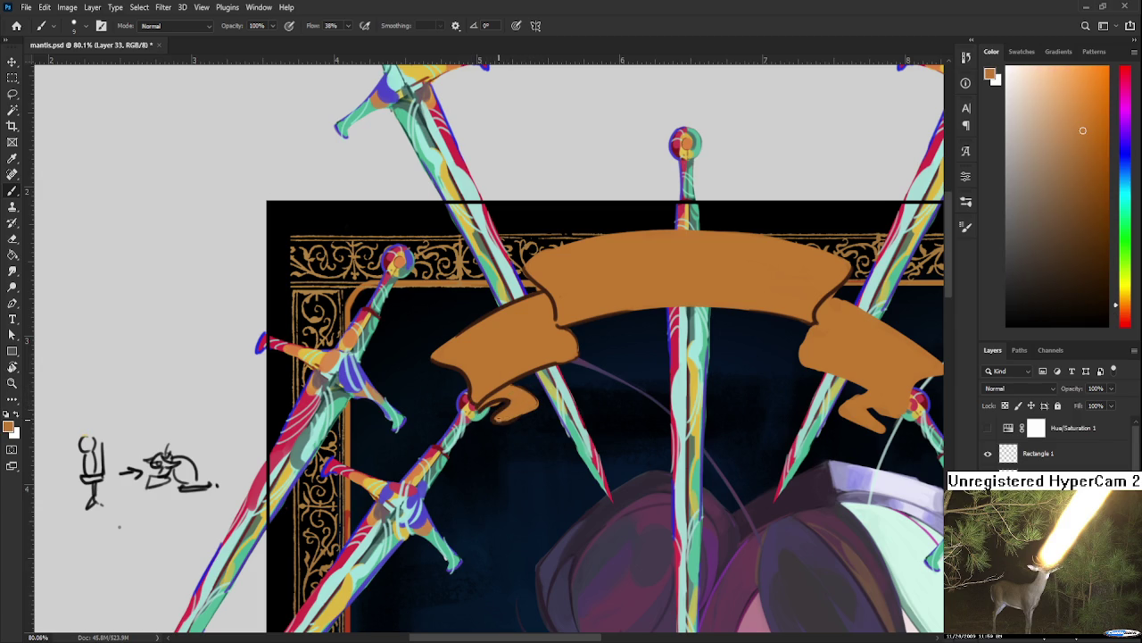
left_click(510, 399)
key("e")
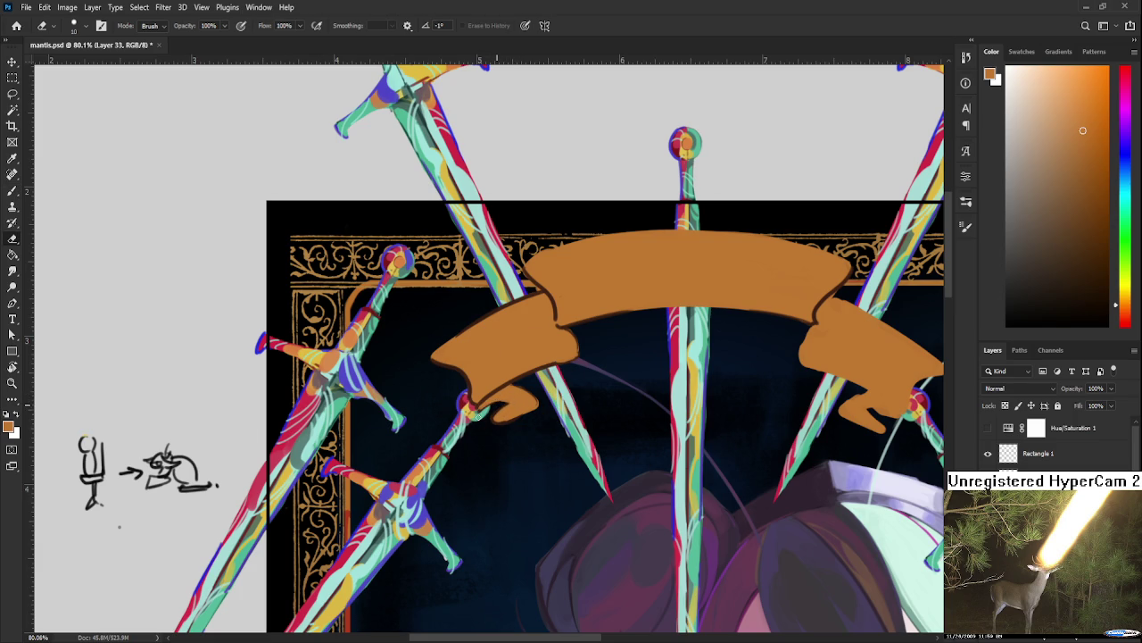
key("b")
left_click(500, 393, "alt")
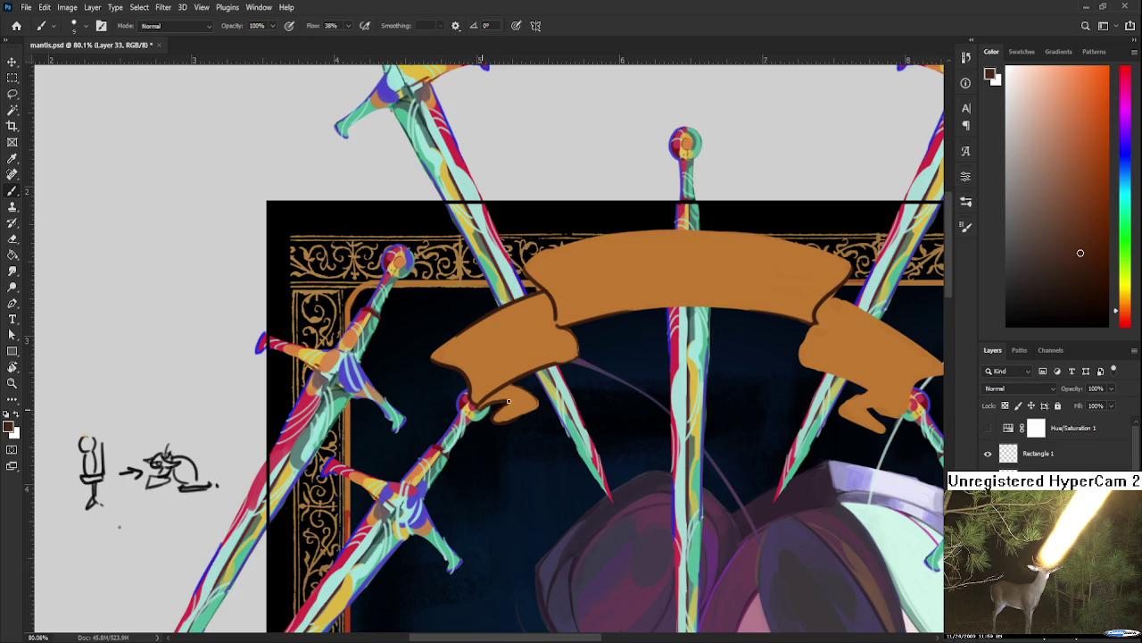
left_click(503, 403, "alt")
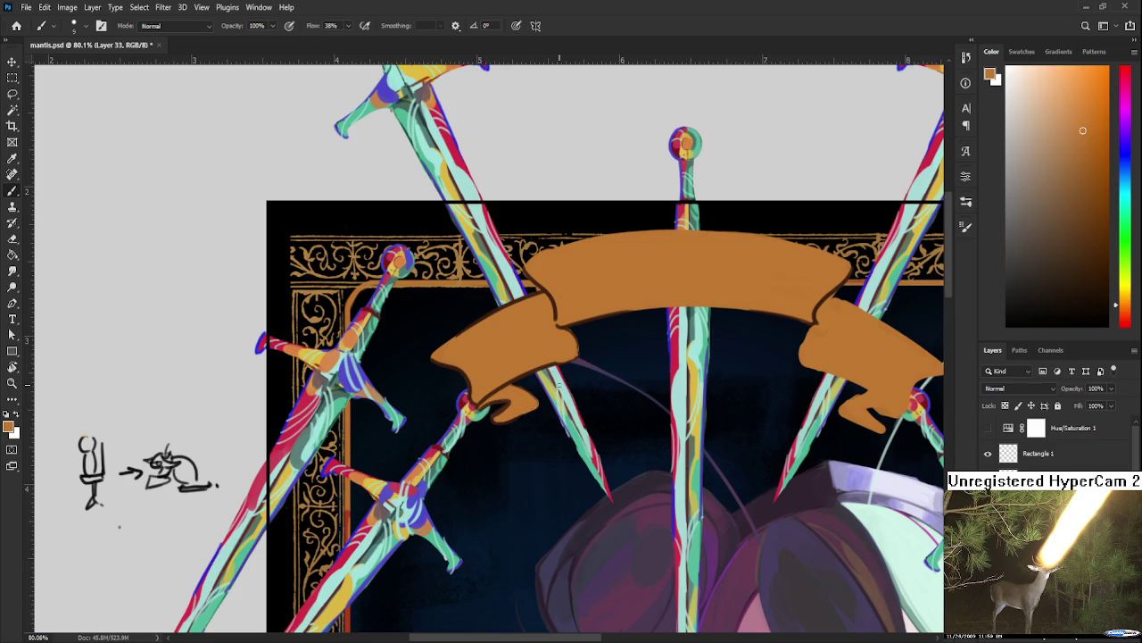
scroll(673, 314, "down", 3)
scroll(696, 312, "up", 2)
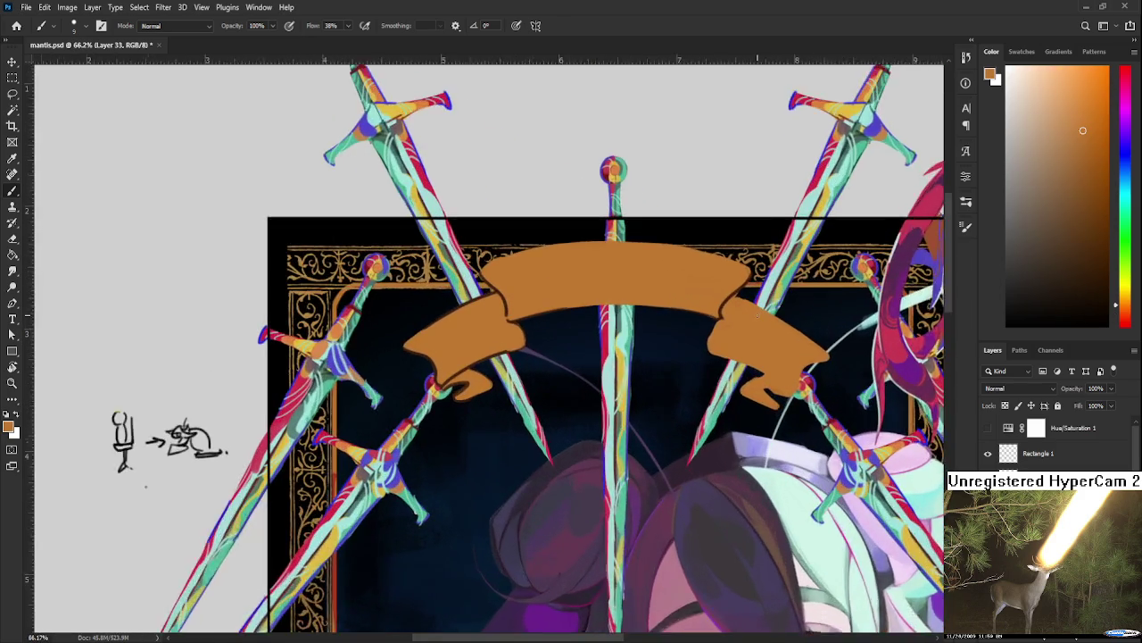
scroll(730, 311, "up", 2)
left_click_drag(458, 346, 497, 390)
left_click(463, 355, "alt")
left_click_drag(463, 354, 377, 299)
mouse_move(603, 300)
left_mouse_down()
mouse_move(738, 308)
mouse_move(574, 338)
mouse_move(595, 312)
mouse_move(553, 410)
left_mouse_up()
key("r")
mouse_move(562, 350)
left_mouse_down()
mouse_move(544, 415)
mouse_move(548, 384)
mouse_move(550, 439)
left_mouse_up()
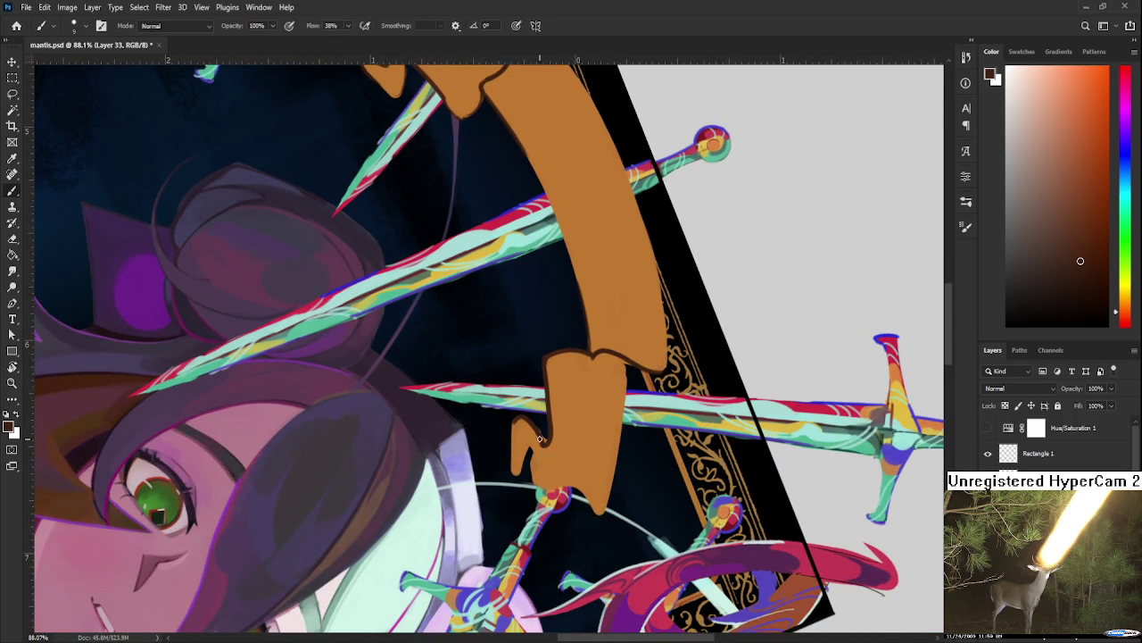
left_click(535, 433, "alt")
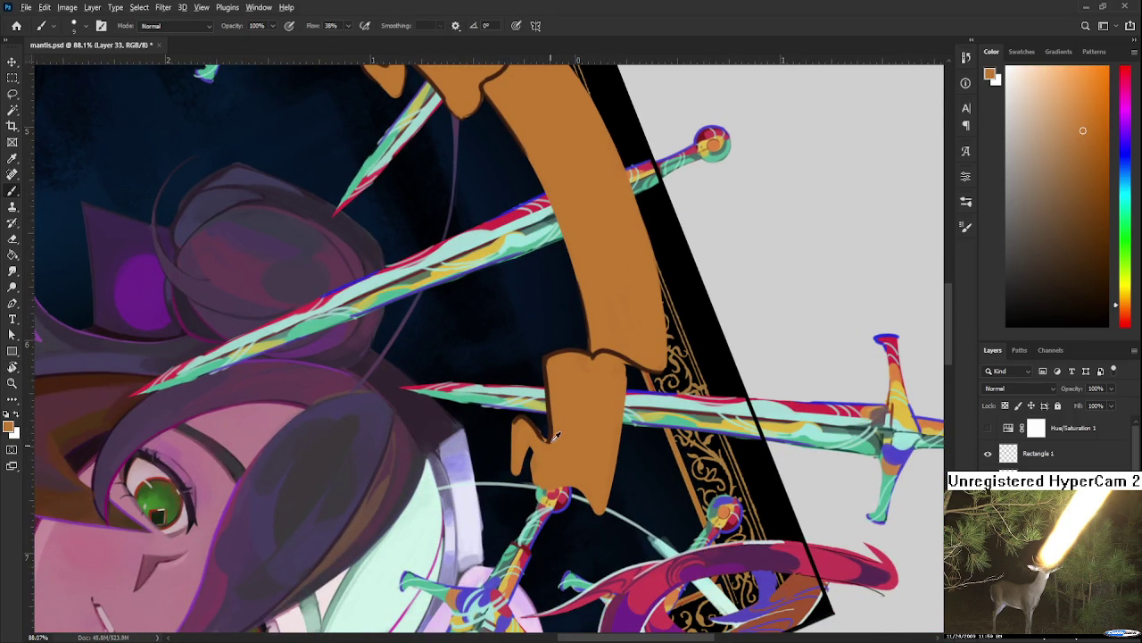
left_click(548, 441, "alt")
left_click(555, 434, "alt")
key("r")
left_click_drag(552, 443, 564, 434)
left_click(540, 412, "alt")
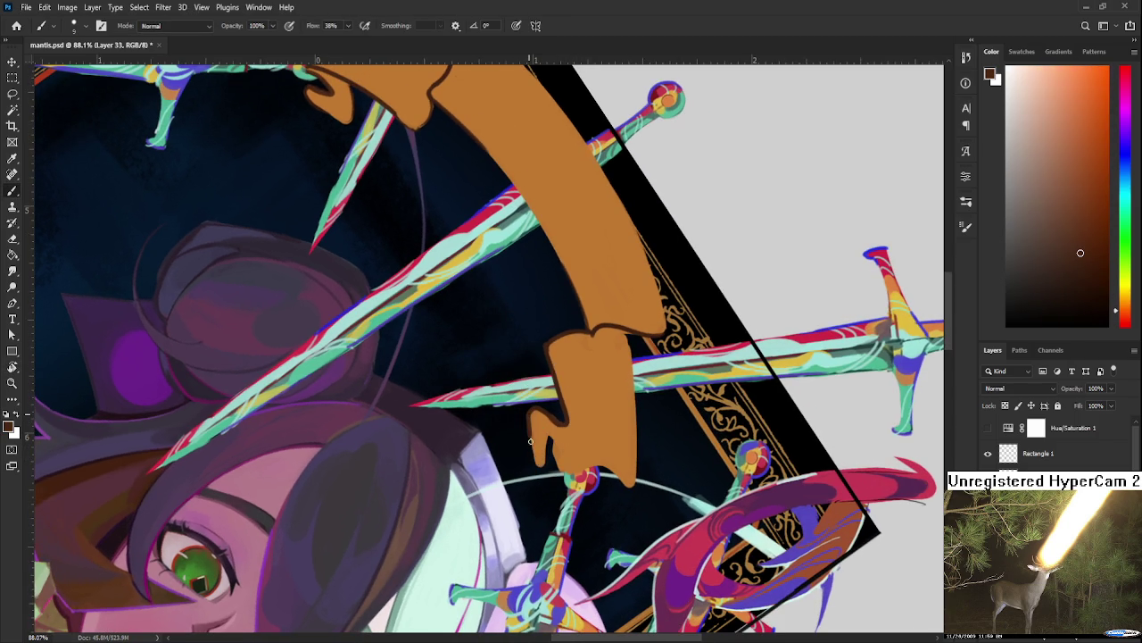
left_click(549, 423, "alt")
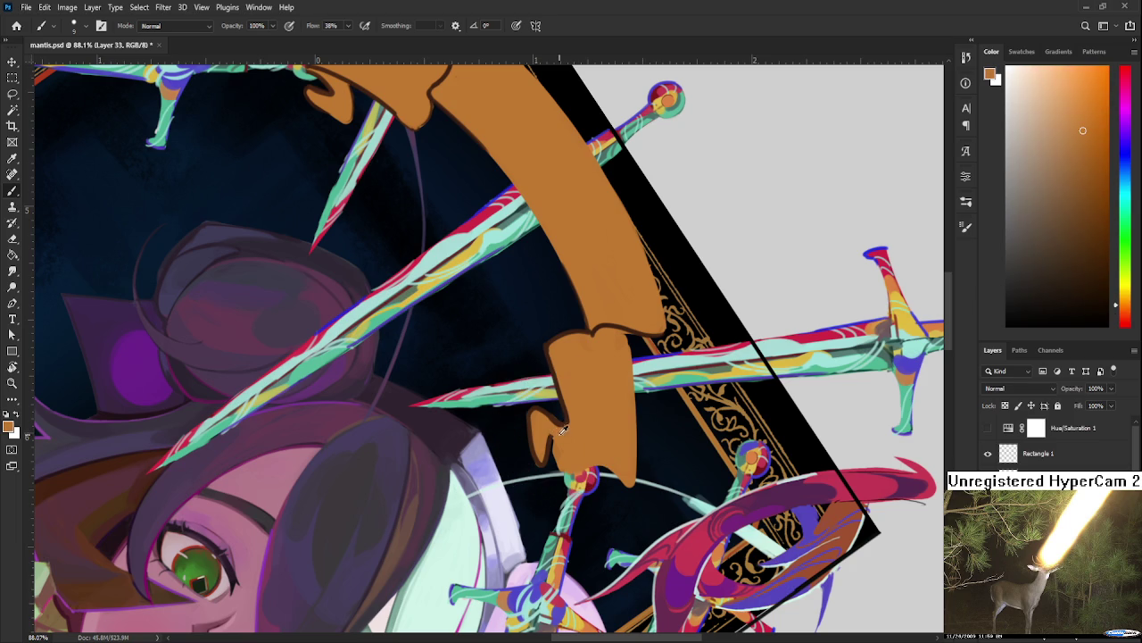
left_click(560, 426, "alt")
left_click_drag(551, 437, 614, 333)
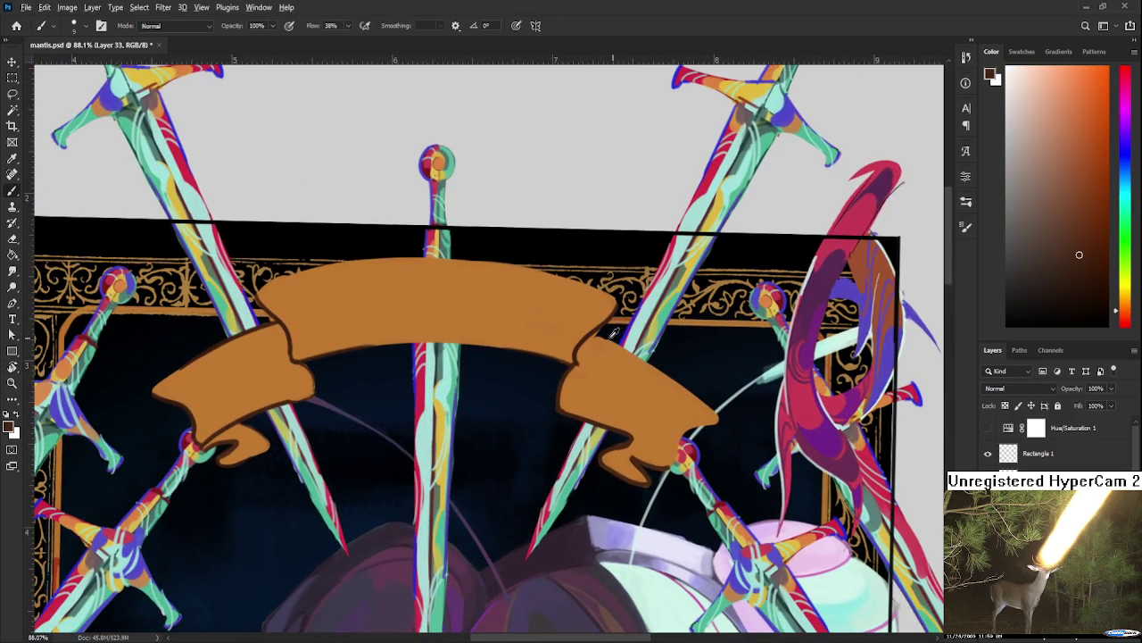
left_click(581, 330, "alt")
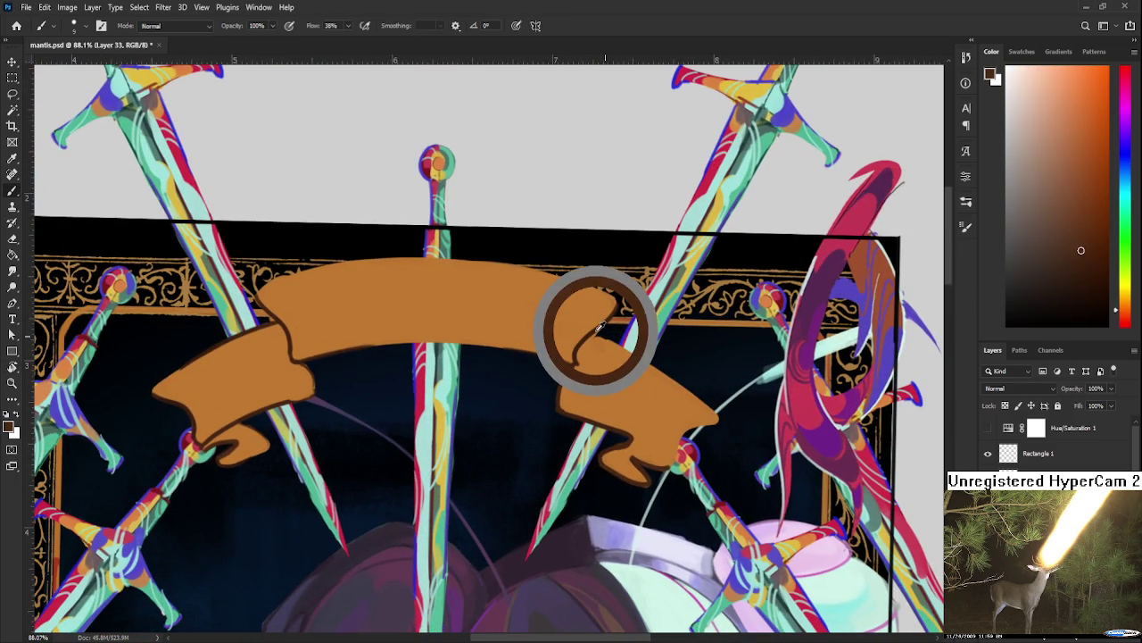
scroll(587, 378, "down", 2)
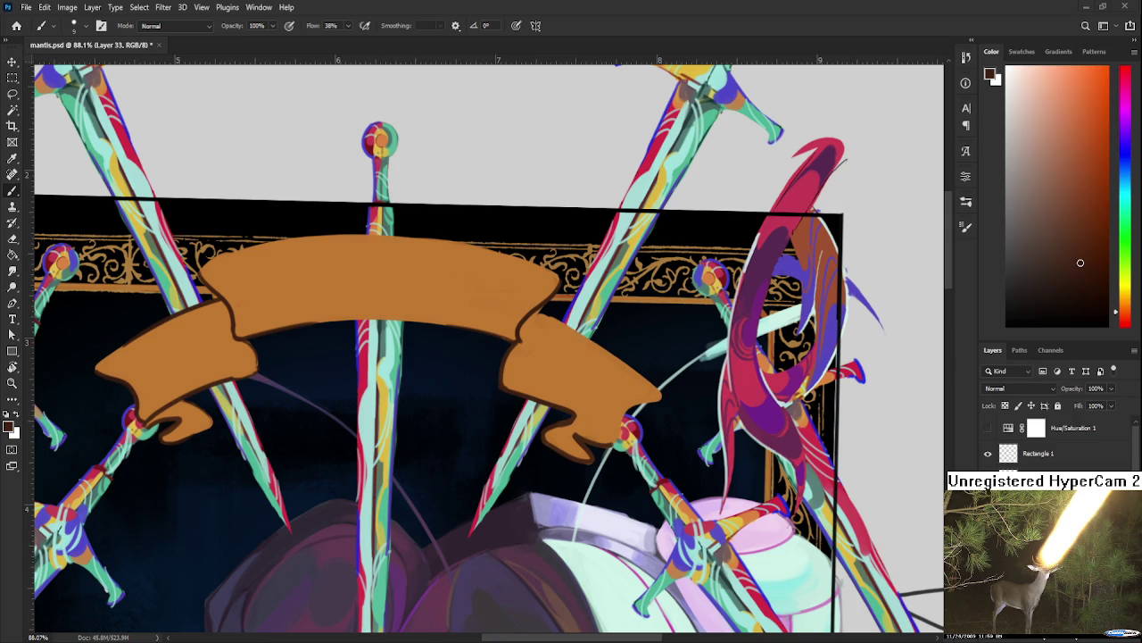
left_click_drag(598, 403, 580, 413)
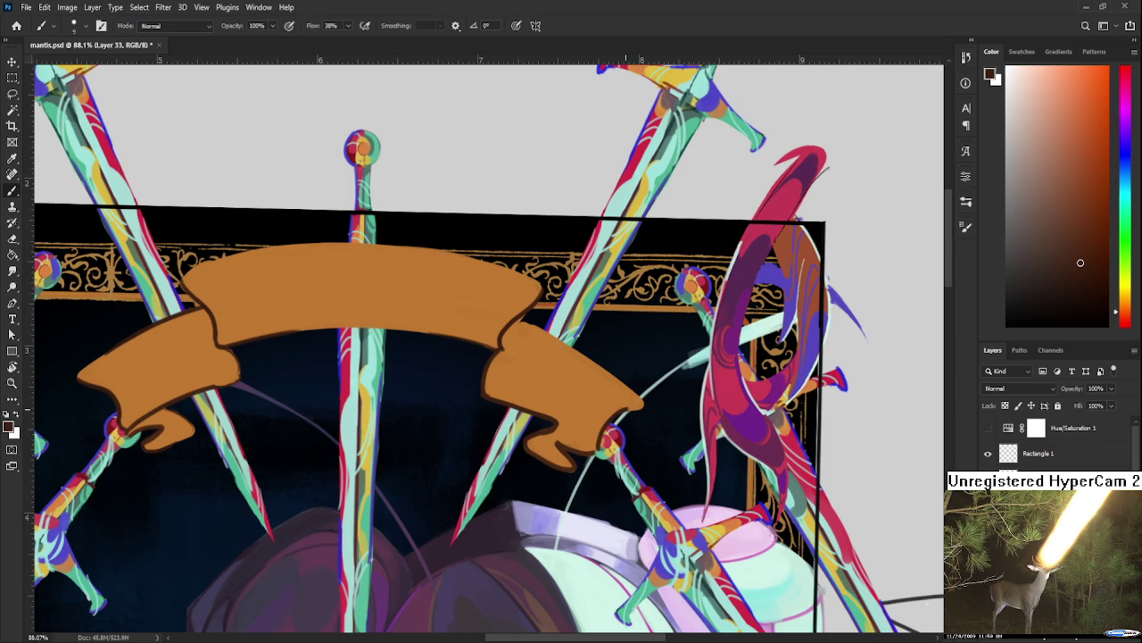
left_click_drag(659, 398, 552, 403)
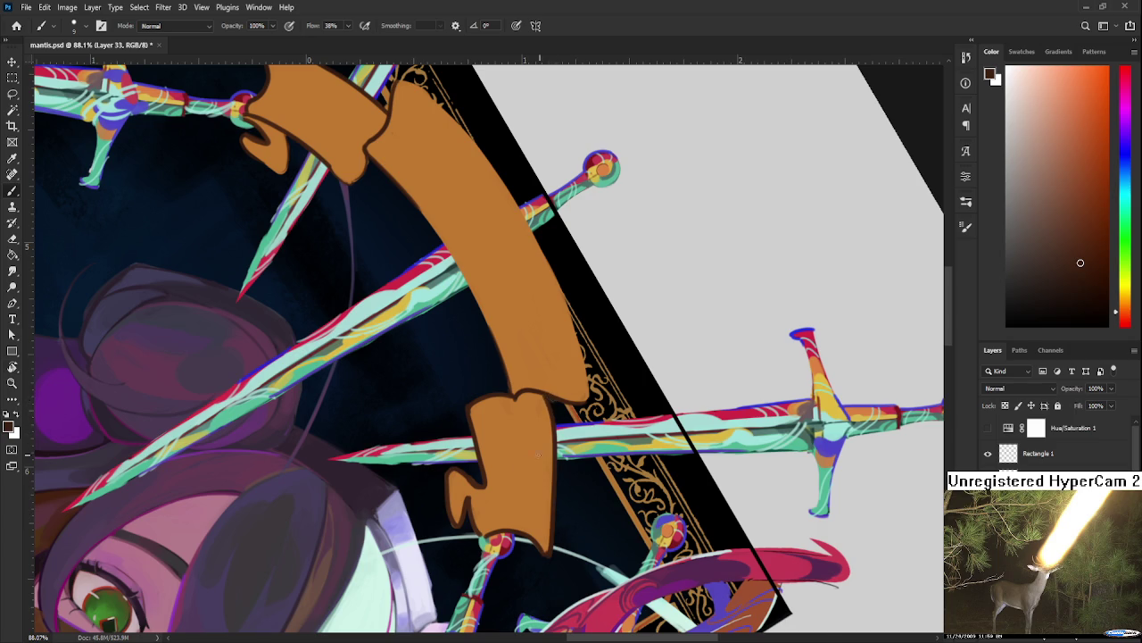
key("r")
left_click_drag(549, 442, 743, 382)
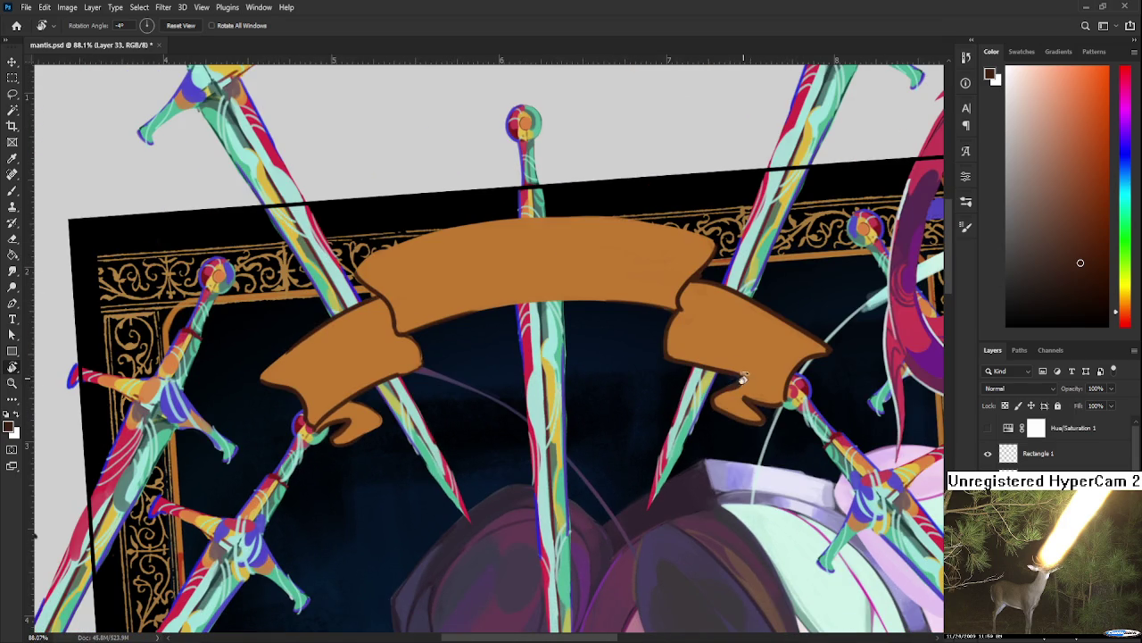
scroll(705, 401, "down", 1)
scroll(697, 393, "down", 1)
scroll(694, 391, "down", 1)
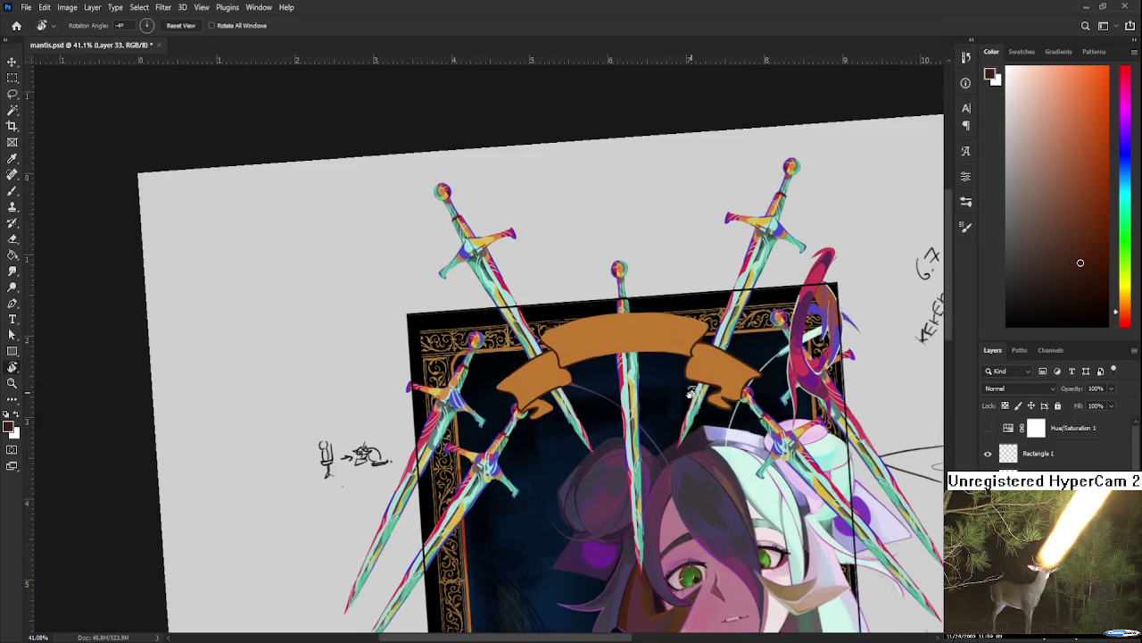
scroll(693, 391, "up", 1)
key("Escape")
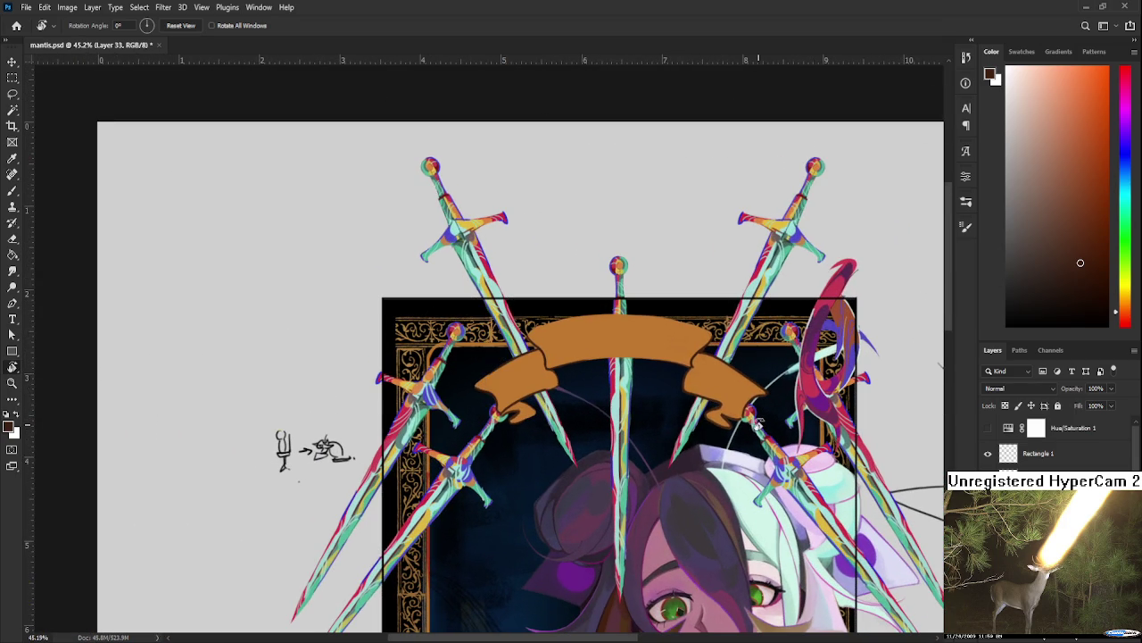
scroll(658, 364, "up", 1)
scroll(639, 341, "up", 2)
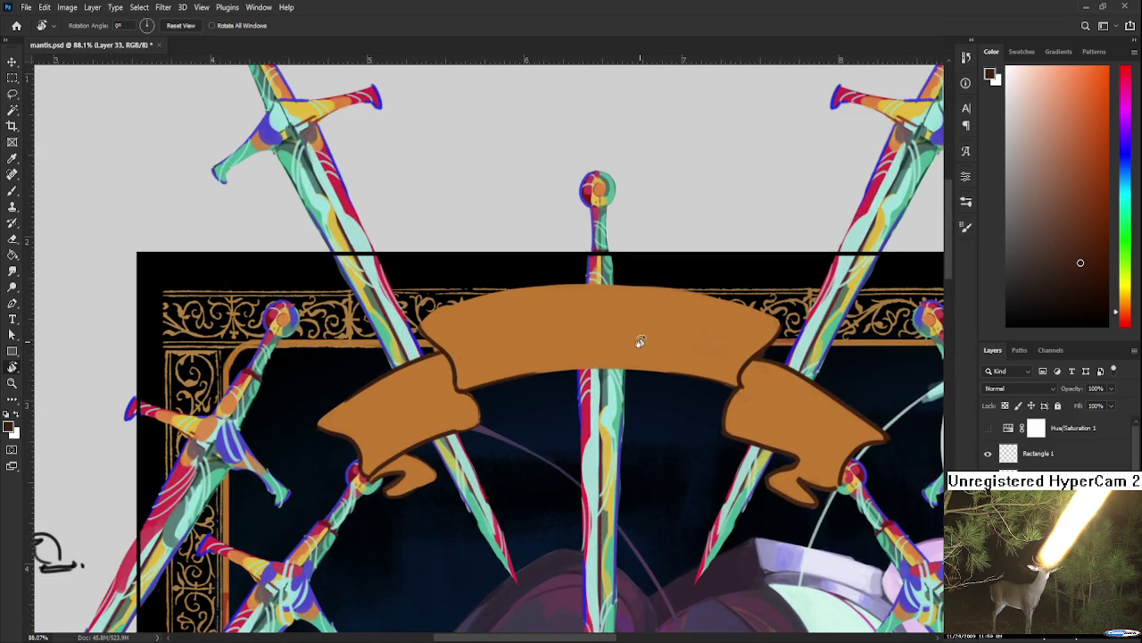
scroll(640, 341, "down", 1)
scroll(640, 341, "up", 1)
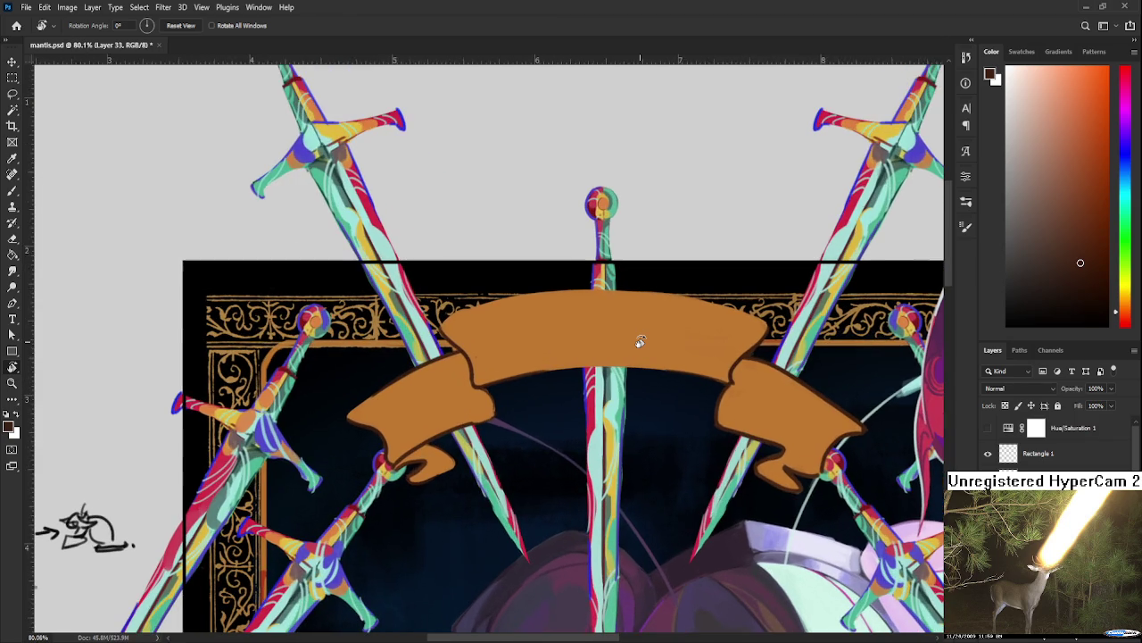
Step: Touch up the ribbon near its lower fold, sampling orange and brown and briefly erasing
left_click_drag(485, 432, 506, 504)
key("e")
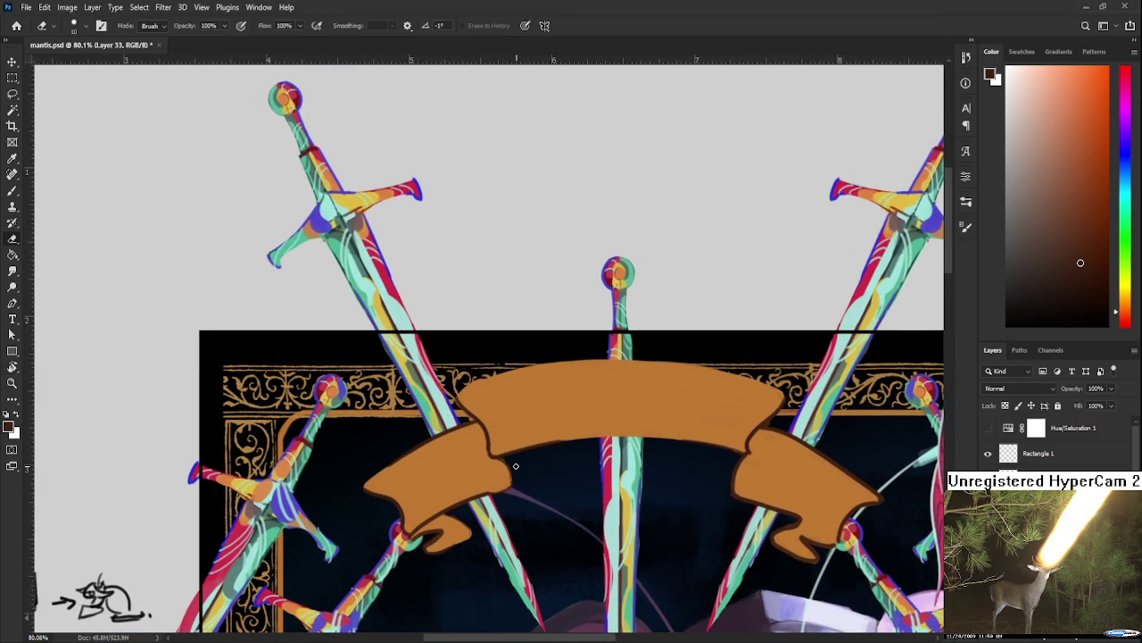
key("b")
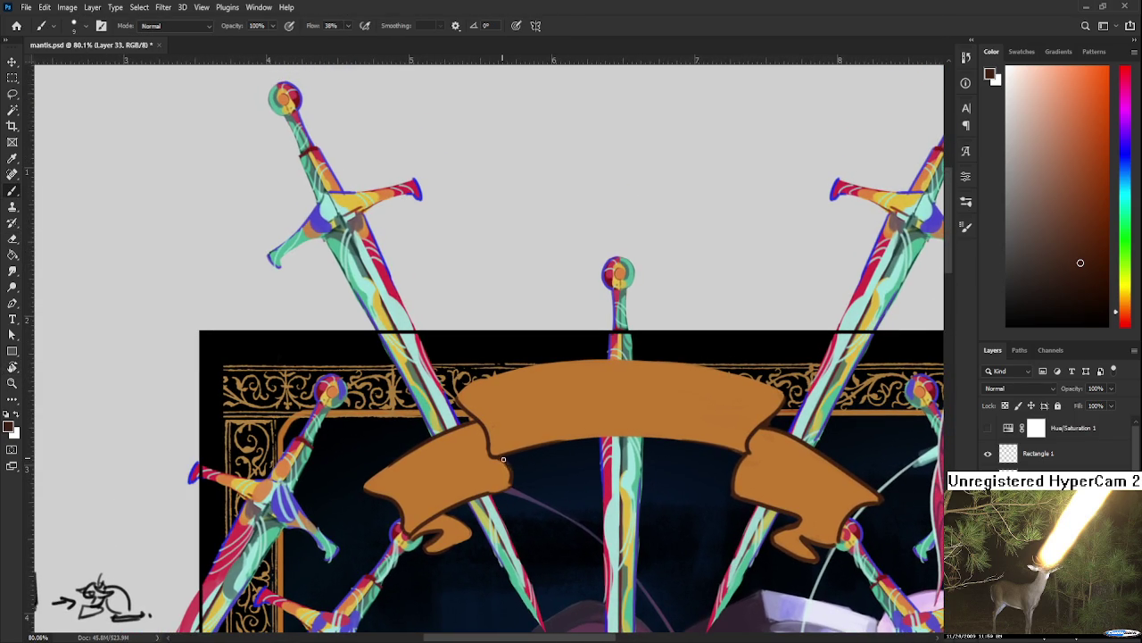
left_click(509, 473, "alt")
left_click(502, 478, "alt")
left_click_drag(768, 475, 723, 412)
left_click(701, 427, "alt")
key("e")
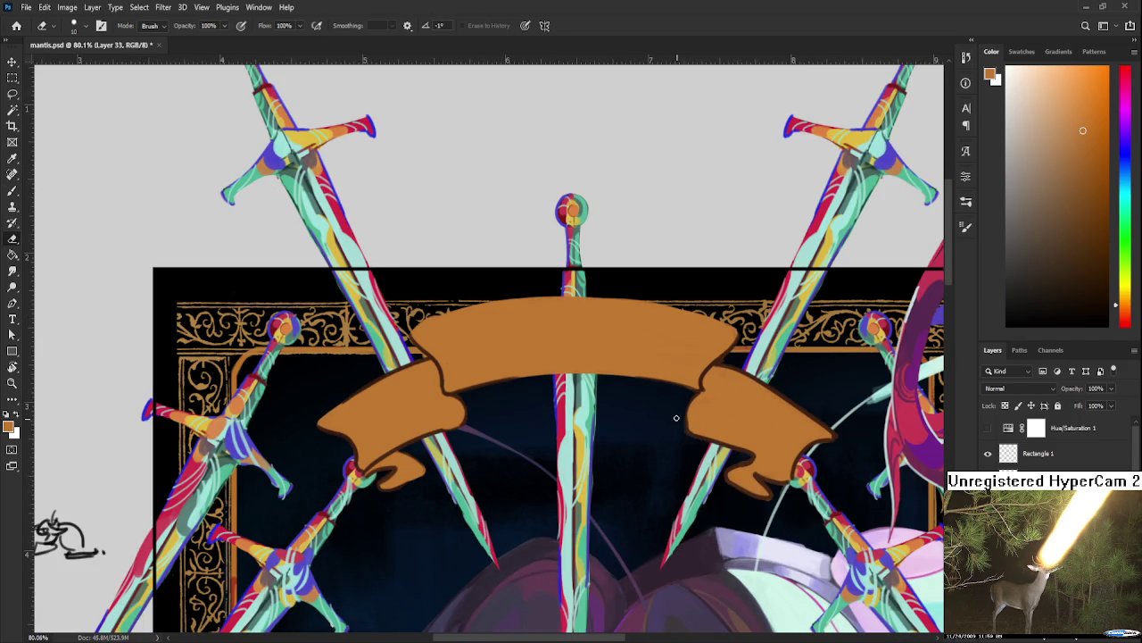
key("b")
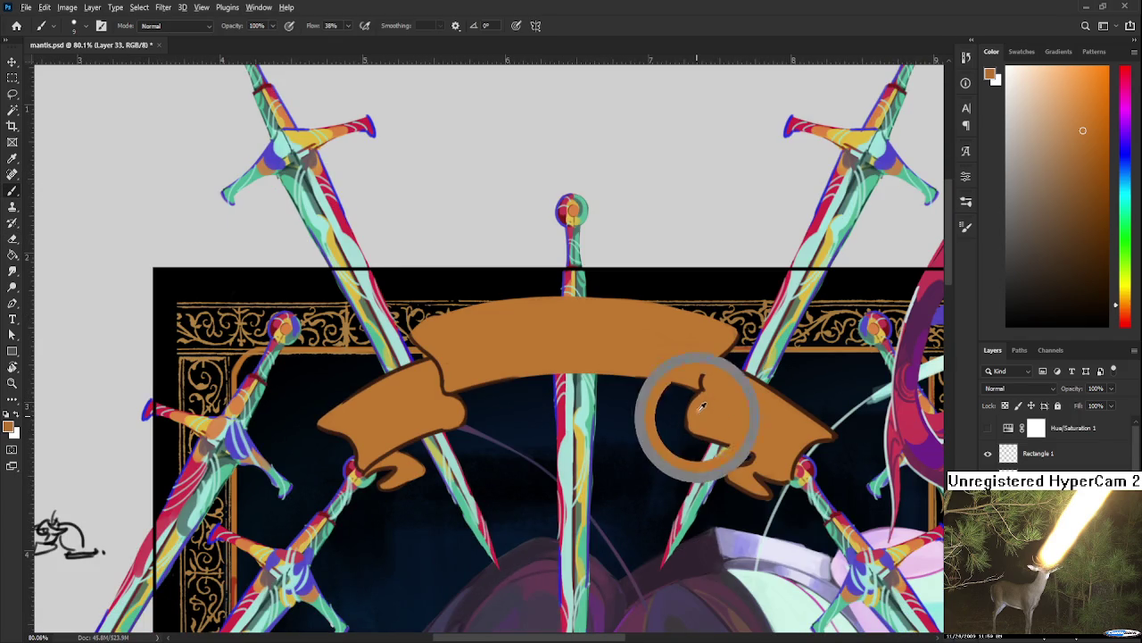
left_click(701, 395, "alt")
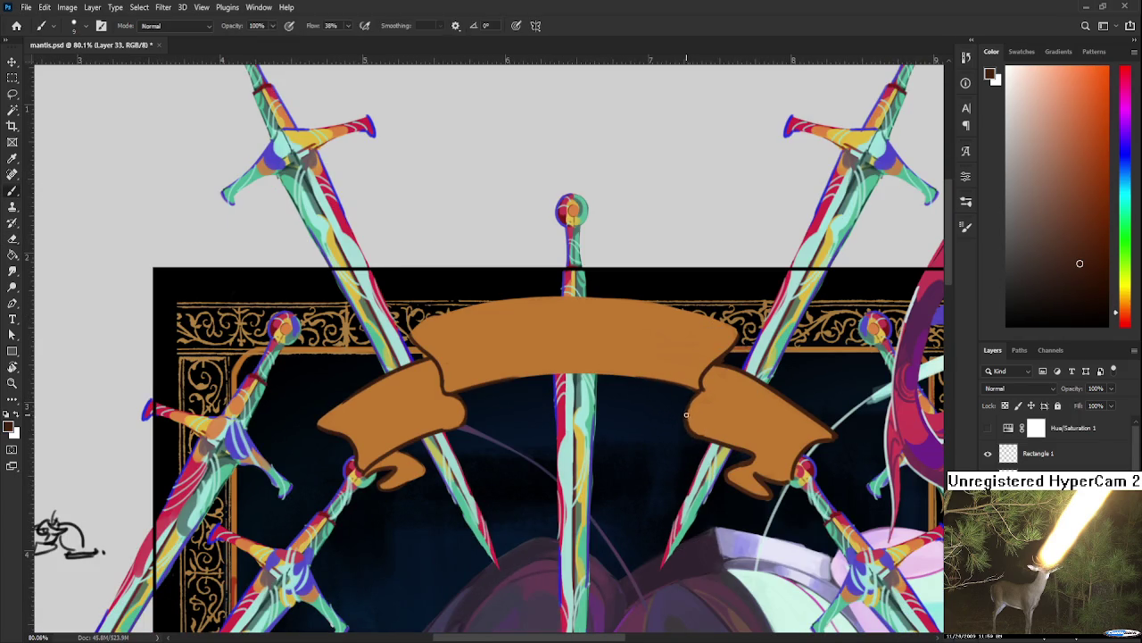
left_click(698, 406, "alt")
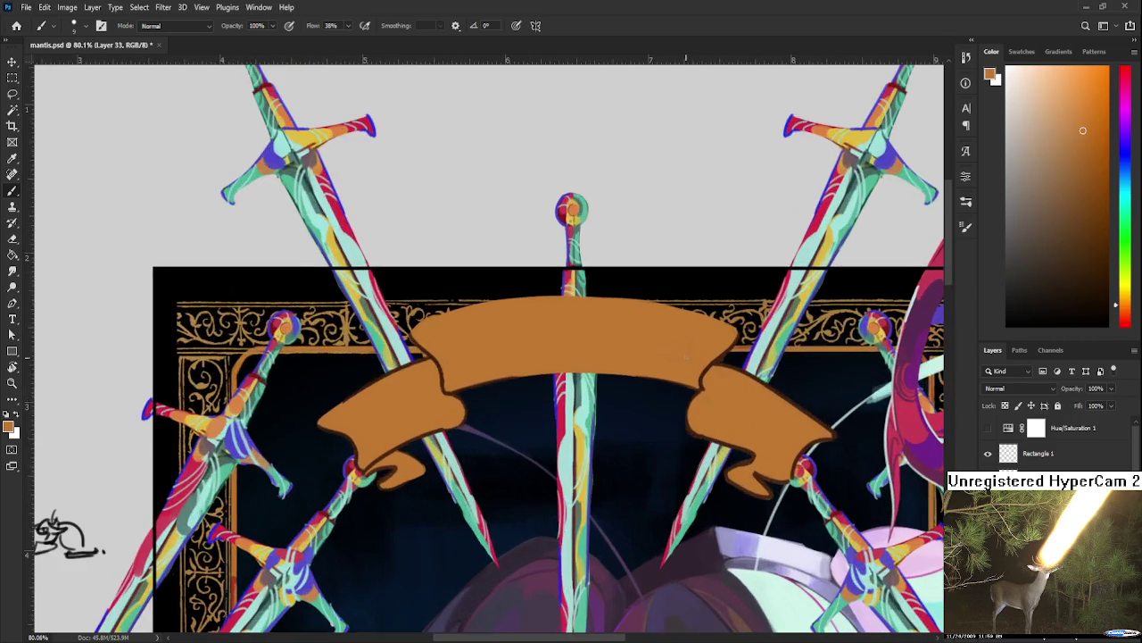
Step: Tilt the view about 18° and redraw the brown outline along the ribbon's lower edge
key("r")
left_click_drag(556, 418, 612, 364)
key("b")
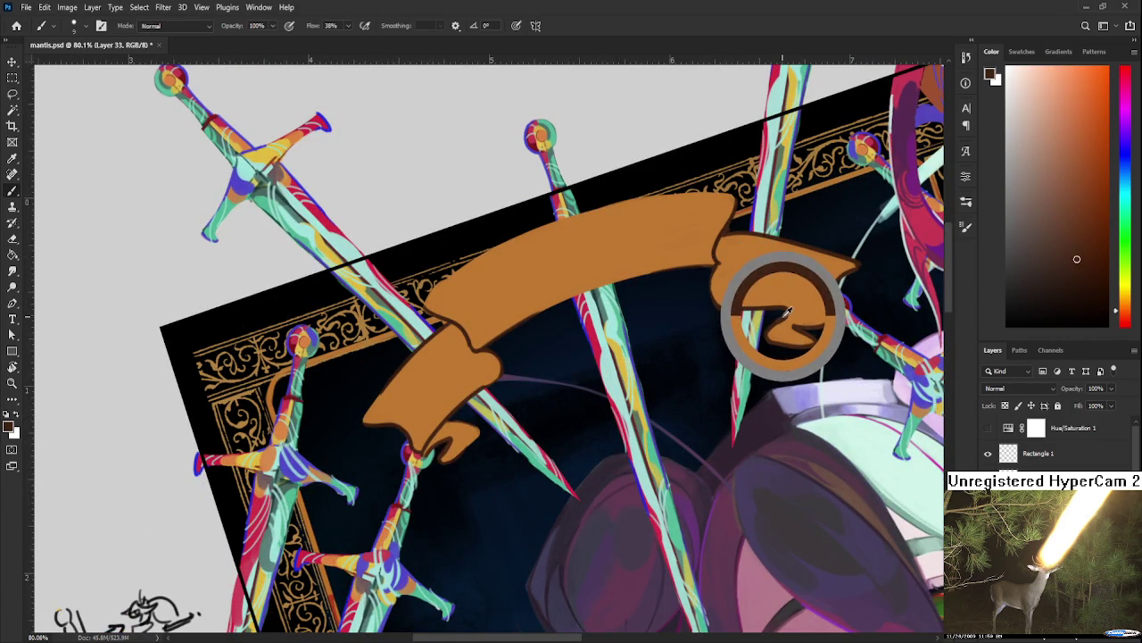
left_click_drag(761, 298, 768, 313, "alt")
left_click_drag(494, 339, 628, 280)
key("ctrl+z")
left_click_drag(505, 332, 650, 270)
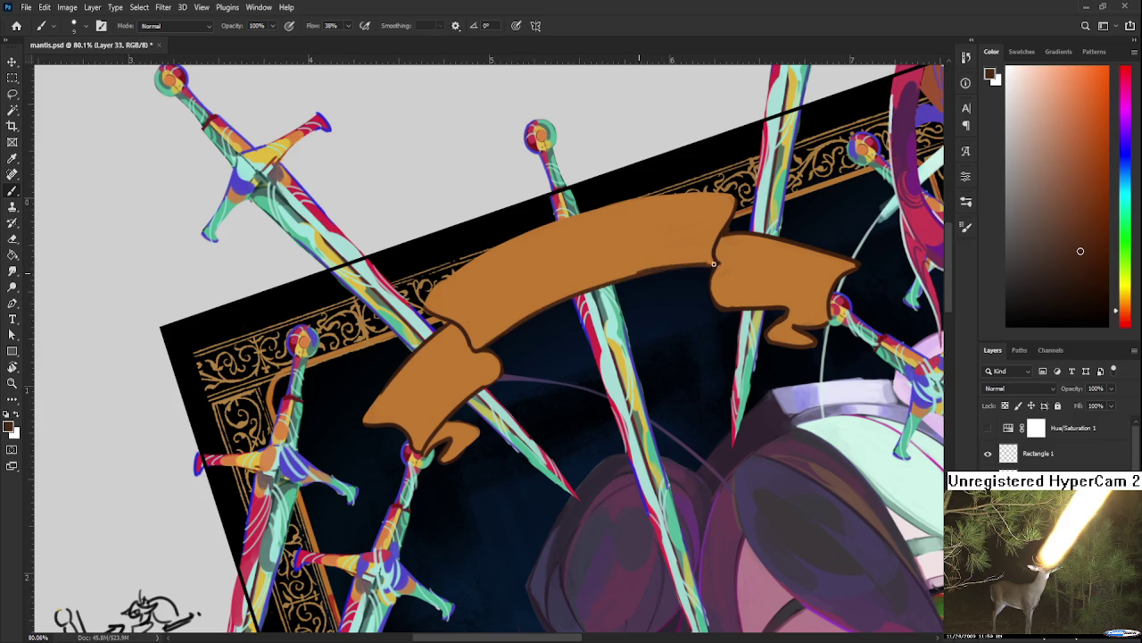
left_click(682, 257, "alt")
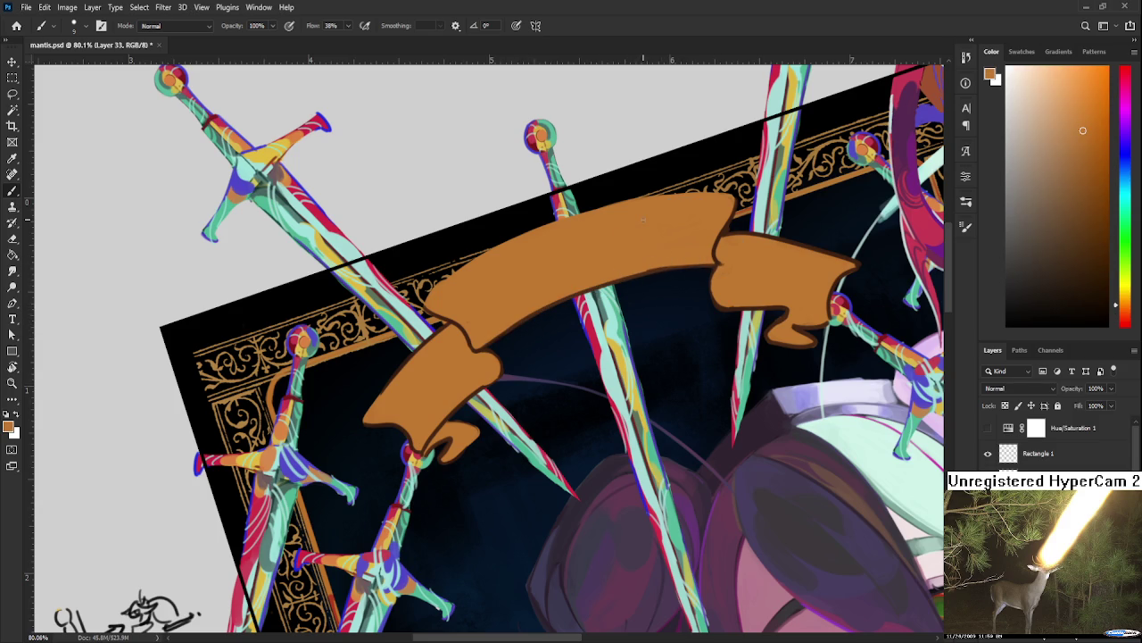
Step: Repaint and reshape the ribbon's top edge in darker brown, then level the canvas rotation
scroll(633, 250, "down", 3)
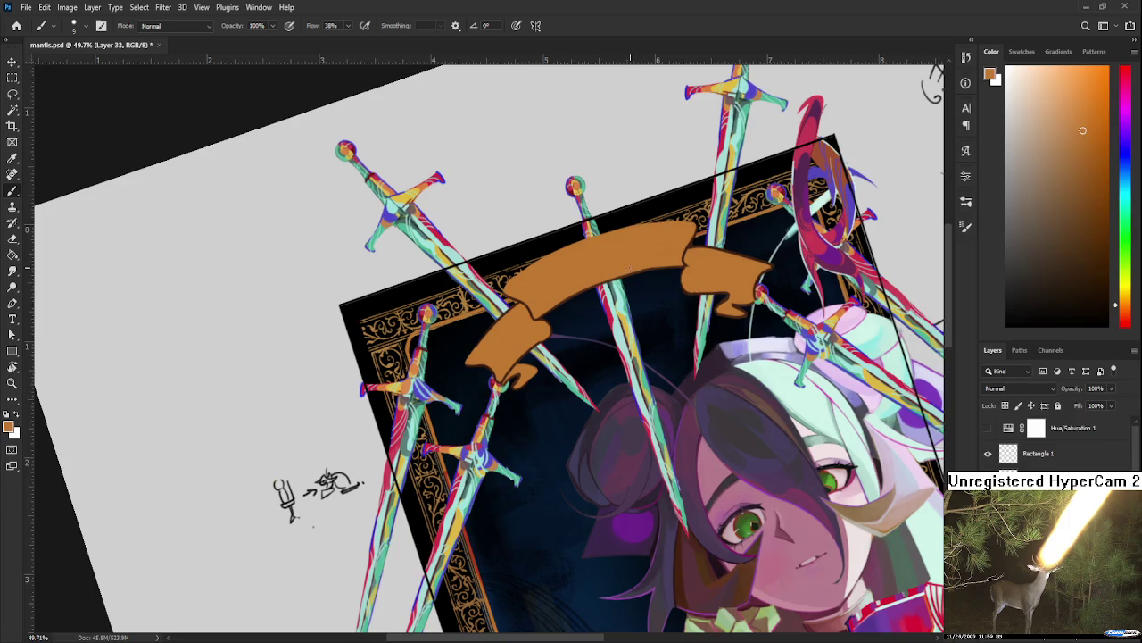
scroll(610, 234, "up", 2)
scroll(609, 234, "up", 2)
scroll(609, 234, "up", 1)
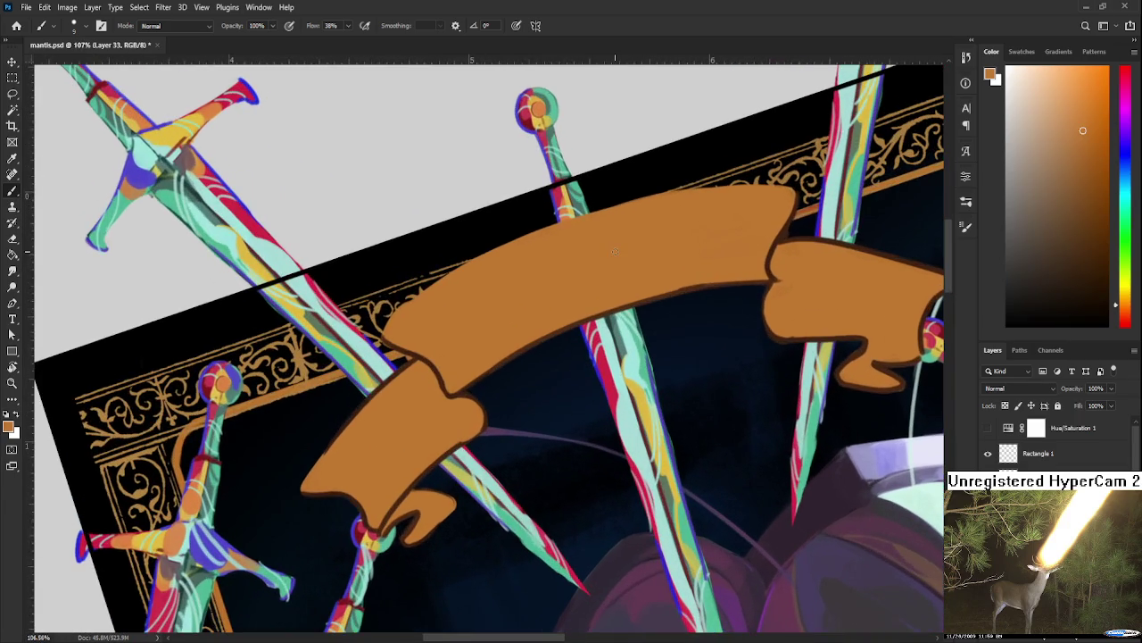
scroll(628, 242, "down", 2)
left_click_drag(640, 250, 637, 303)
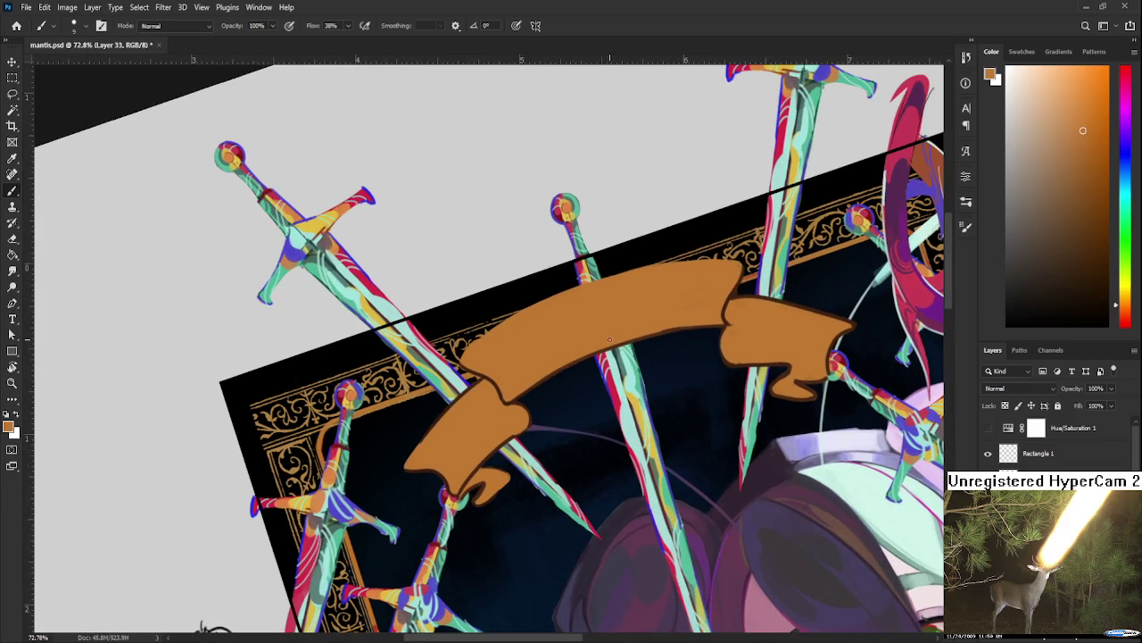
left_click(506, 385, "alt")
left_click(505, 385, "alt")
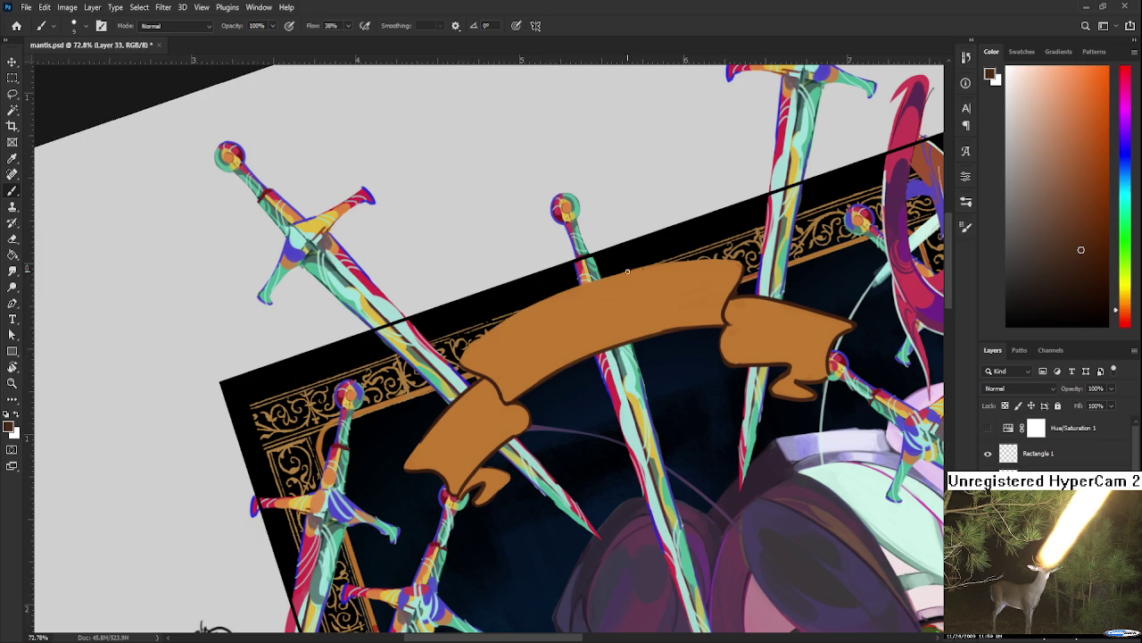
left_click_drag(650, 264, 741, 259)
left_click(739, 268, "alt")
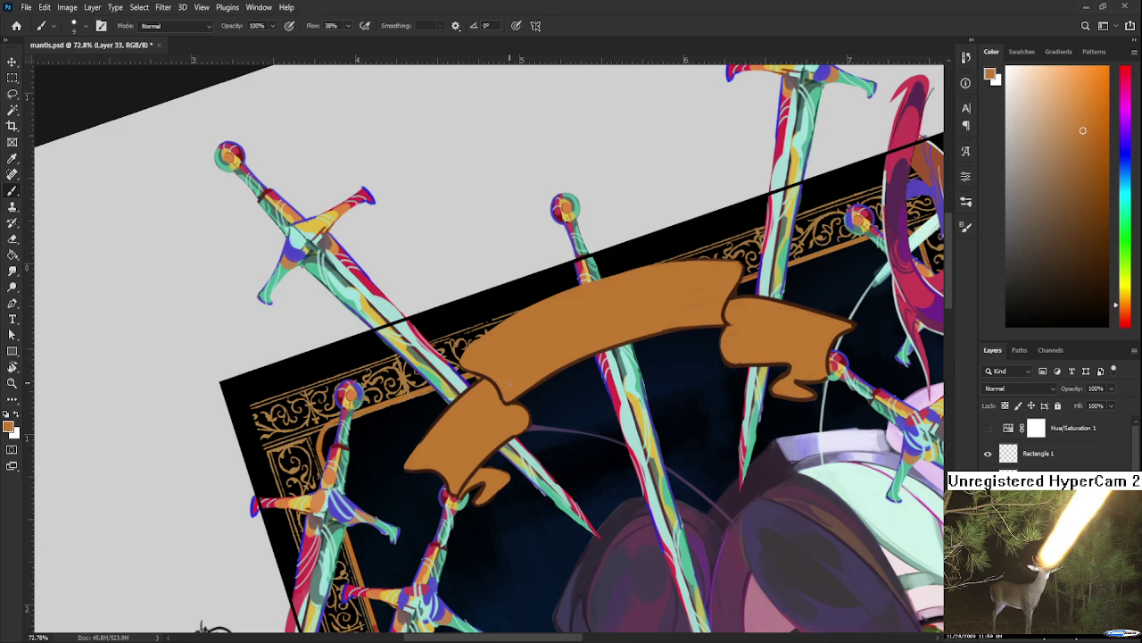
scroll(509, 381, "down", 6)
key("r")
left_click_drag(571, 384, 614, 455)
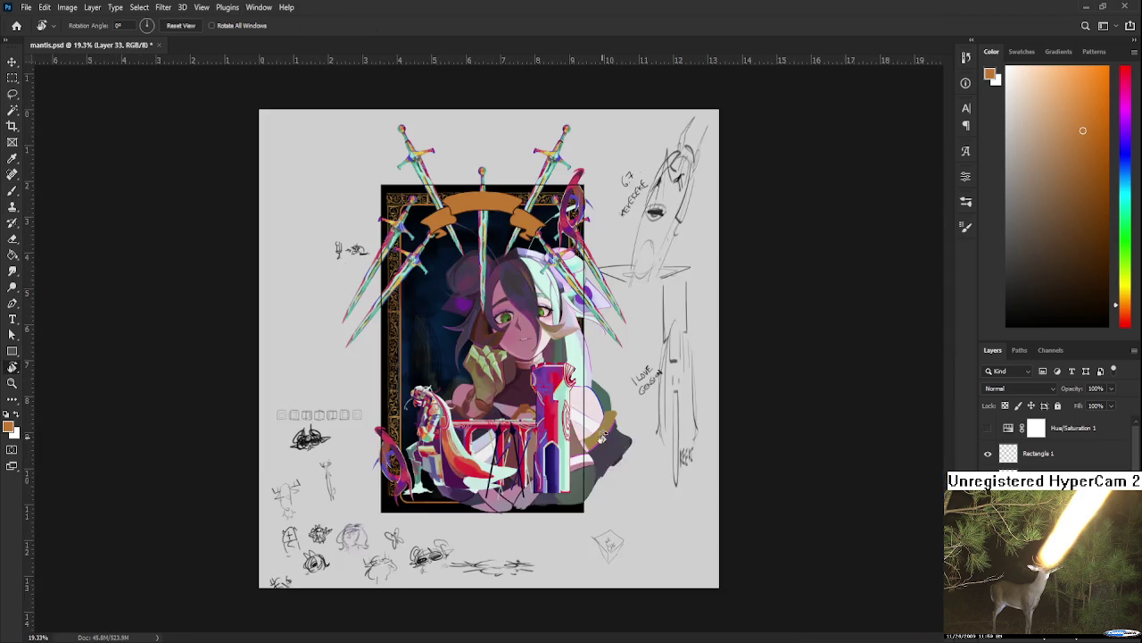
scroll(614, 456, "up", 2)
scroll(607, 437, "up", 2)
scroll(598, 415, "up", 2)
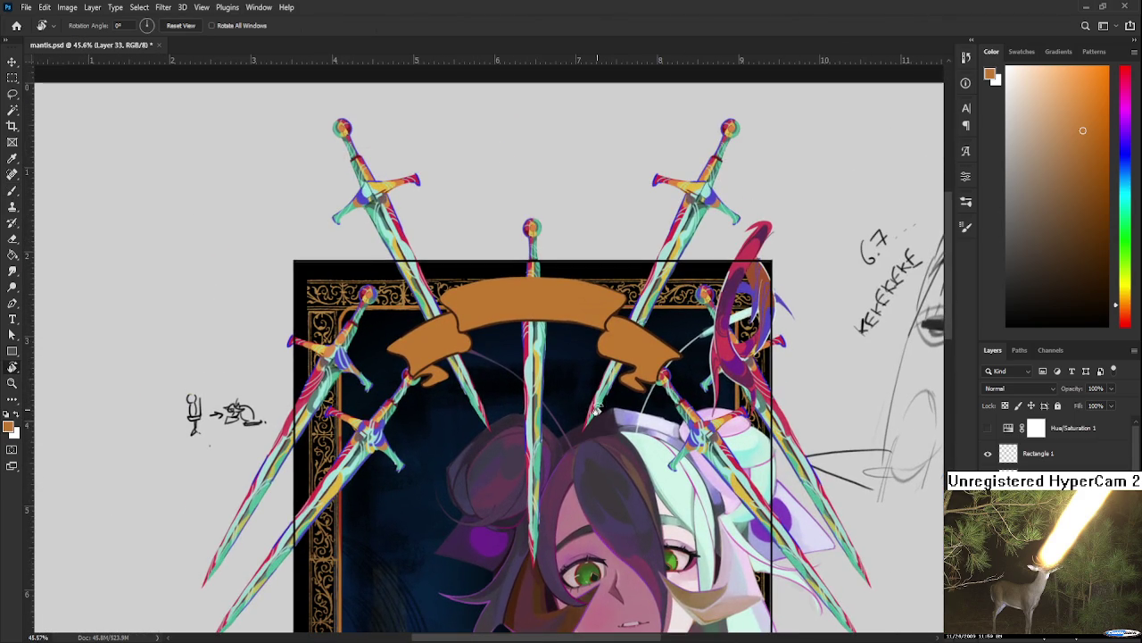
left_click(988, 466)
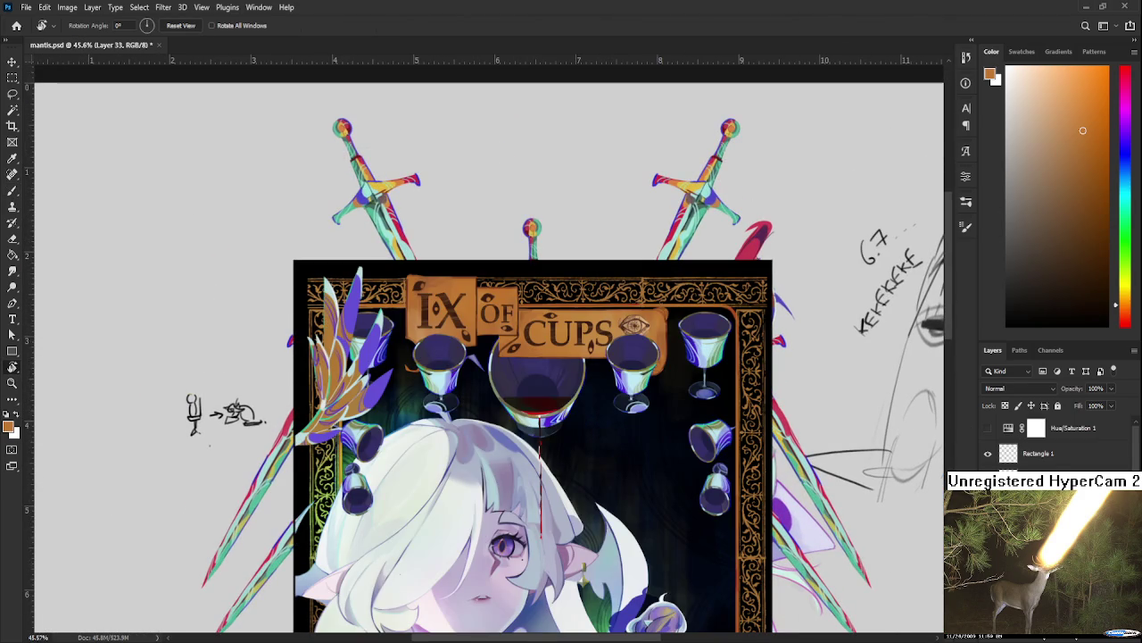
scroll(423, 299, "up", 1)
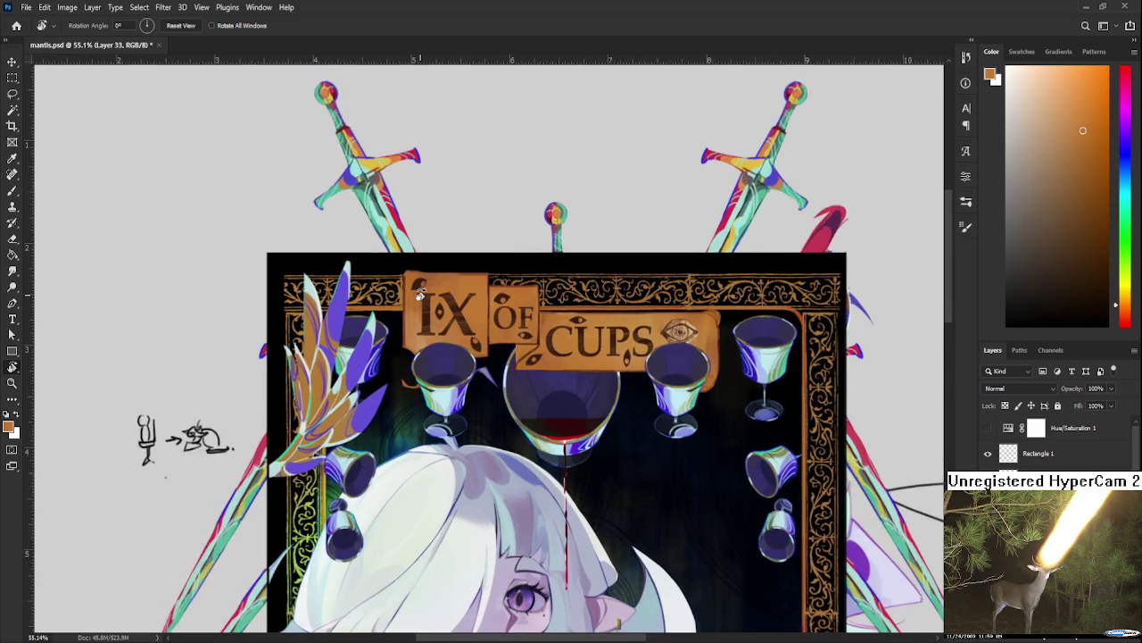
scroll(419, 294, "up", 1)
scroll(411, 287, "up", 2)
scroll(402, 281, "up", 1)
key("b")
left_click(395, 269, "alt")
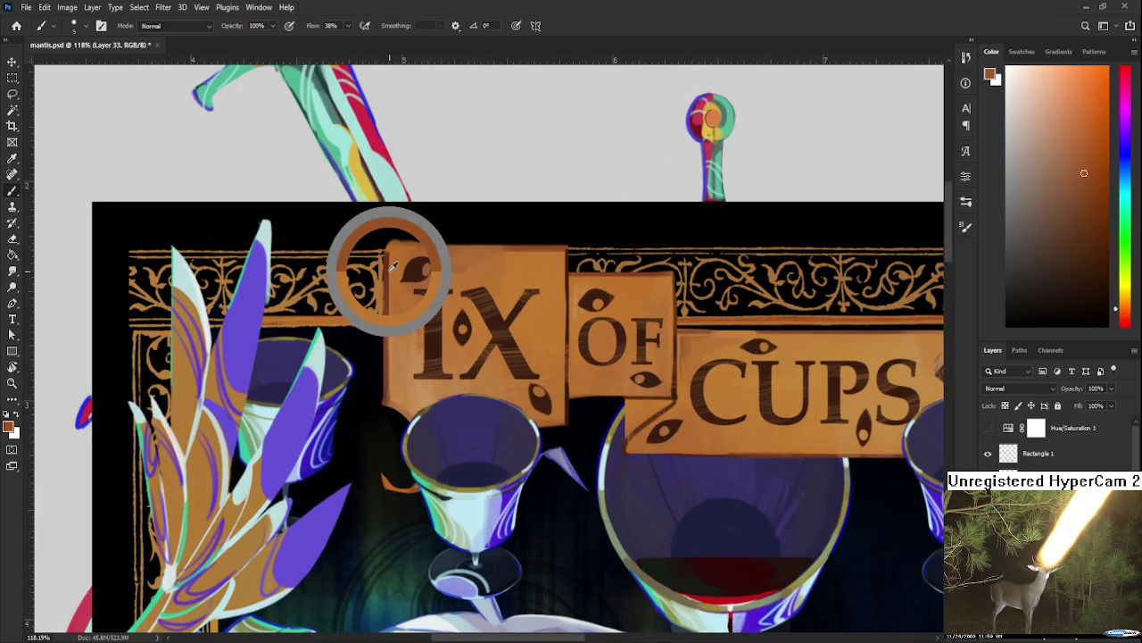
scroll(852, 393, "down", 2)
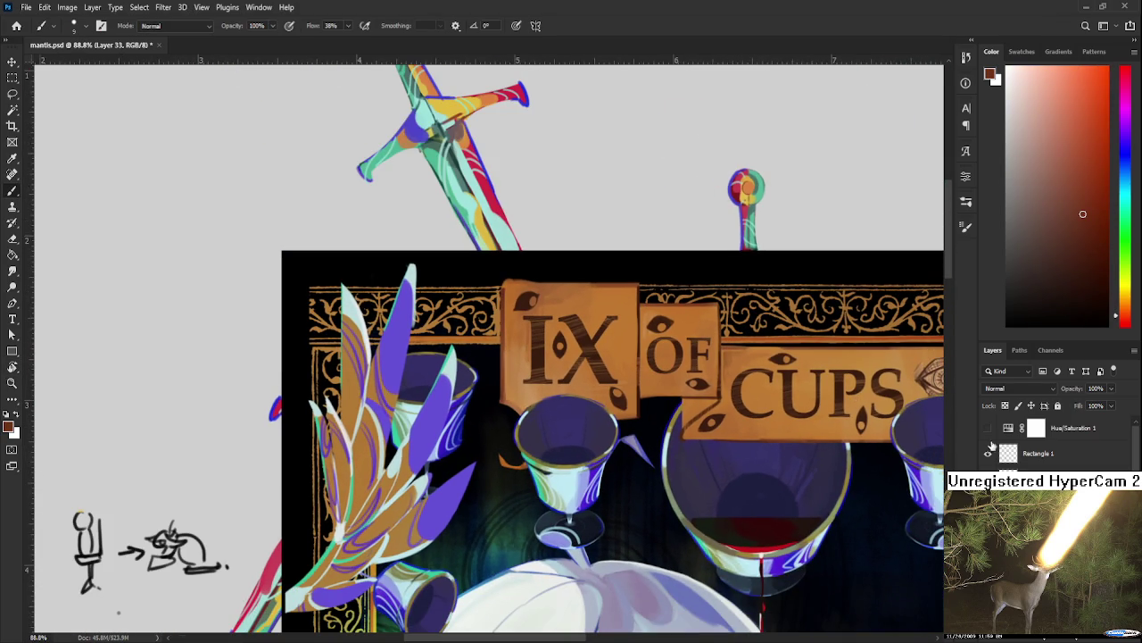
left_click(988, 428)
left_click_drag(591, 371, 661, 374)
left_click(988, 429)
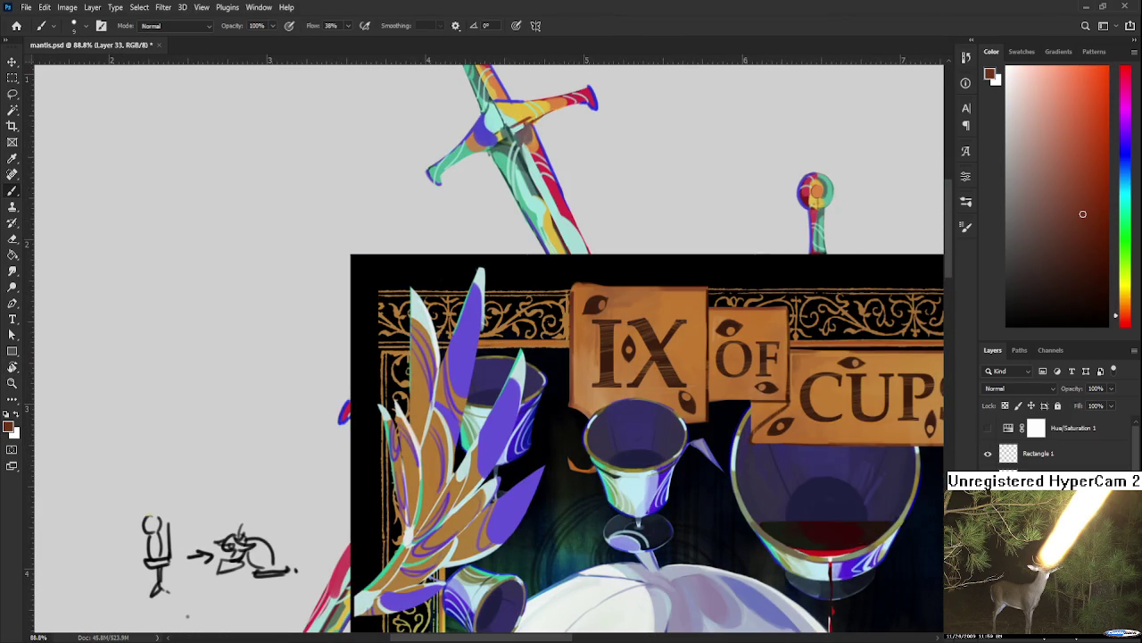
scroll(1053, 442, "down", 3)
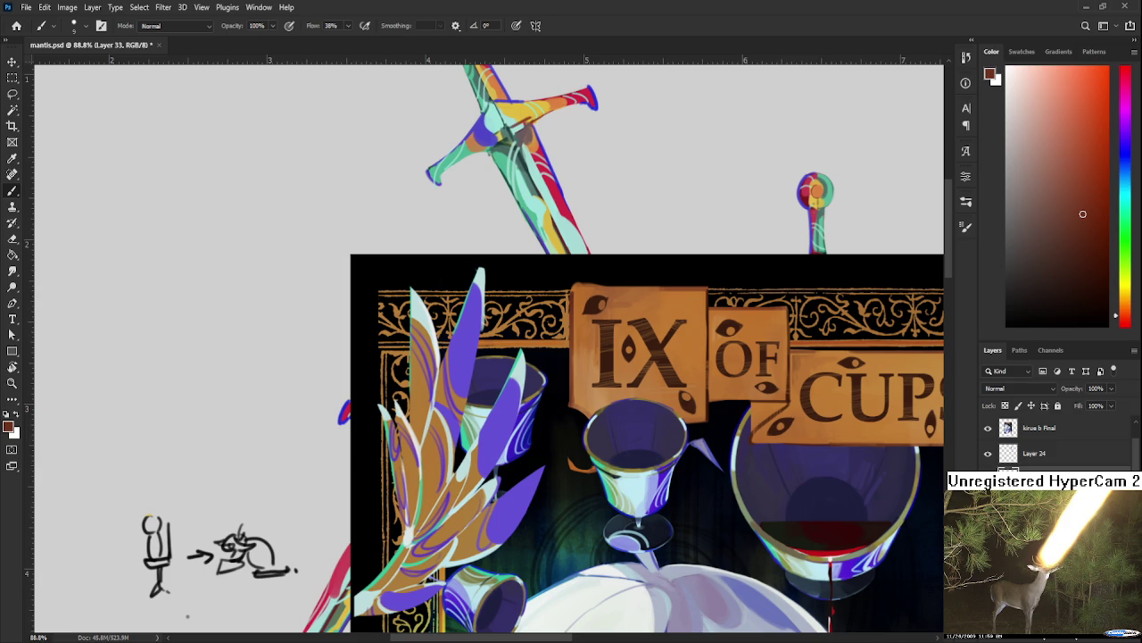
left_click(988, 428)
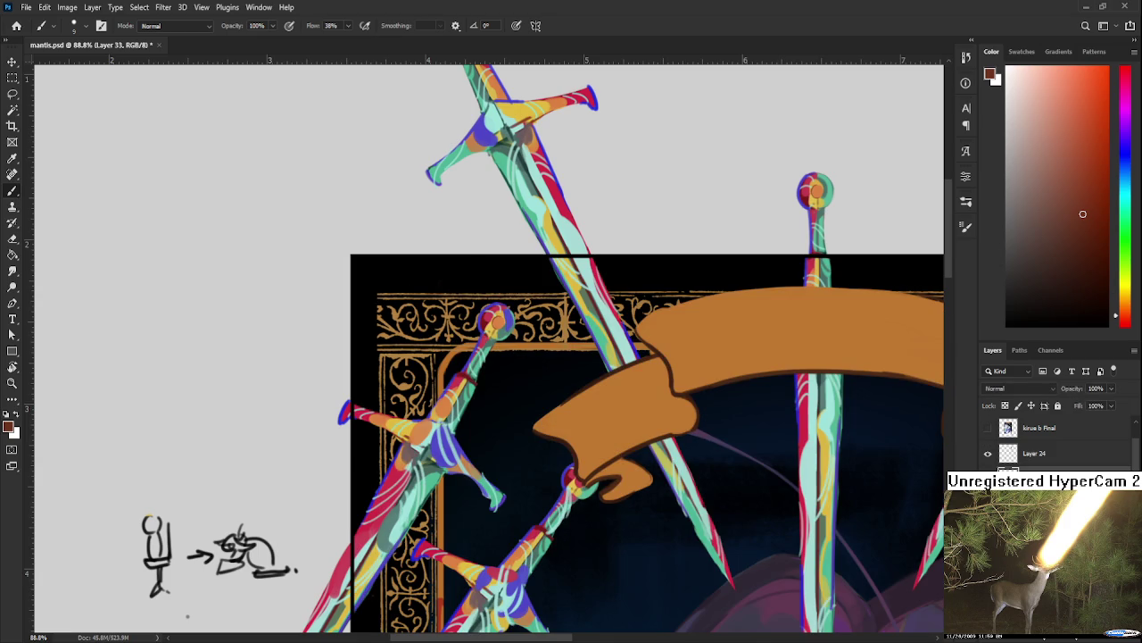
Step: Tilt the canvas about 30° and reshape the edge of the banner's left notch
left_click_drag(546, 474, 469, 375)
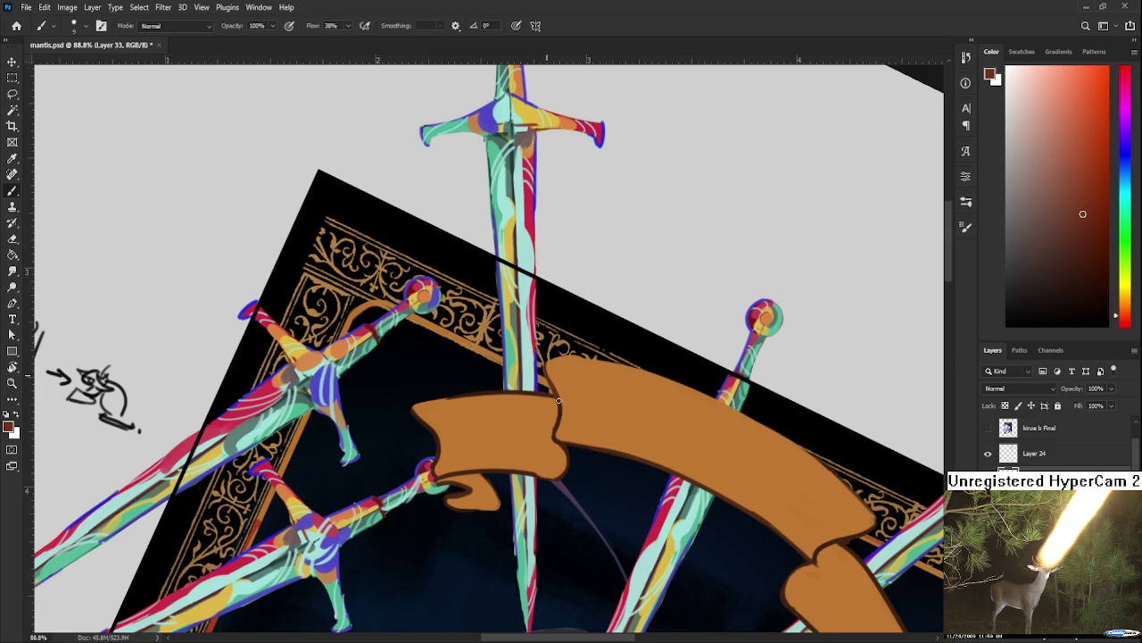
left_click_drag(514, 414, 559, 397)
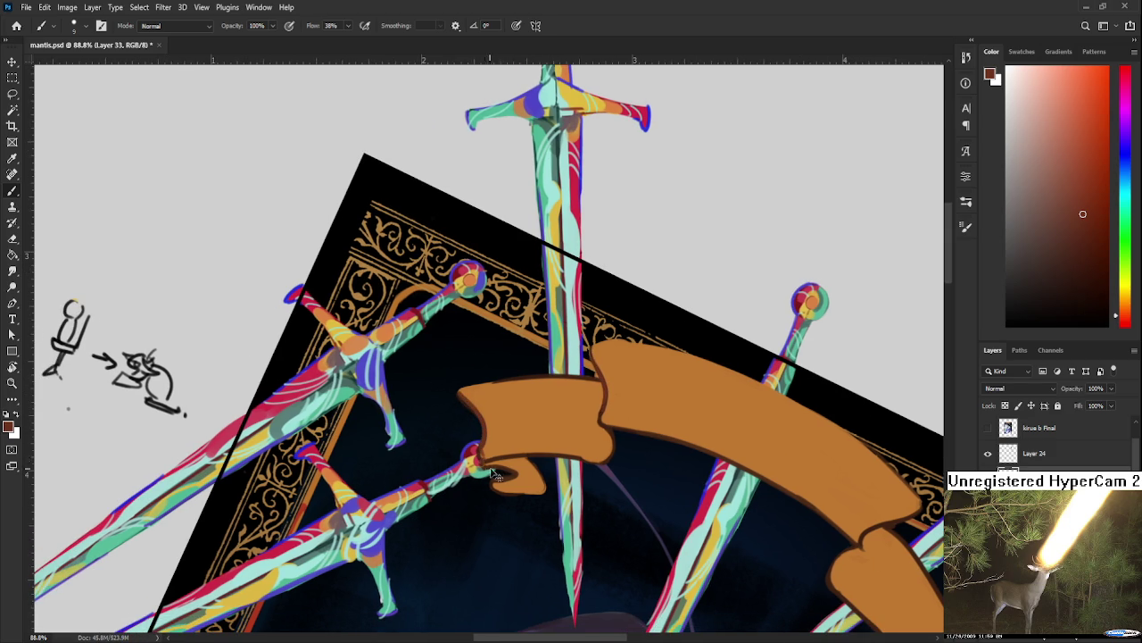
left_click_drag(483, 460, 514, 475)
left_click_drag(564, 431, 534, 435)
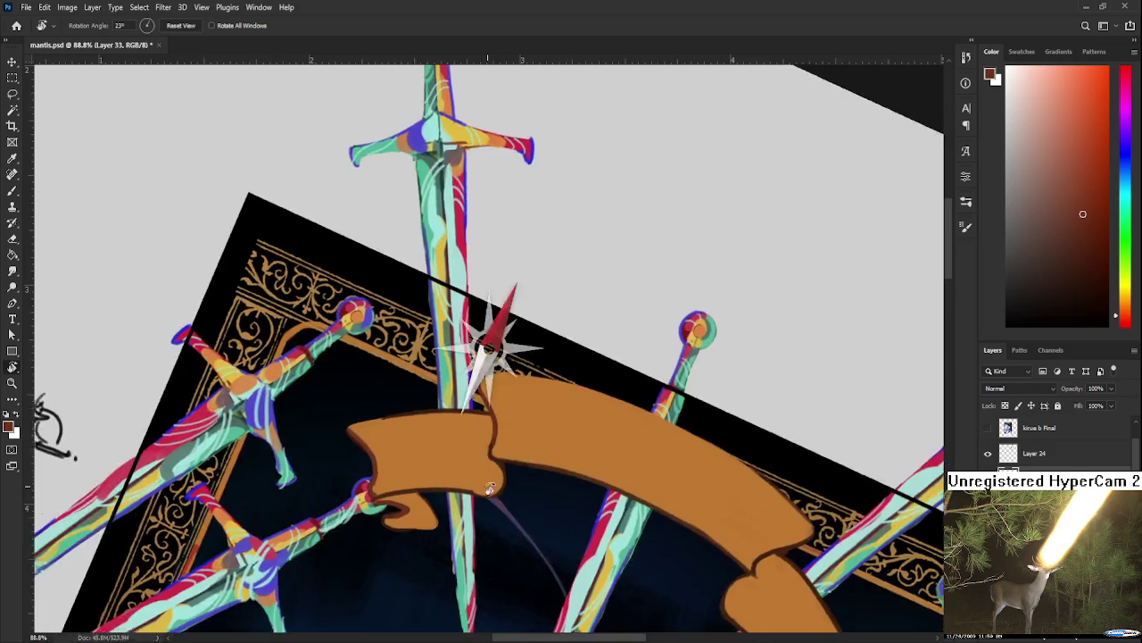
Step: Sample the banner's orange and dark brown outline colours around its left and right ends
left_click(565, 421, "alt")
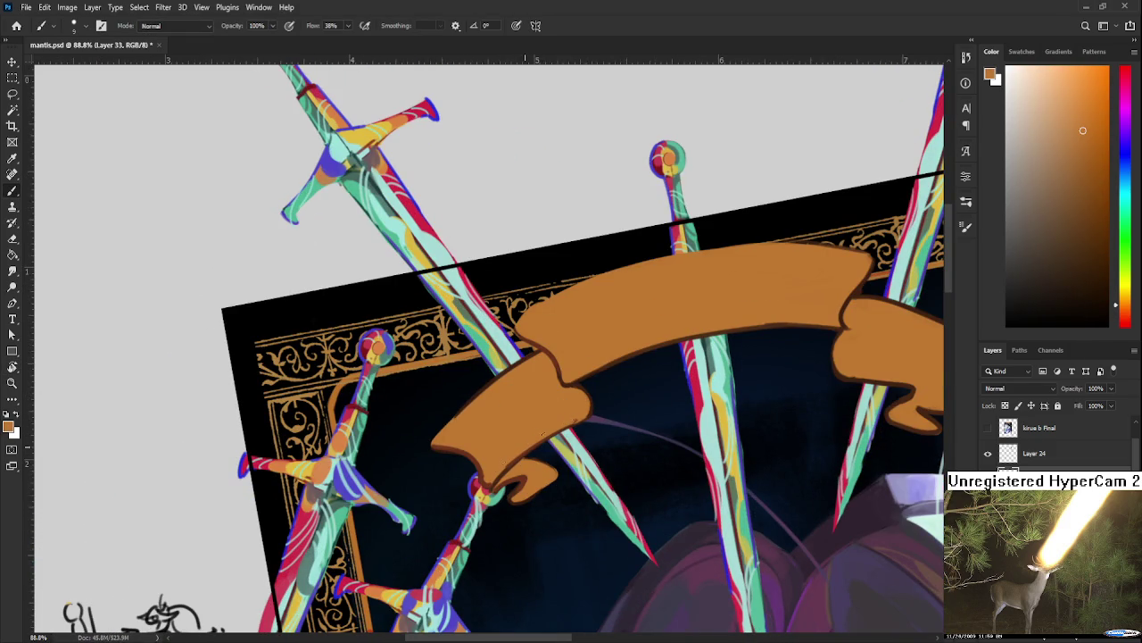
left_click(548, 359, "alt")
mouse_move(732, 379)
left_mouse_down()
mouse_move(574, 411)
mouse_move(633, 460)
mouse_move(627, 387)
mouse_move(618, 435)
left_mouse_up()
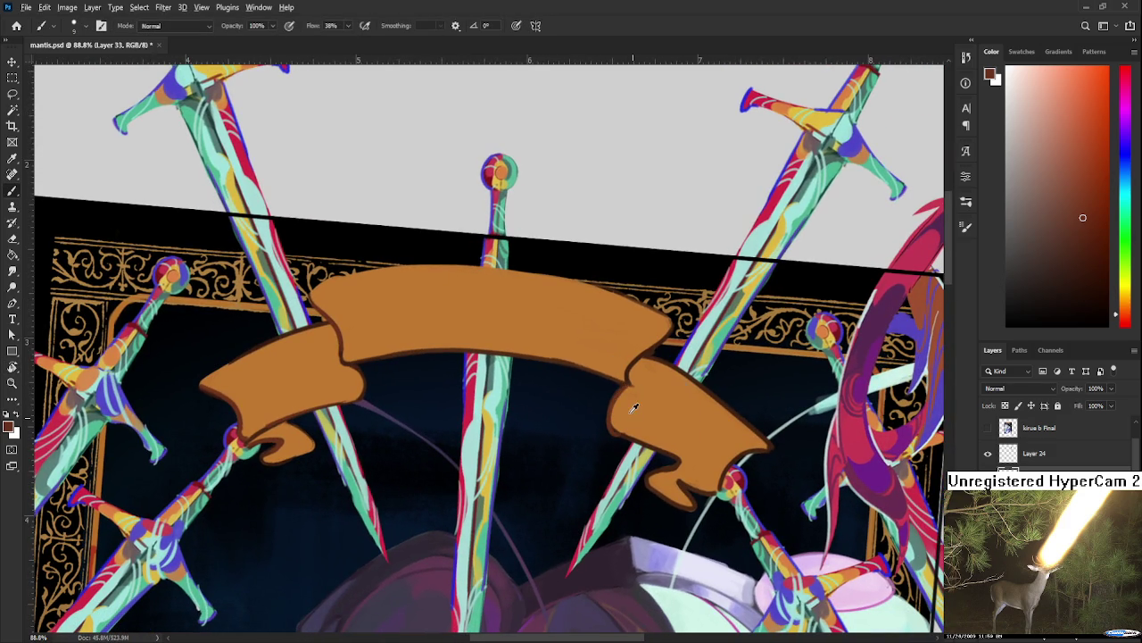
left_click(614, 414, "alt")
left_click(610, 428, "alt")
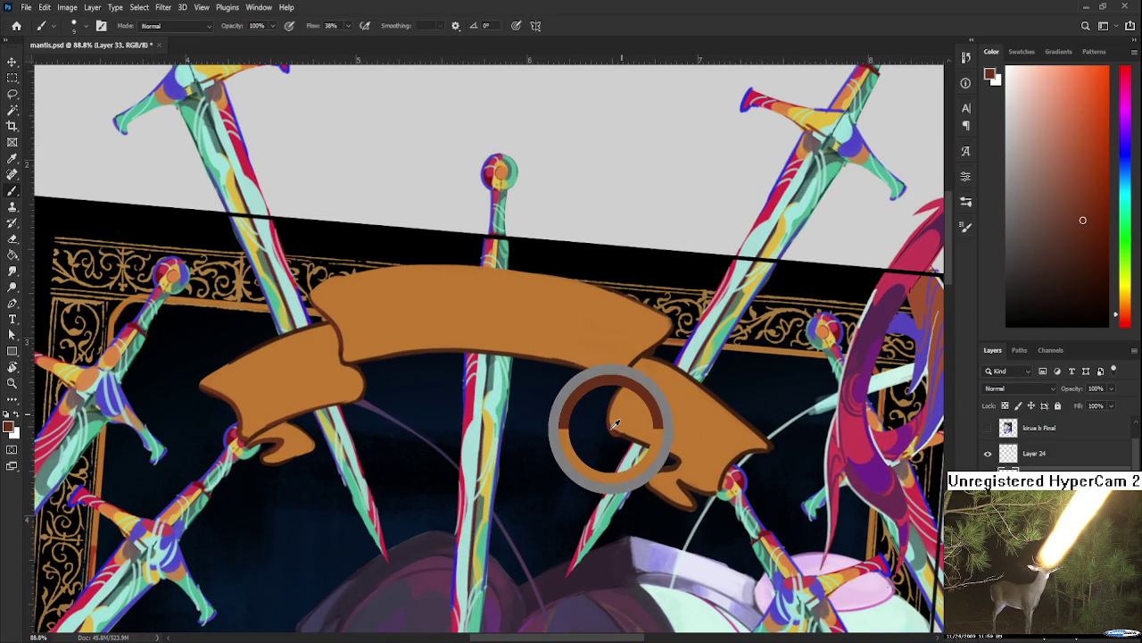
left_click(617, 429, "alt")
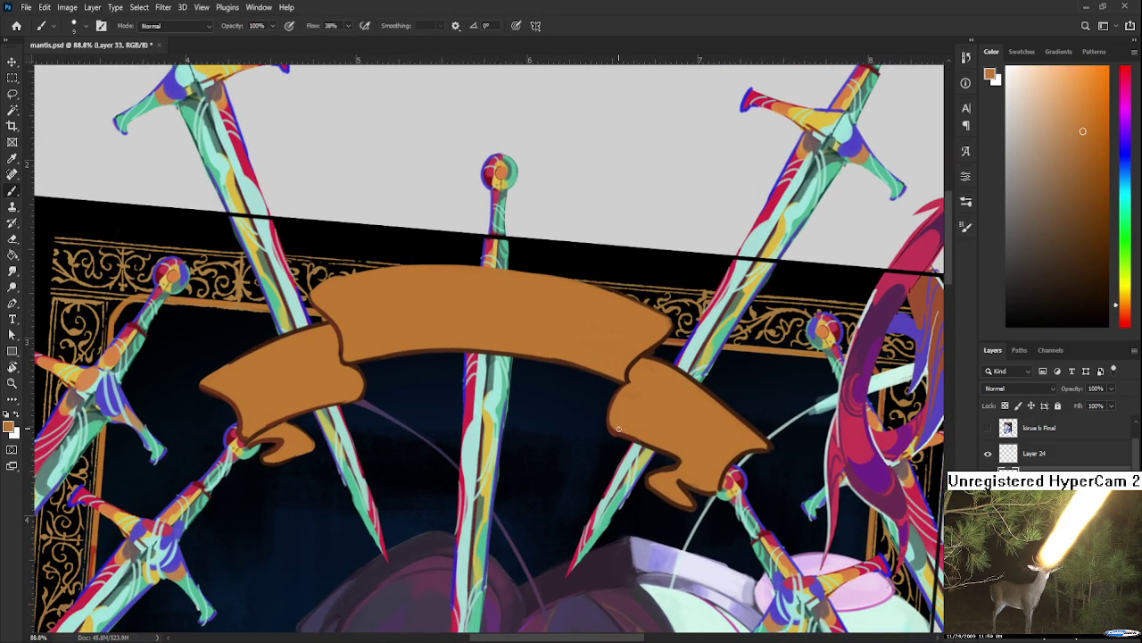
scroll(653, 421, "down", 3)
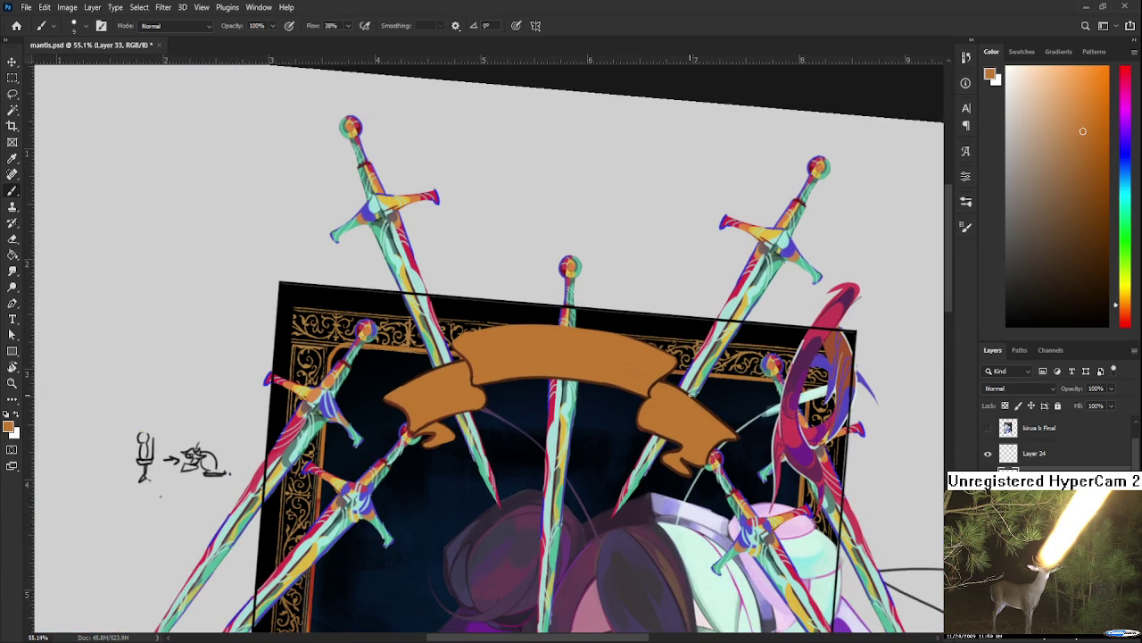
scroll(654, 343, "up", 2)
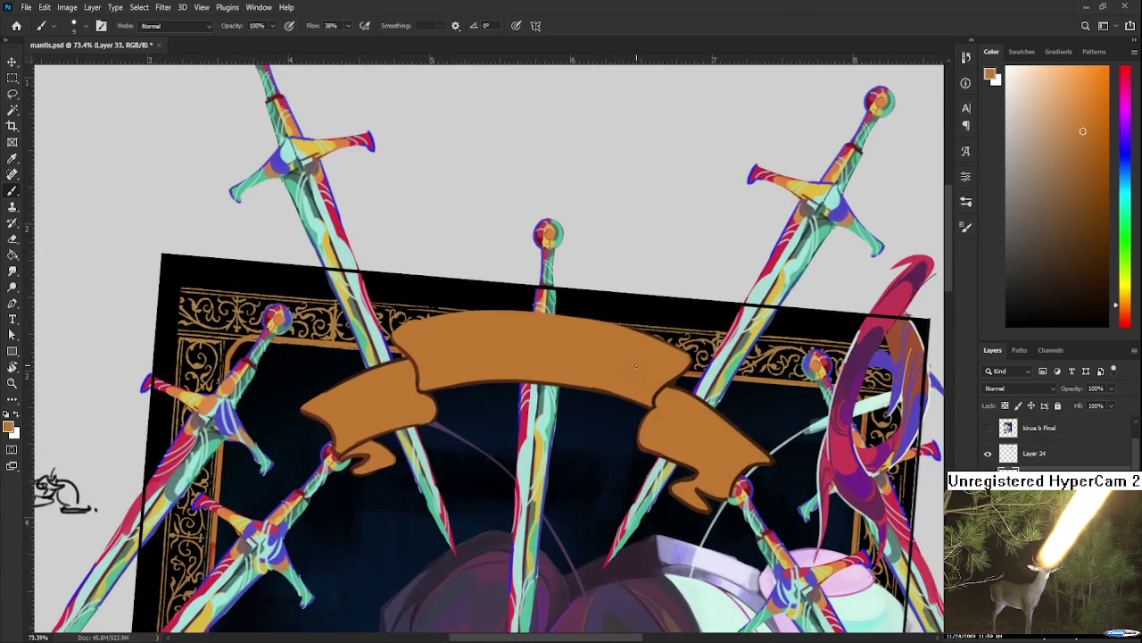
Step: Redraw the dark brown outline along the banner's top edge
left_click_drag(562, 477, 493, 314)
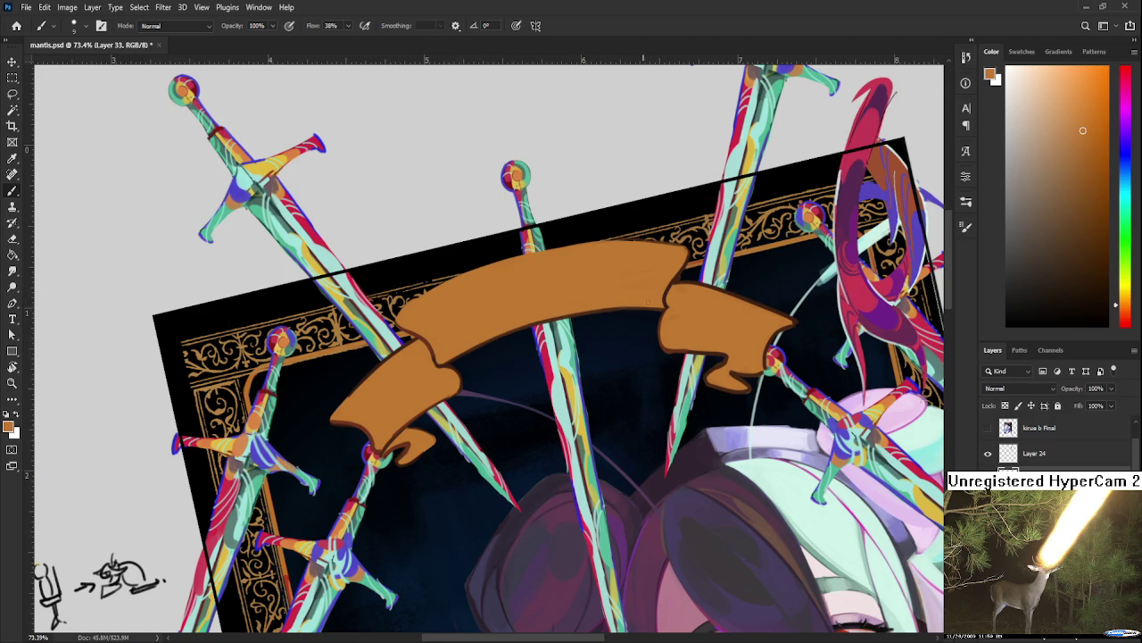
left_click_drag(596, 298, 649, 325)
left_click(455, 332, "alt")
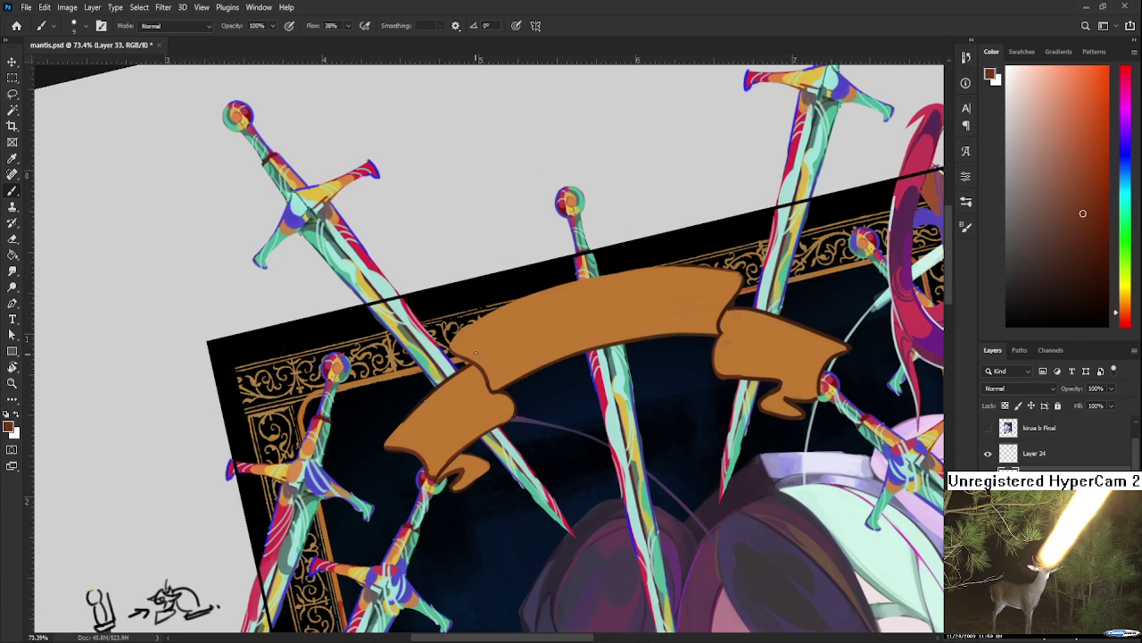
left_click_drag(501, 307, 609, 286)
left_click_drag(532, 300, 660, 269)
Step: Brighten the banner's top edge with its sampled orange fill
left_click(548, 286, "alt")
left_click(555, 294, "alt")
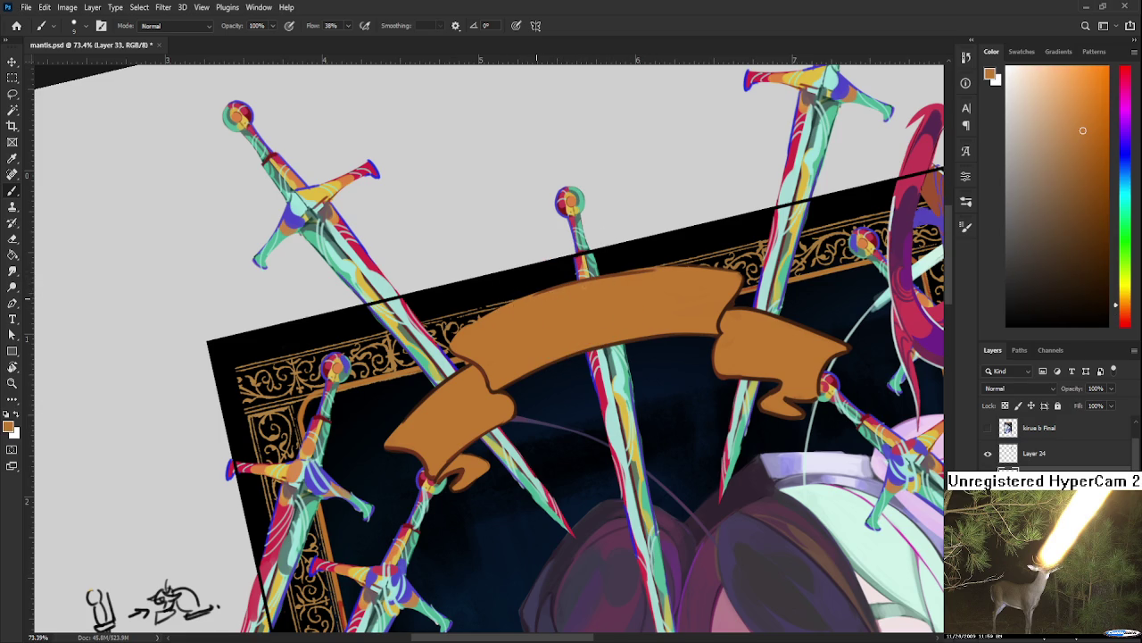
left_click_drag(656, 273, 614, 282)
left_click(560, 294, "alt")
scroll(648, 290, "down", 3)
scroll(654, 290, "down", 2)
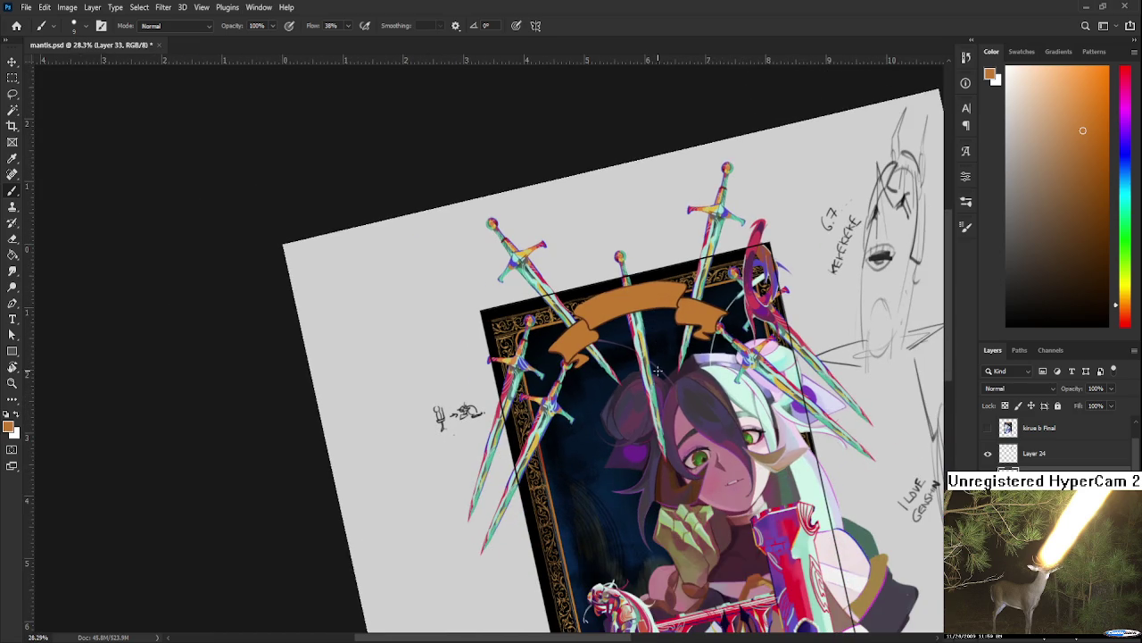
scroll(803, 364, "up", 2)
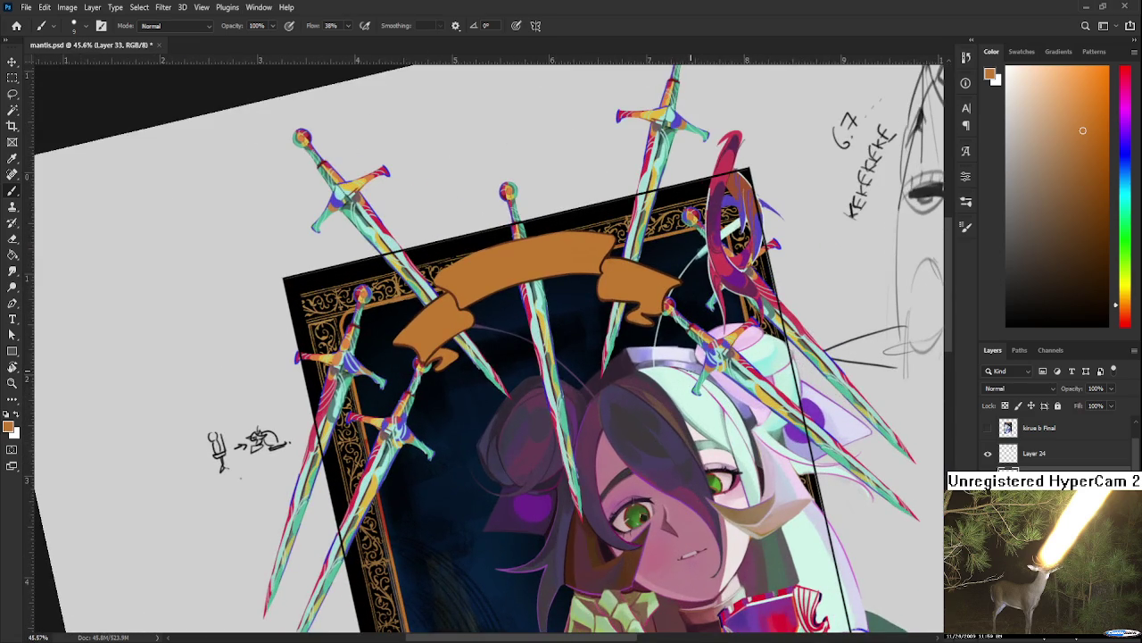
key("r")
left_click_drag(609, 362, 758, 427)
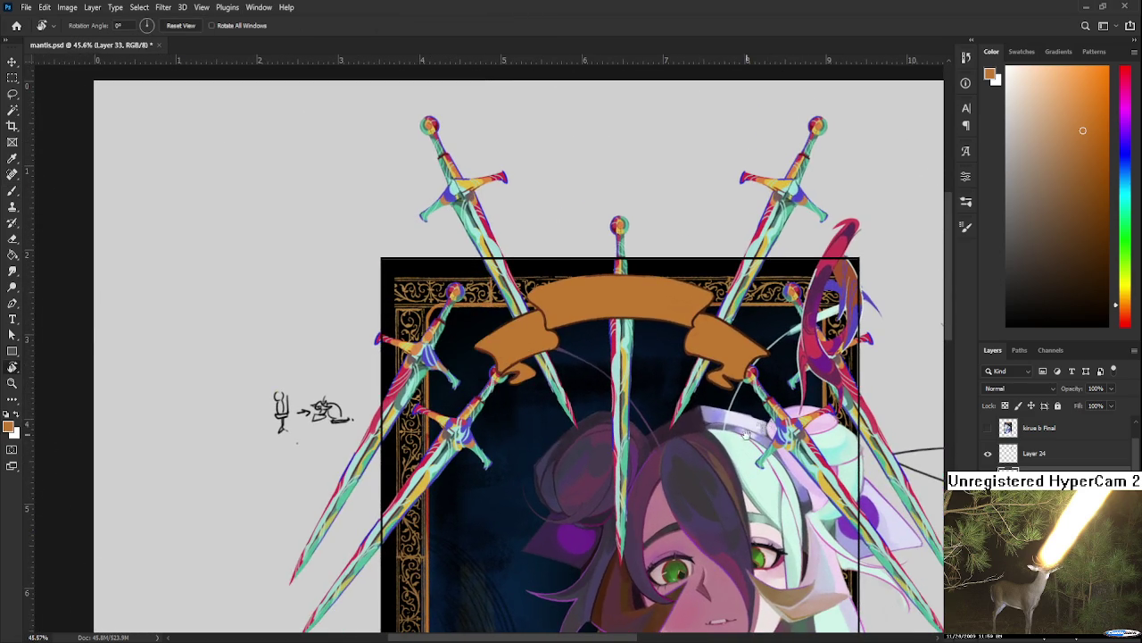
scroll(758, 426, "down", 3)
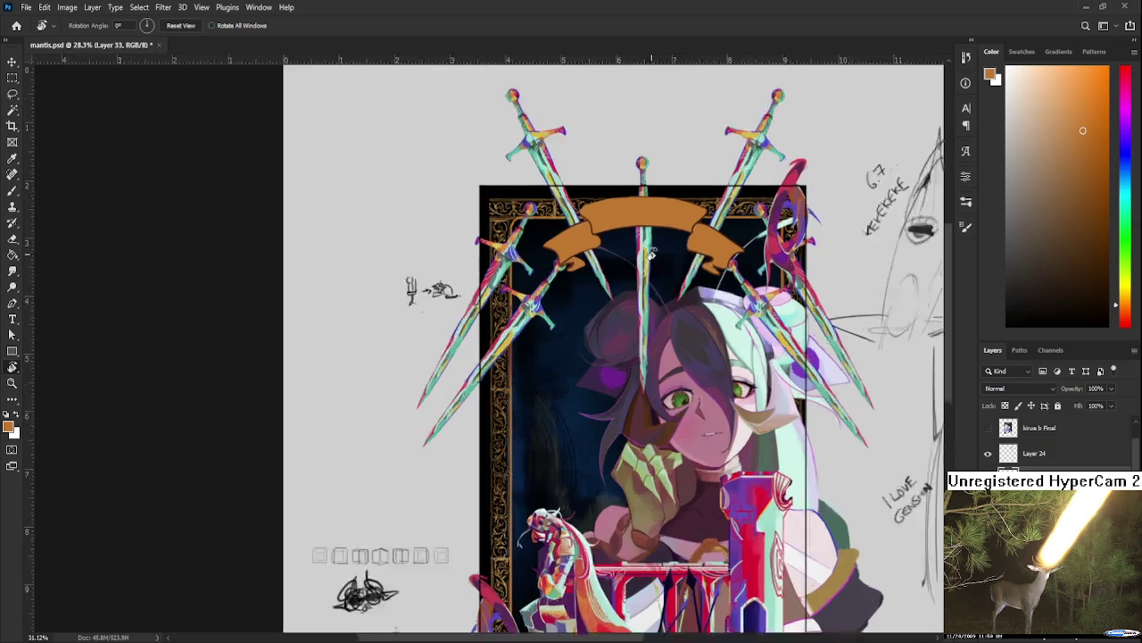
scroll(649, 256, "up", 2)
left_click_drag(645, 256, 640, 332)
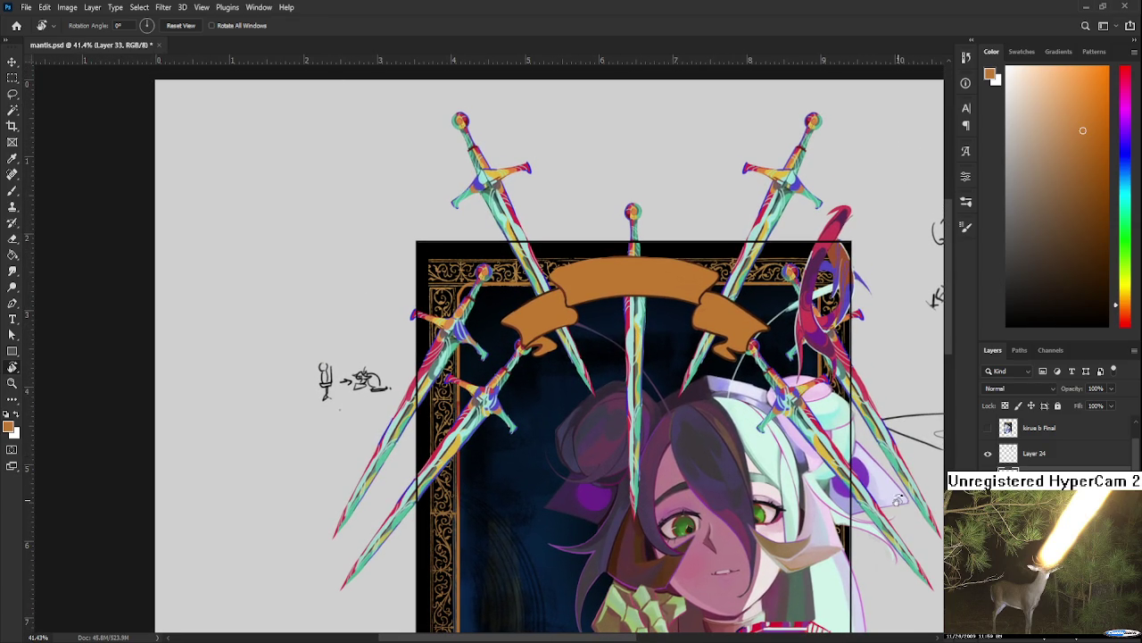
left_click(987, 429)
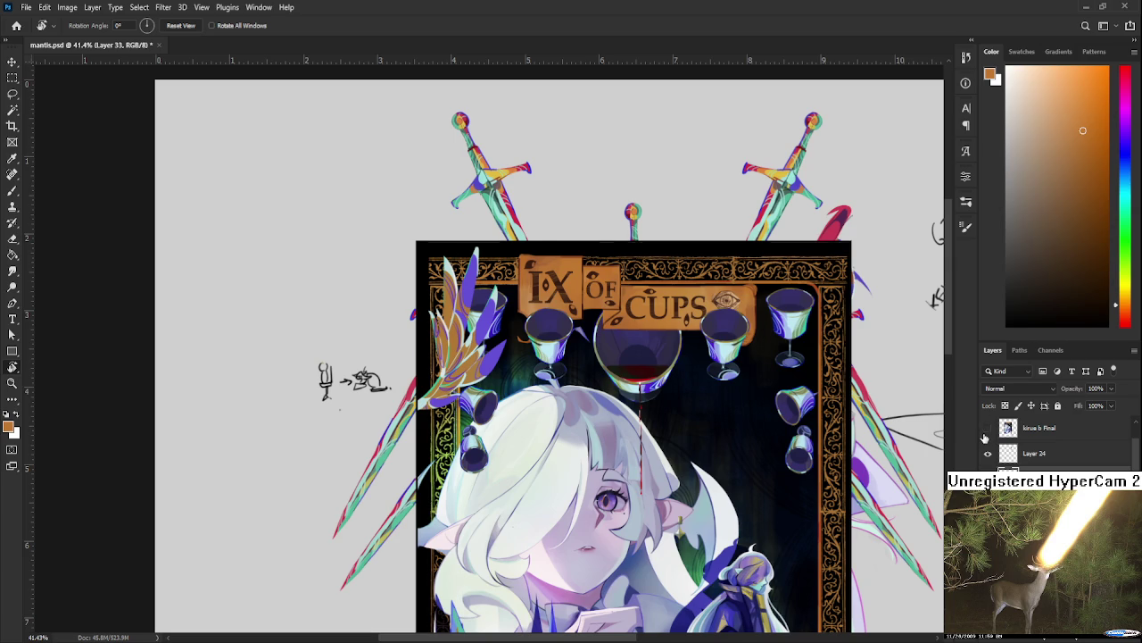
left_click(987, 429)
scroll(540, 259, "down", 3)
scroll(566, 270, "up", 4)
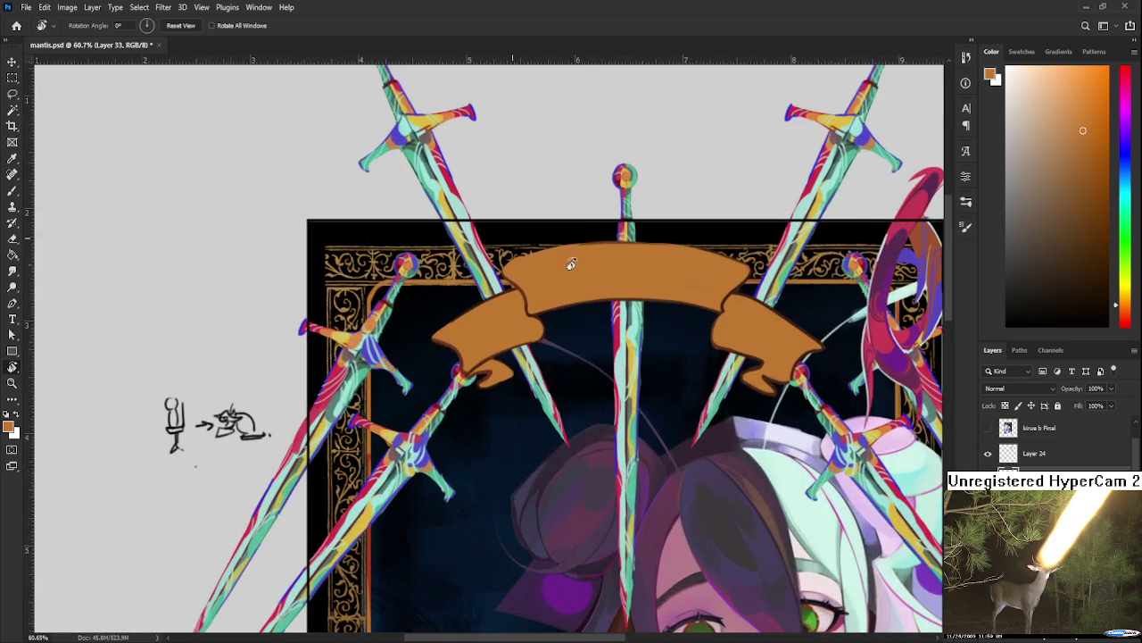
key("b")
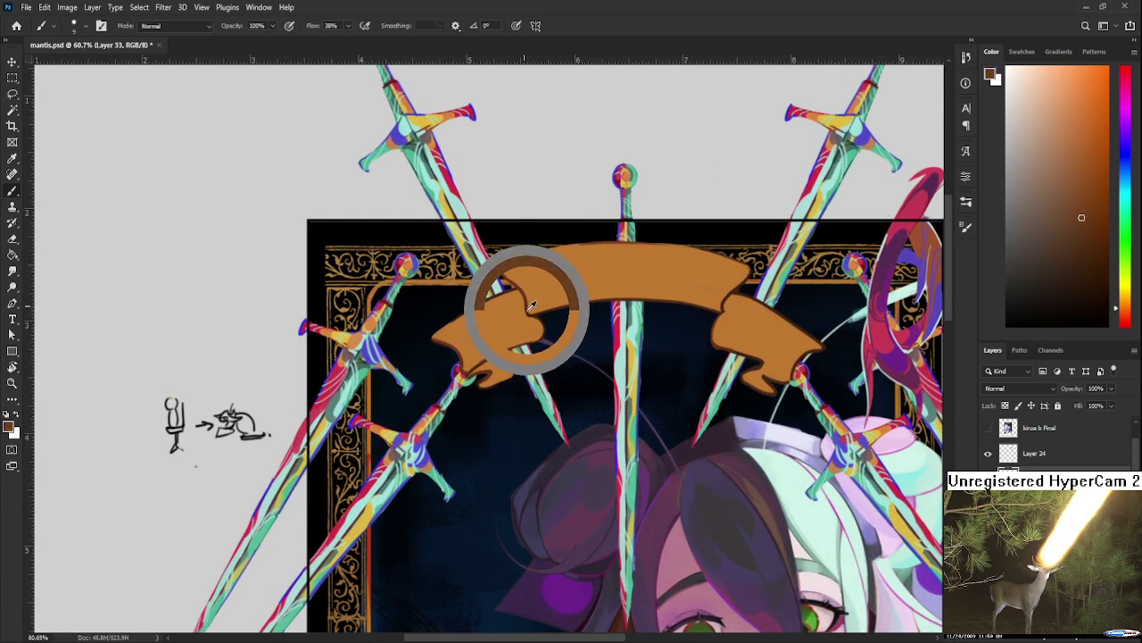
Step: Paint lighter orange over the banner's dark top outline, leaving the banner orange active
left_click(528, 301, "alt")
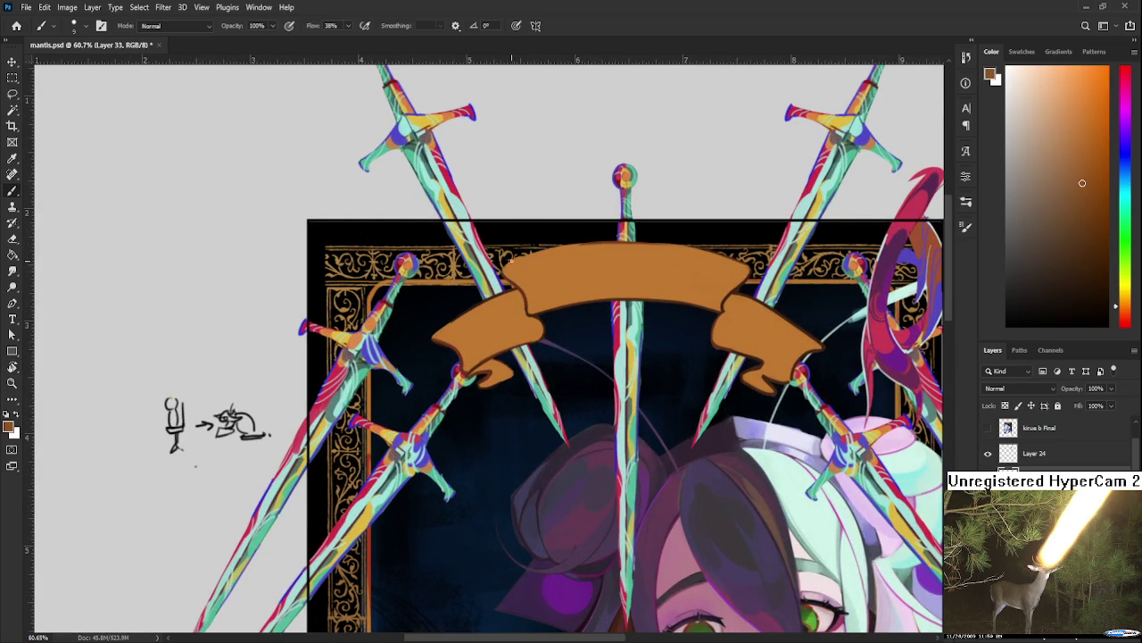
left_click(585, 249, "alt")
left_click_drag(592, 246, 597, 247)
left_click(528, 296, "alt")
left_click_drag(702, 317, 629, 376)
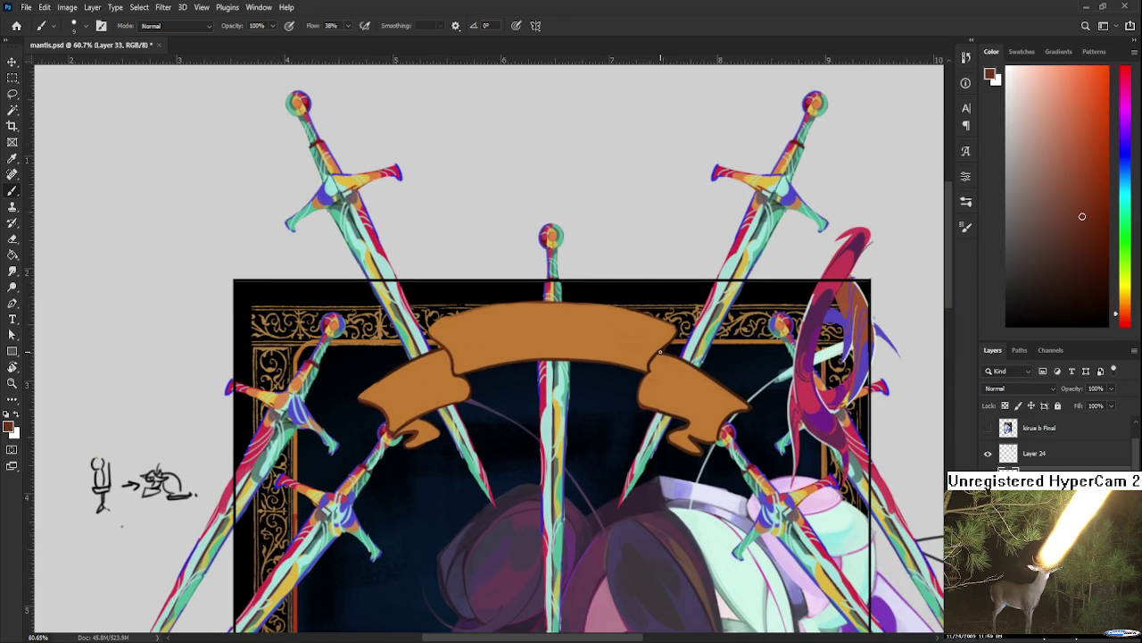
left_click(659, 357, "alt")
left_click(652, 362, "alt")
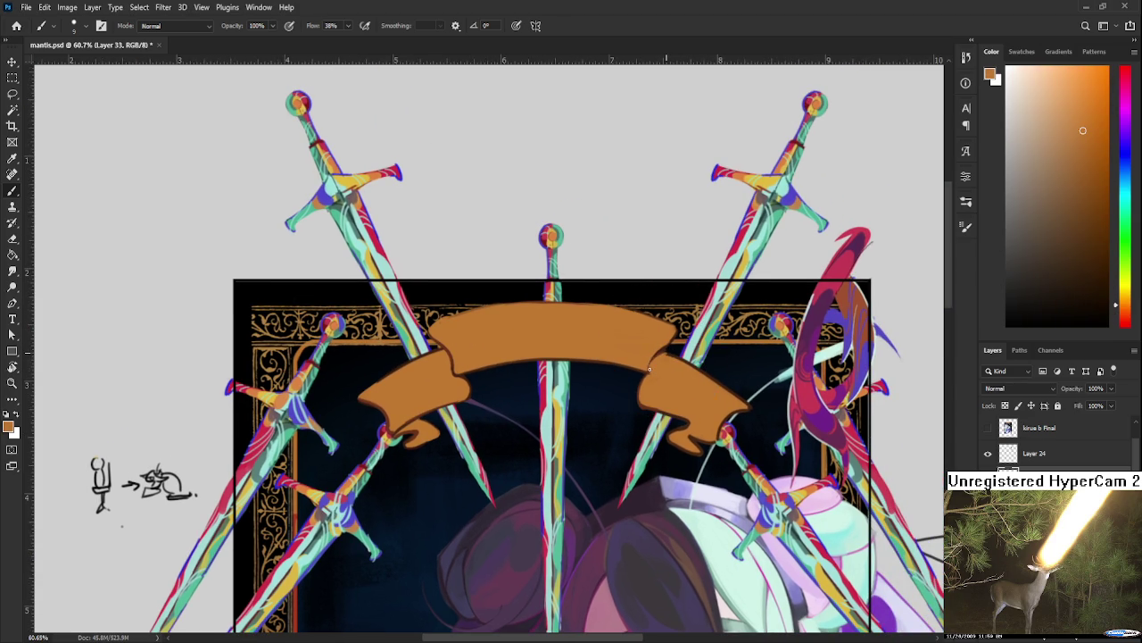
scroll(664, 357, "down", 3)
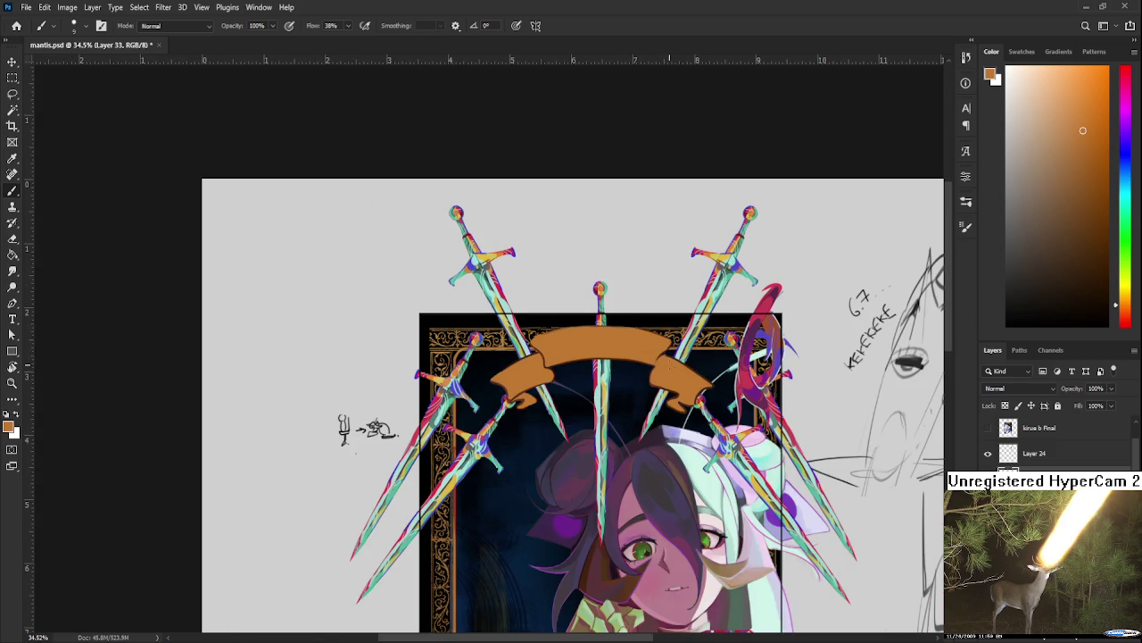
Step: Zoom in and out repeatedly to review the orange banner across the frame's top
scroll(673, 353, "up", 2)
scroll(679, 393, "down", 2)
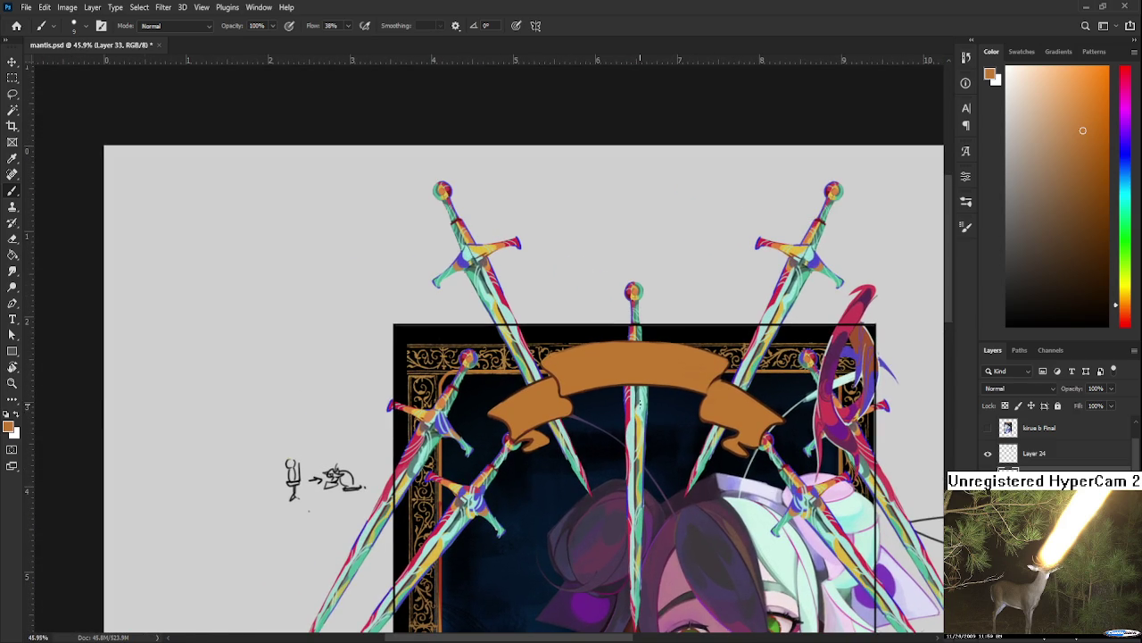
scroll(641, 405, "up", 1)
scroll(631, 390, "up", 1)
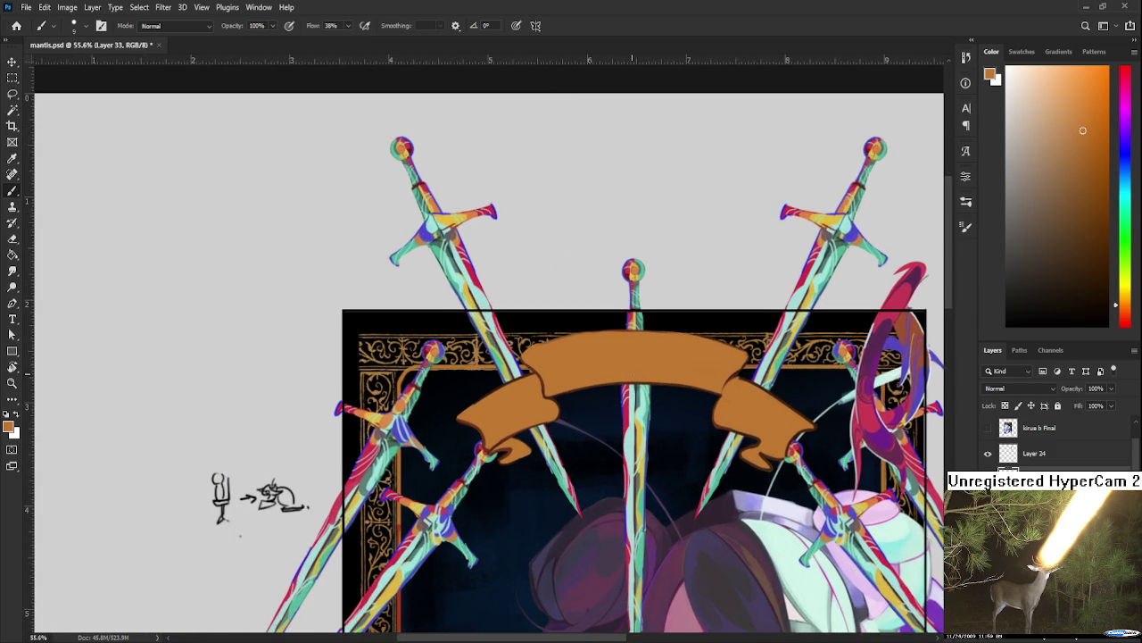
scroll(635, 394, "up", 1)
scroll(642, 403, "up", 1)
scroll(651, 412, "up", 1)
scroll(652, 410, "up", 3)
scroll(653, 410, "up", 3)
scroll(642, 428, "down", 6)
scroll(636, 451, "down", 5)
scroll(636, 451, "down", 2)
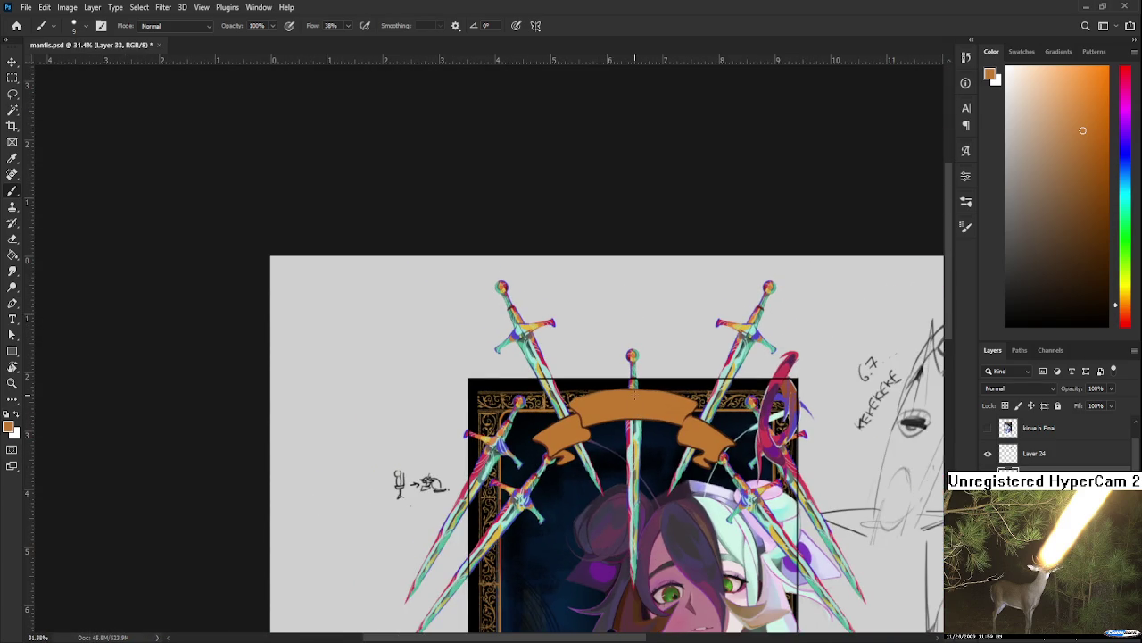
scroll(641, 398, "up", 2)
scroll(641, 398, "up", 2)
scroll(642, 398, "up", 1)
scroll(641, 398, "down", 3)
scroll(628, 402, "down", 2)
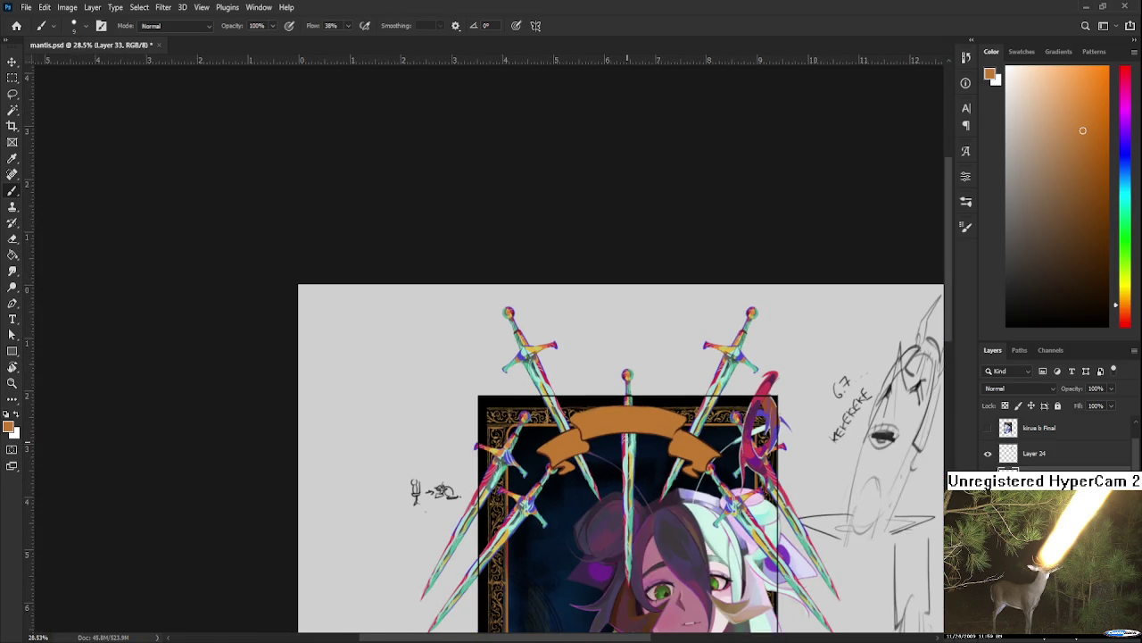
scroll(623, 399, "up", 1)
scroll(661, 430, "up", 2)
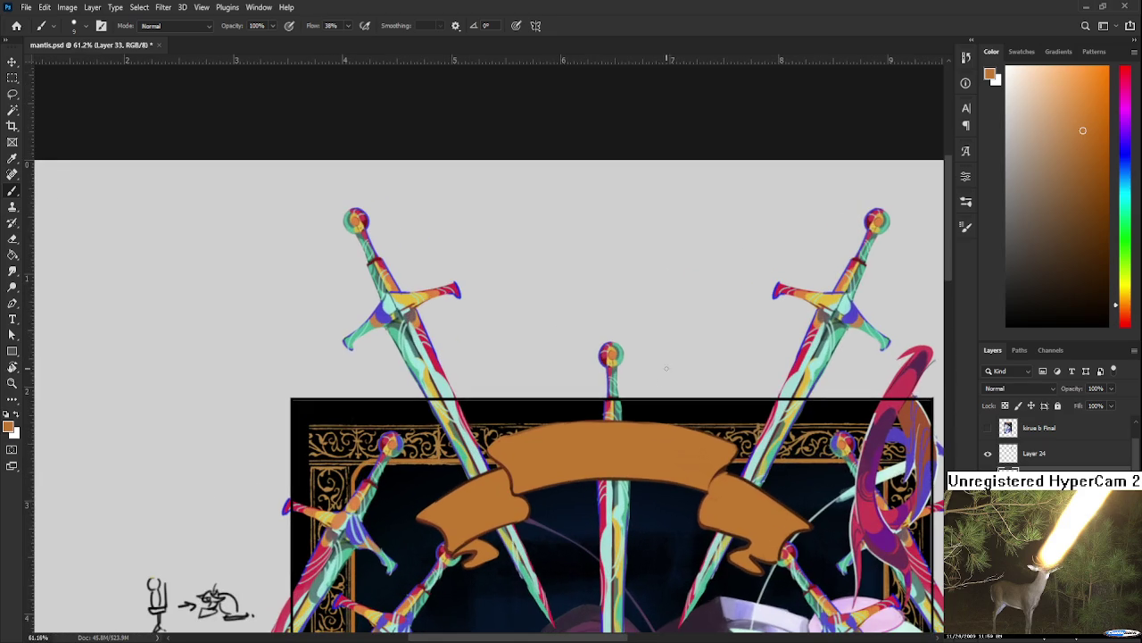
scroll(631, 468, "down", 3)
scroll(637, 460, "up", 2)
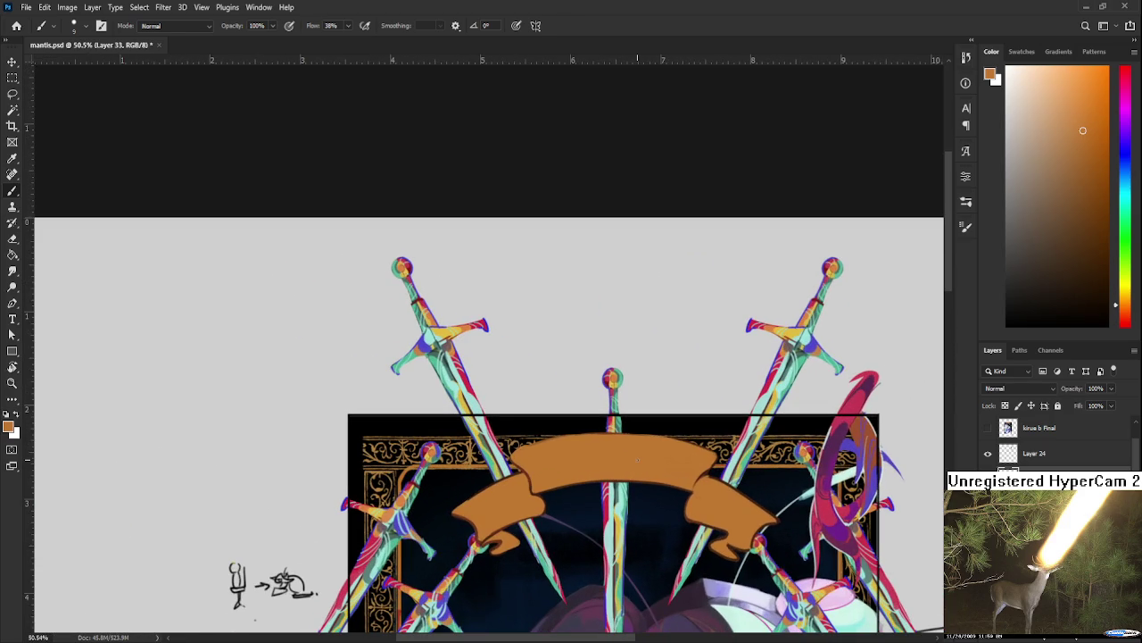
Step: Compare against the IX of Cups reference, then dab darker brown on the banner's upper-left edge
key("ctrl+comma")
key("ctrl+comma")
key("ctrl+comma")
key("ctrl+comma")
key("ctrl+comma")
key("ctrl+comma")
scroll(560, 485, "up", 2)
left_click(988, 427)
scroll(602, 482, "up", 1)
scroll(610, 489, "up", 1)
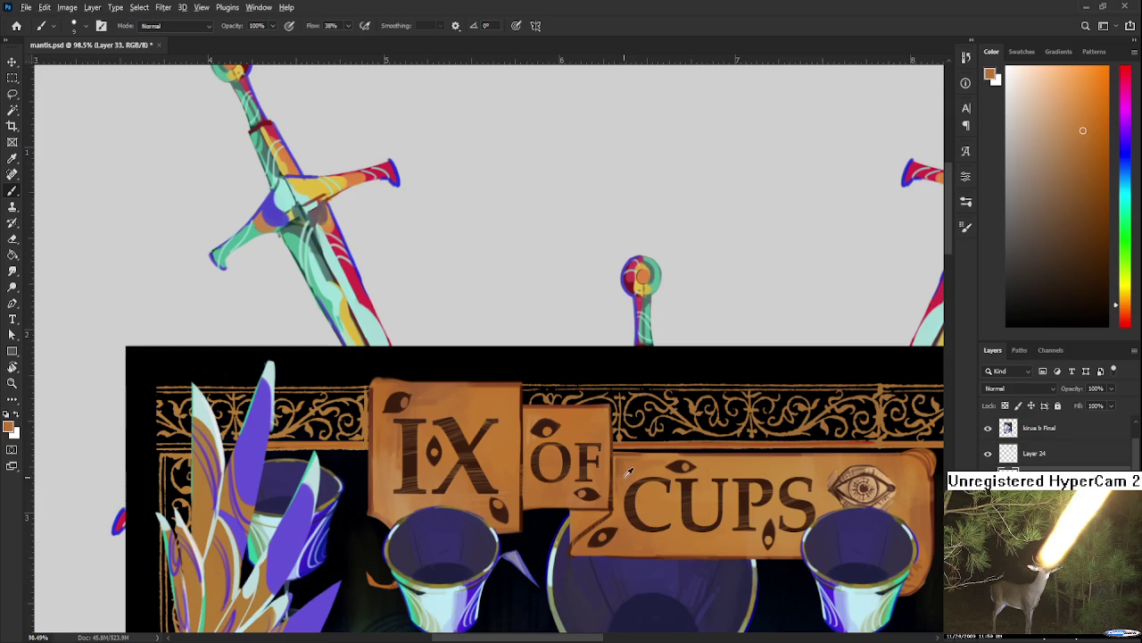
left_click(988, 428)
scroll(446, 477, "down", 1)
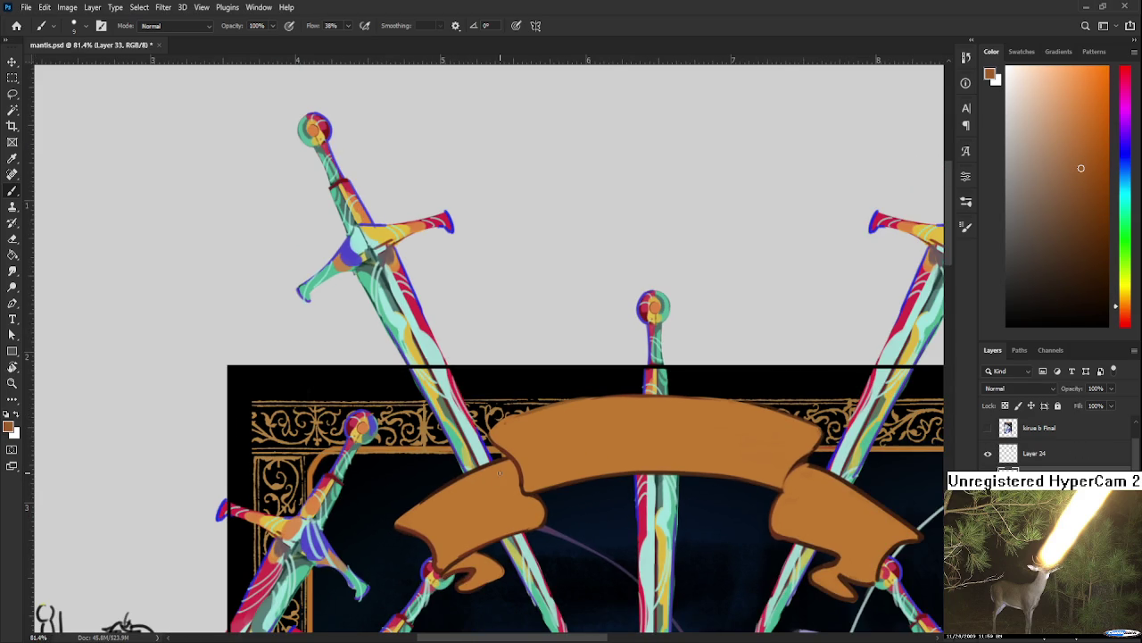
left_click_drag(504, 435, 506, 440)
Step: Resize the brush and deepen the dark patch on the banner's upper-left
key("bracketright")
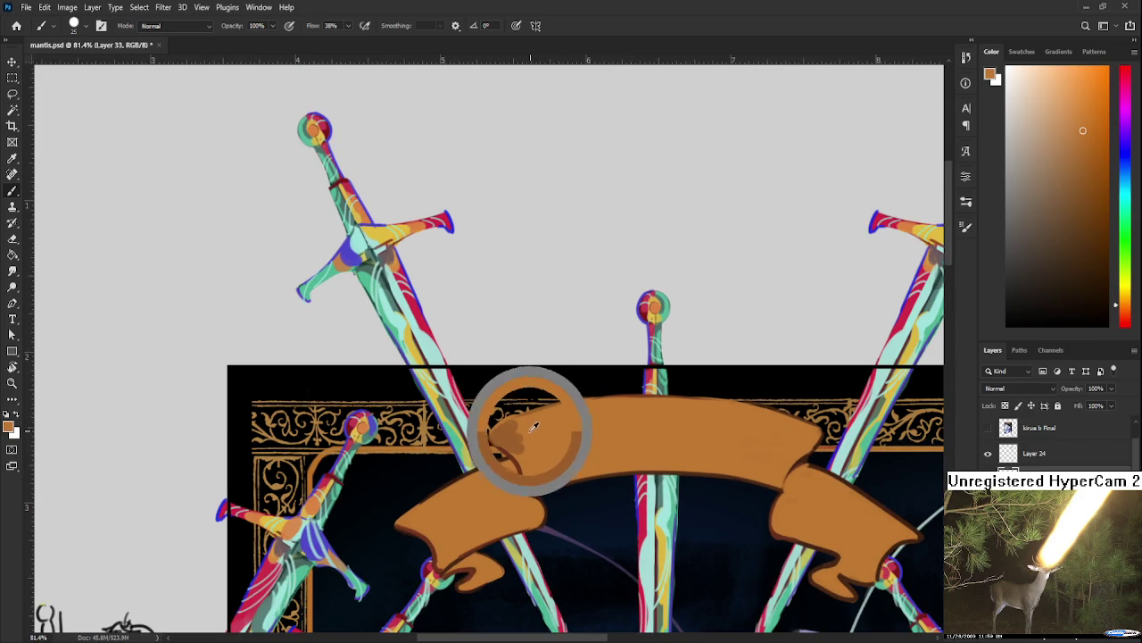
key("bracketleft")
mouse_move(528, 425)
left_mouse_down()
mouse_move(540, 443)
mouse_move(546, 431)
left_mouse_up()
left_click(539, 441, "alt")
key("bracketright")
key("bracketleft")
Step: Sample browns and the banner orange, then soften the upper-left dark patch with orange
left_click(527, 430, "alt")
left_click(522, 427, "alt")
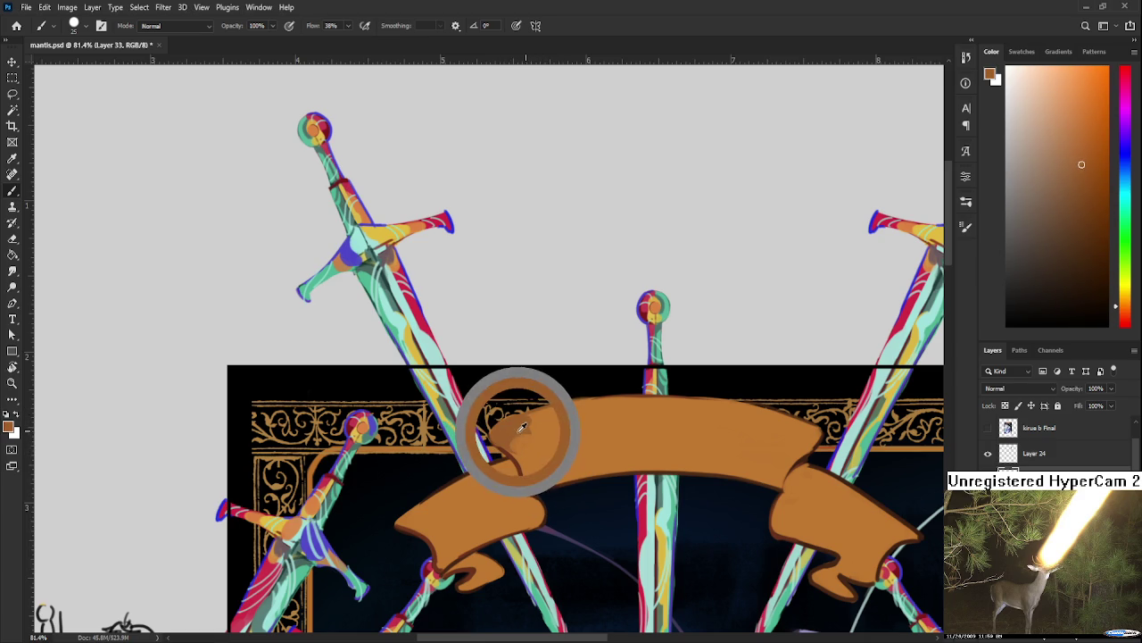
left_click(524, 423, "alt")
left_click(514, 432, "alt")
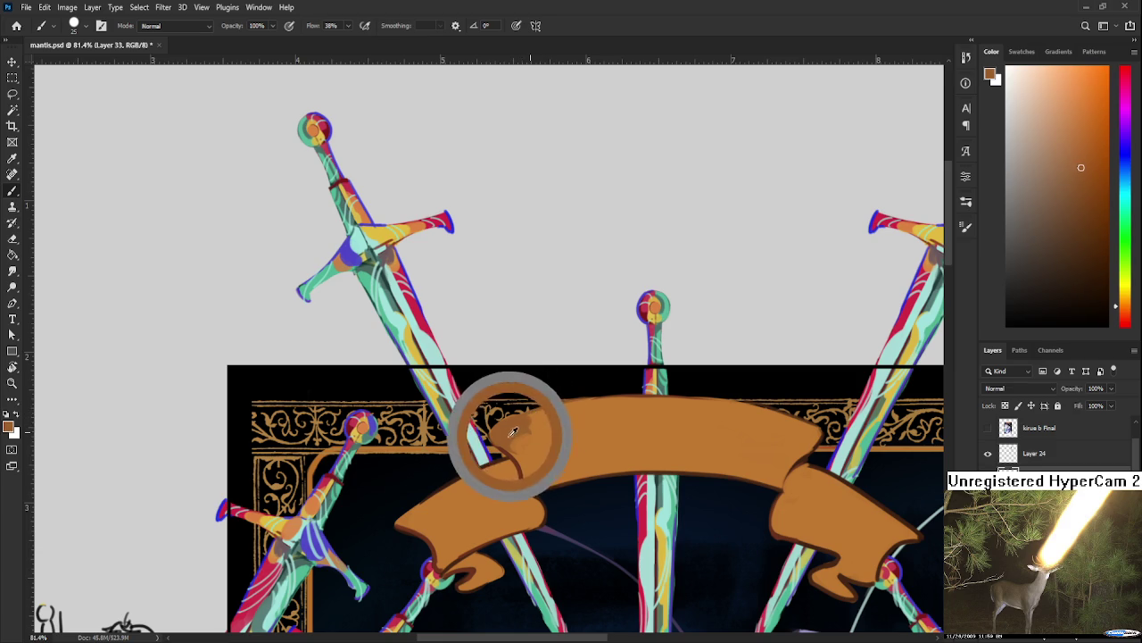
left_click(527, 427, "alt")
mouse_move(512, 432)
left_mouse_down()
mouse_move(528, 484)
mouse_move(532, 459)
left_mouse_up()
Step: Sample a range of browns and oranges from the banner's upper-left for shading
left_click(544, 458, "alt")
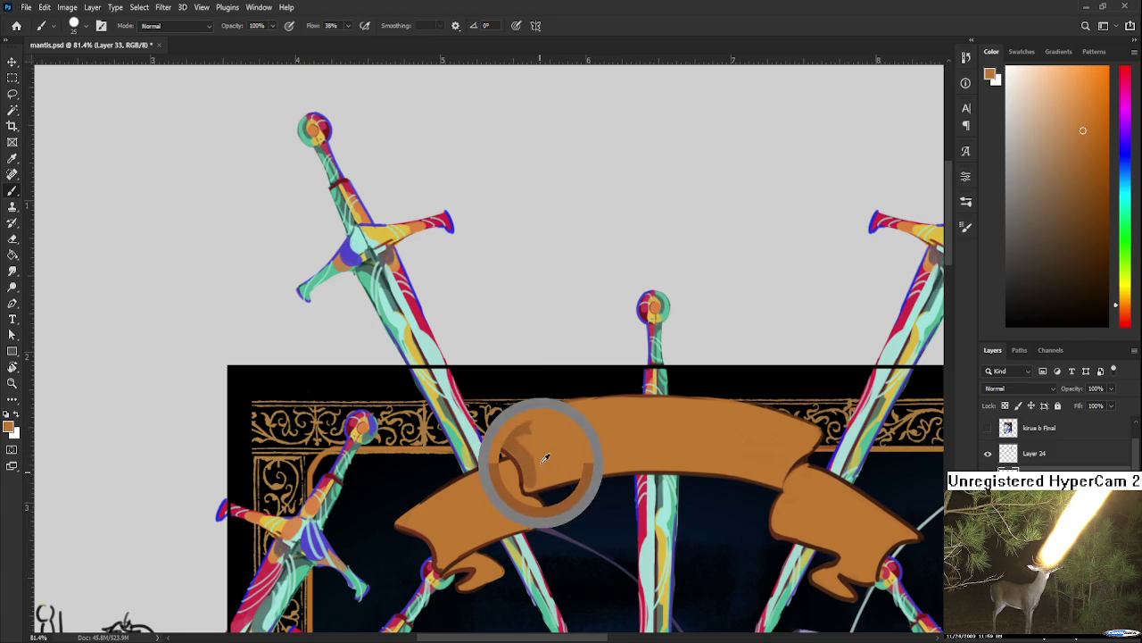
left_click(534, 438, "alt")
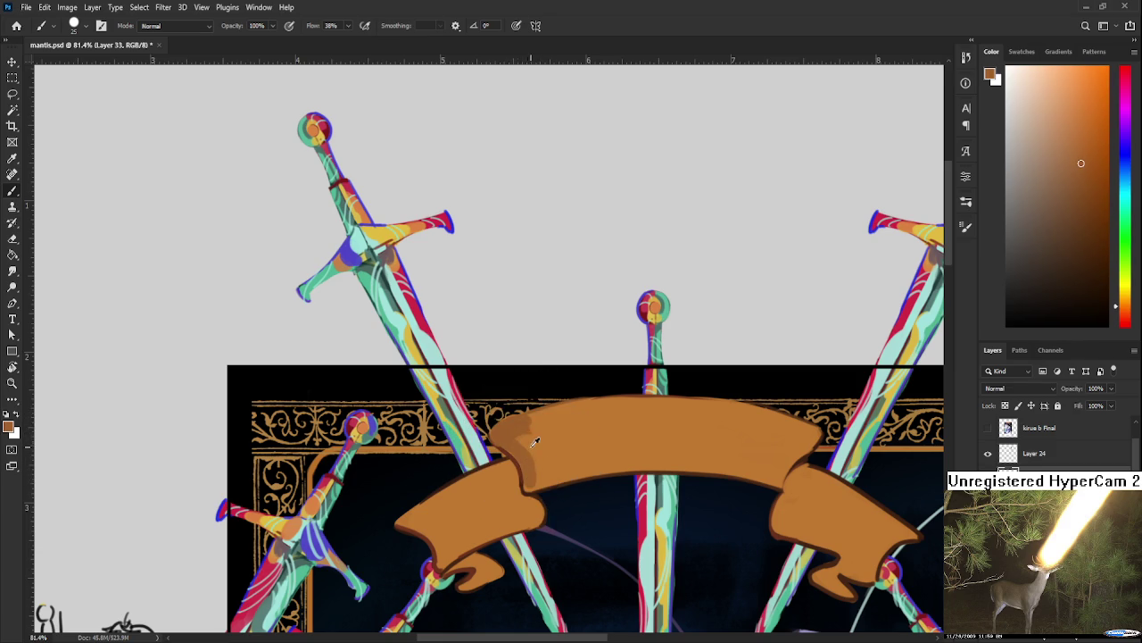
left_click(529, 450, "alt")
left_click(536, 451, "alt")
left_click(520, 439, "alt")
left_click(519, 439, "alt")
left_click(519, 439, "alt")
left_click(540, 465, "alt")
left_click(510, 431, "alt")
left_click(530, 437, "alt")
left_click(528, 419, "alt")
left_click(536, 429, "alt")
left_click(536, 426, "alt")
left_click(539, 430, "alt")
left_click(551, 433, "alt")
left_click(535, 459, "alt")
left_click(522, 451, "alt")
left_click(531, 433, "alt")
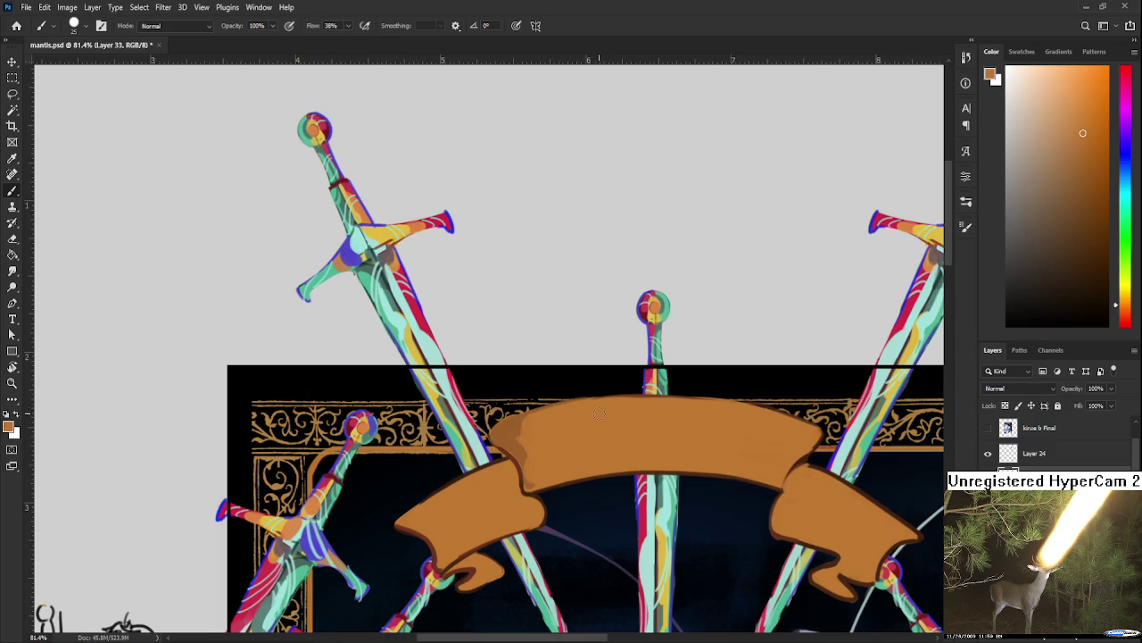
Step: Add a faint darker-orange shading stroke to the banner's left section
scroll(549, 459, "down", 3)
scroll(544, 459, "up", 1)
scroll(540, 461, "up", 1)
left_click(560, 393, "alt")
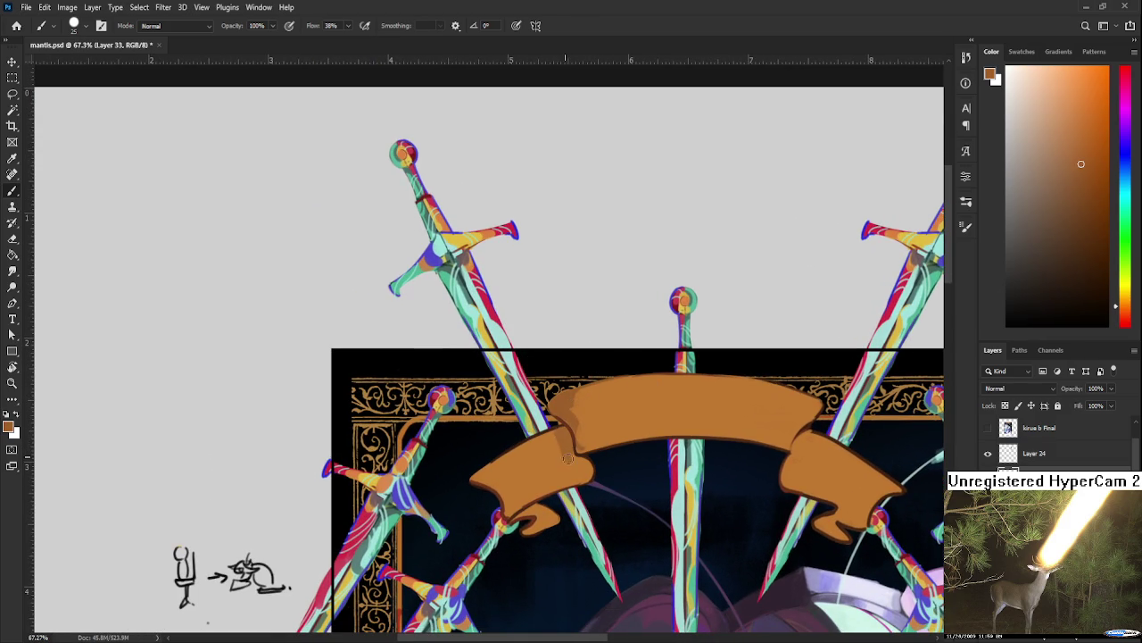
left_click_drag(571, 457, 586, 467)
Step: Sample darker and lighter oranges around the banner's left fold for shadowing
left_click(580, 470, "alt")
left_click(562, 420, "alt")
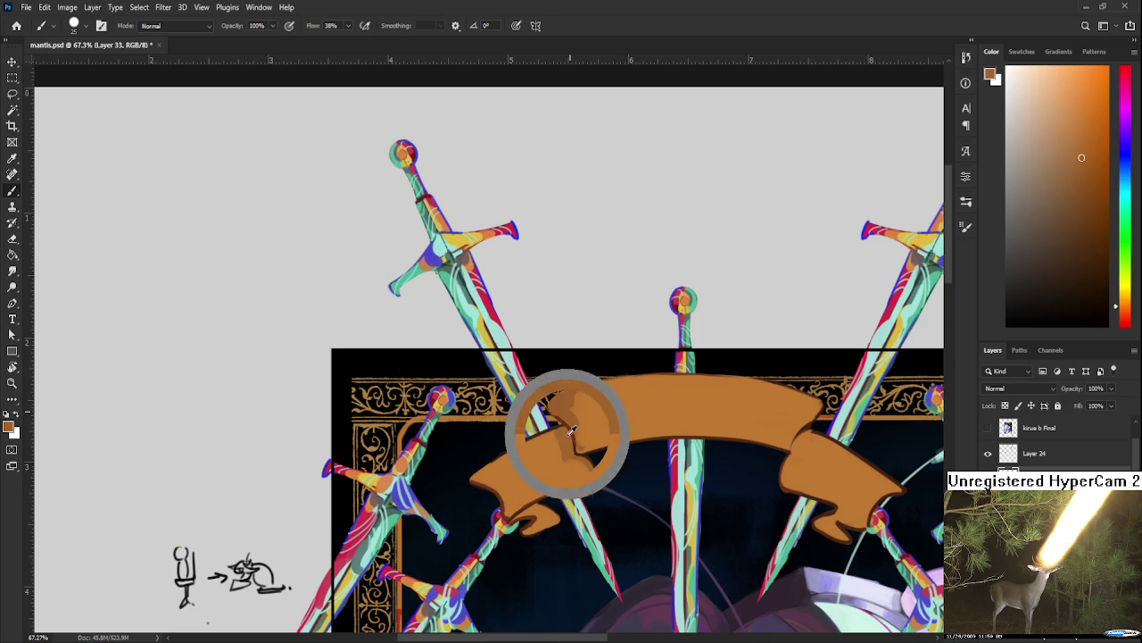
left_click(566, 461, "alt")
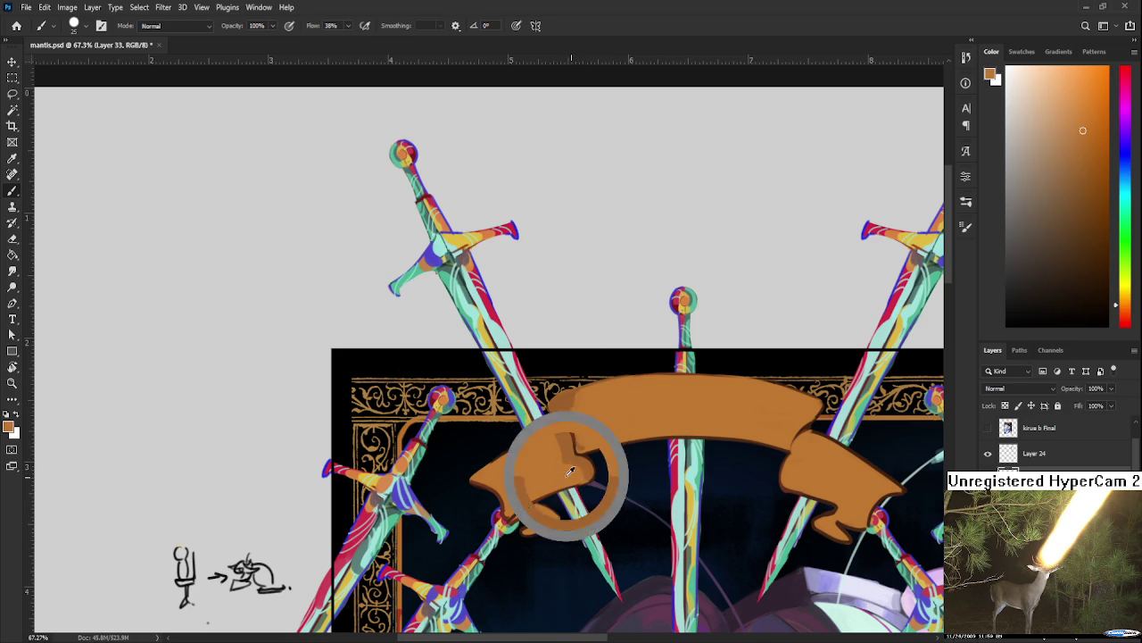
left_click(574, 458, "alt")
left_click(578, 469, "alt")
left_click(587, 468, "alt")
left_click(580, 464, "alt")
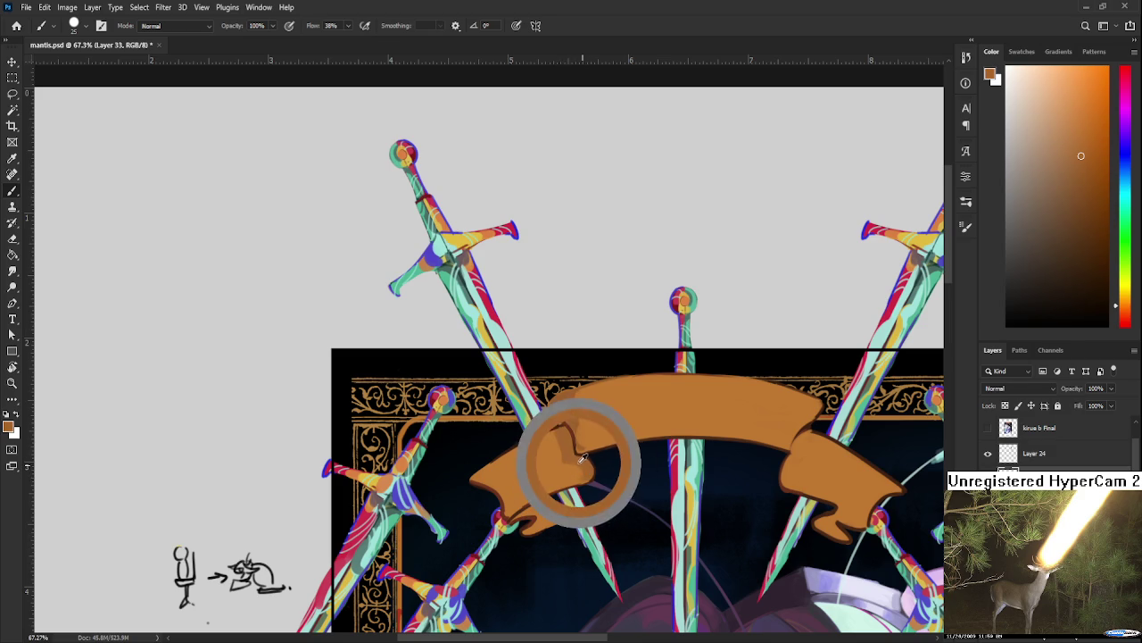
left_click(578, 470, "alt")
left_click(581, 462, "alt")
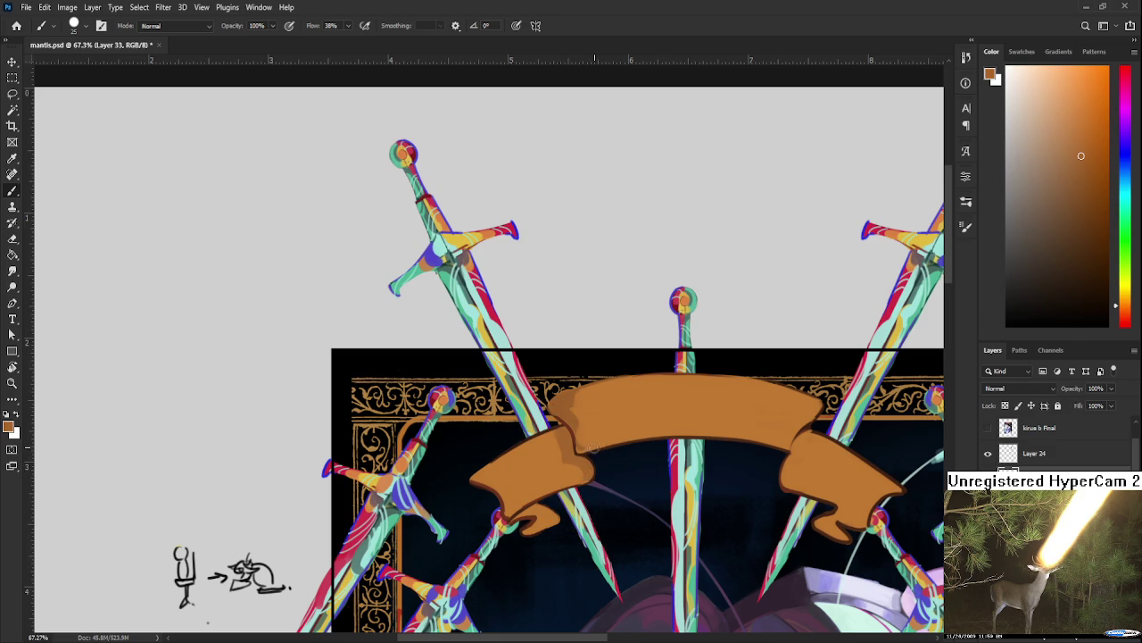
left_click(574, 400, "alt")
Step: Pick further orange shades below and along the left fold where it turns under the sword
left_click(514, 500, "alt")
left_click(510, 502, "alt")
left_click(512, 500, "alt")
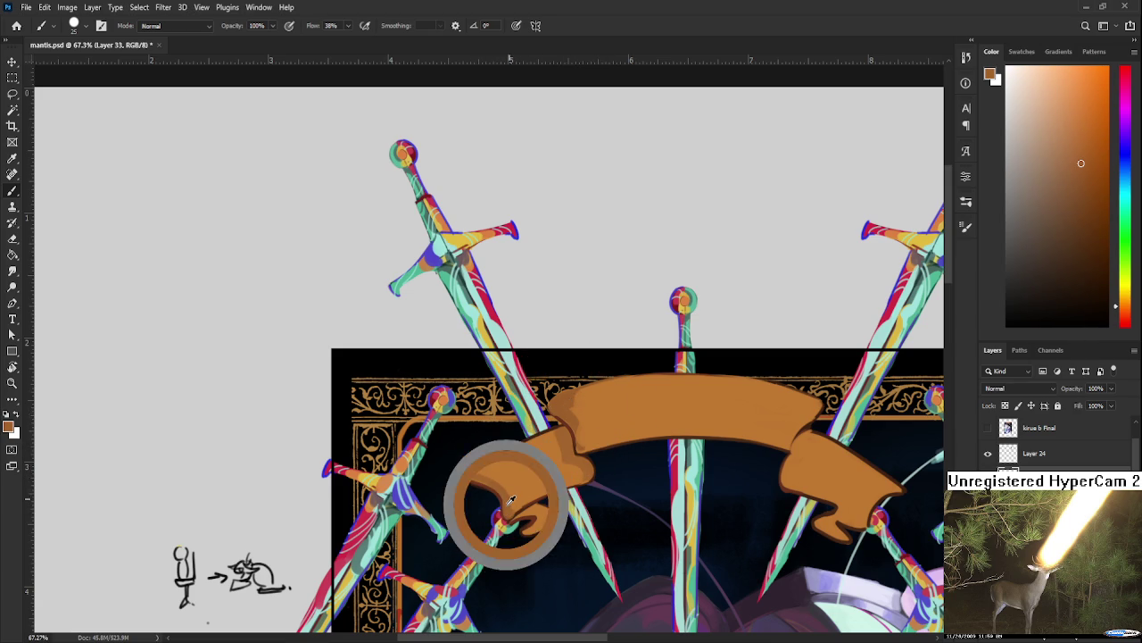
left_click(551, 470, "alt")
left_click(580, 469, "alt")
left_click(578, 460, "alt")
left_click(571, 458, "alt")
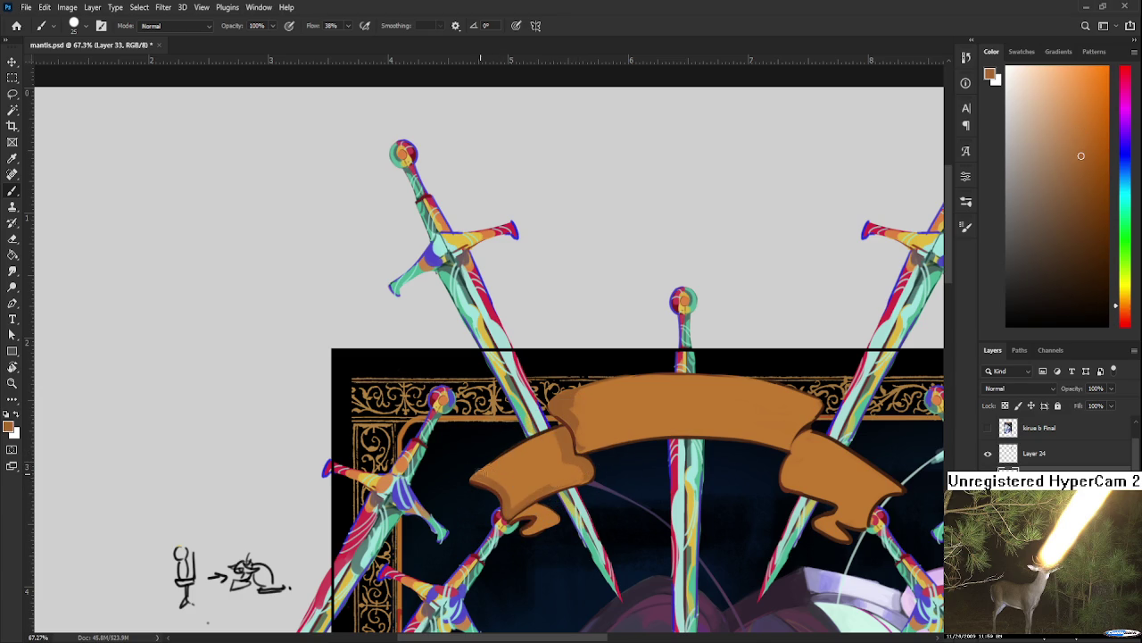
left_click(540, 439, "alt")
left_click(547, 447, "alt")
left_click(570, 431, "alt")
scroll(584, 500, "down", 5)
scroll(586, 499, "up", 5)
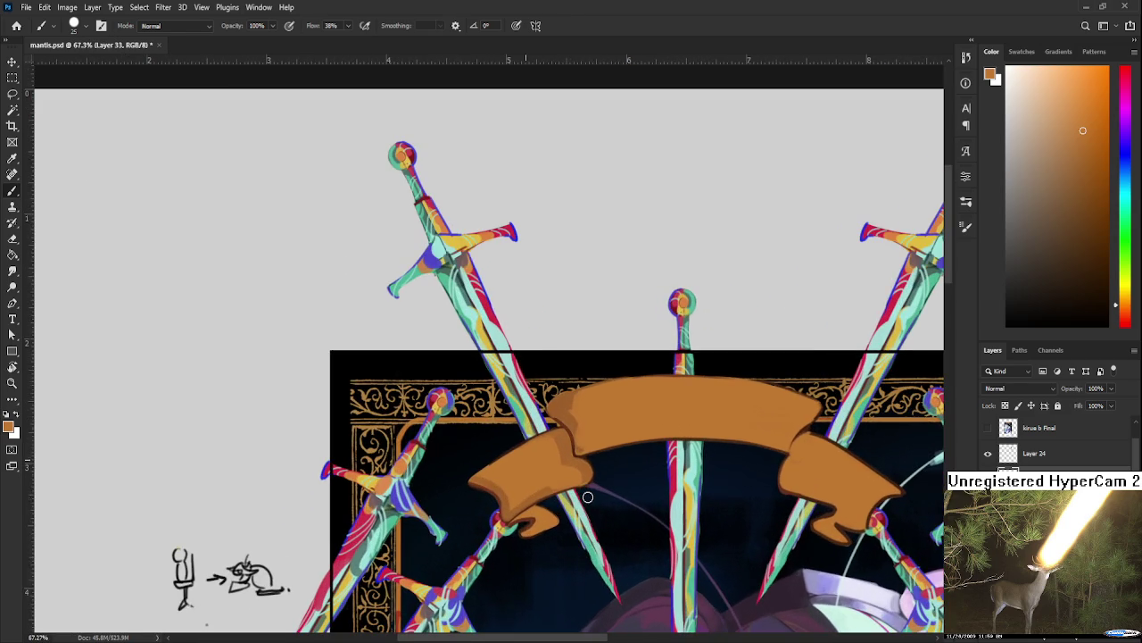
left_click(579, 452, "alt")
scroll(572, 450, "right", 3)
scroll(589, 464, "right", 3)
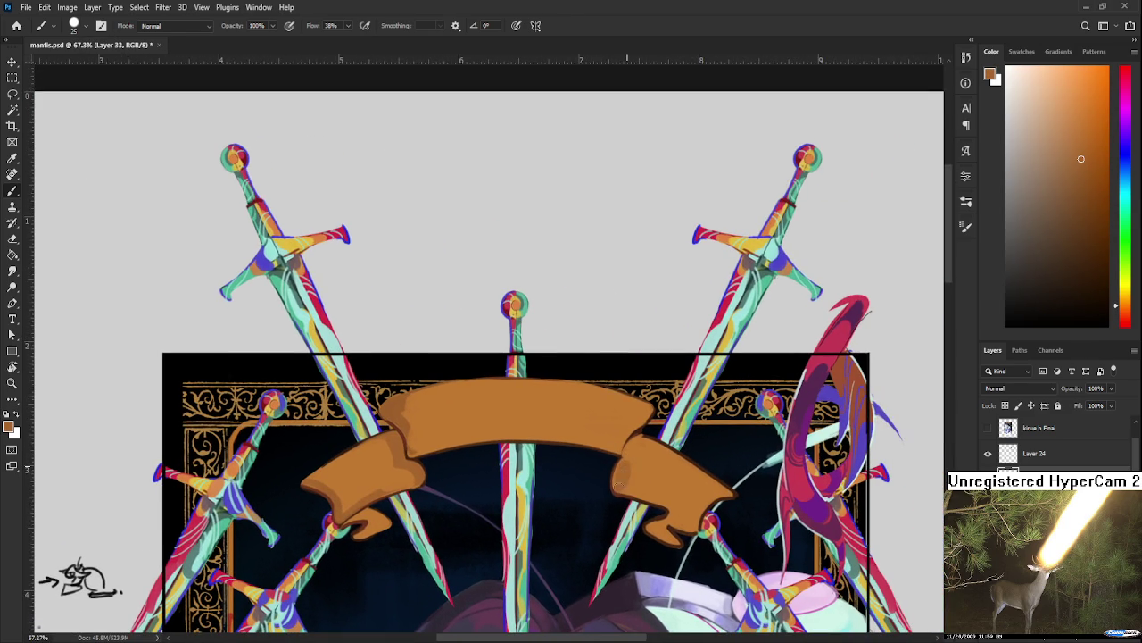
Step: Sample several oranges near the banner's right fold
left_click(645, 458, "alt")
left_click(627, 474, "alt")
left_click(645, 461, "alt")
left_click(640, 446, "alt")
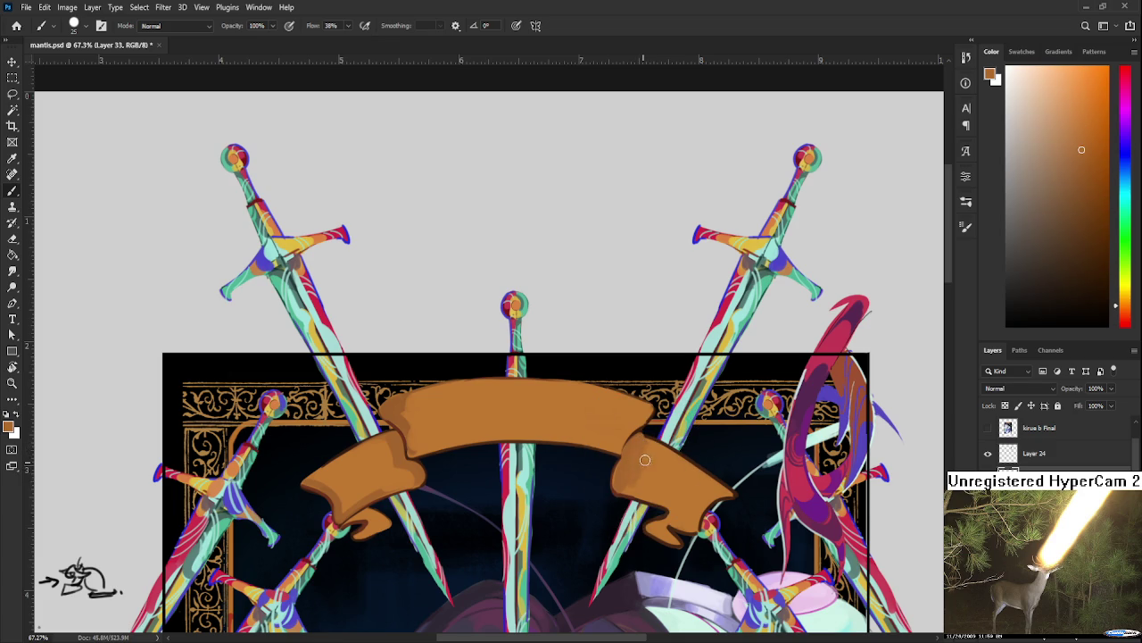
left_click(657, 477, "alt")
left_click(662, 449, "alt")
left_click(661, 453, "alt")
left_click(655, 458, "alt")
left_click(639, 473, "alt")
left_click(651, 484, "alt")
Step: Shift the view up and pick lighter and darker oranges at the right end's top band
left_click_drag(676, 500, 678, 472)
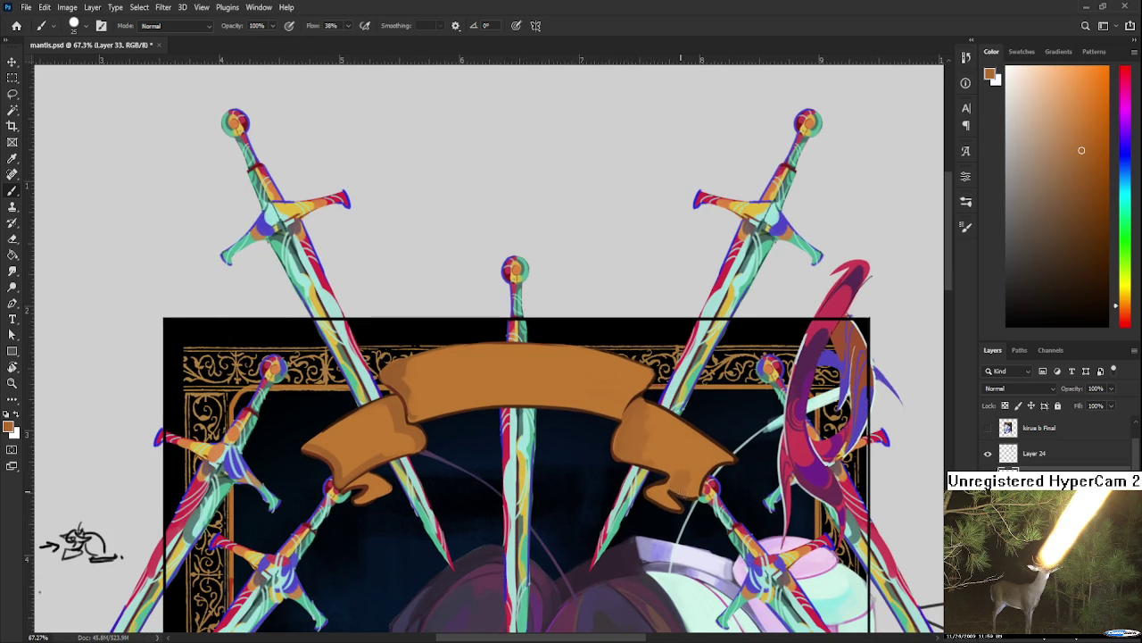
left_click(696, 463, "alt")
left_click(696, 458, "alt")
left_click(712, 461, "alt")
left_click(693, 461, "alt")
left_click(692, 464, "alt")
left_click(712, 455, "alt")
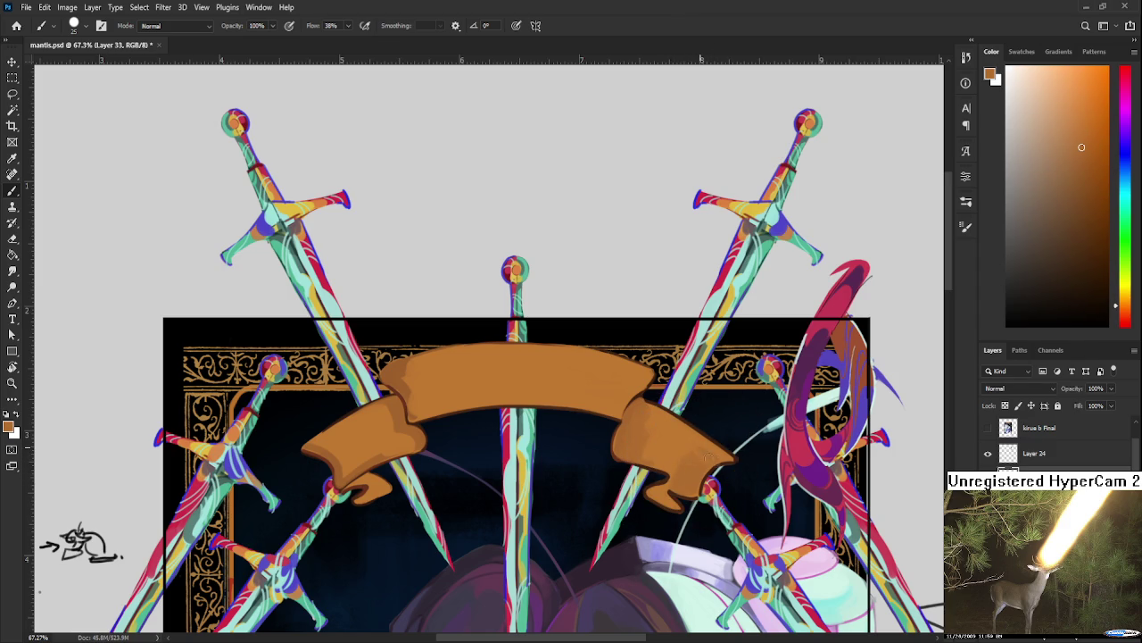
left_click(725, 453, "alt")
scroll(672, 484, "down", 3)
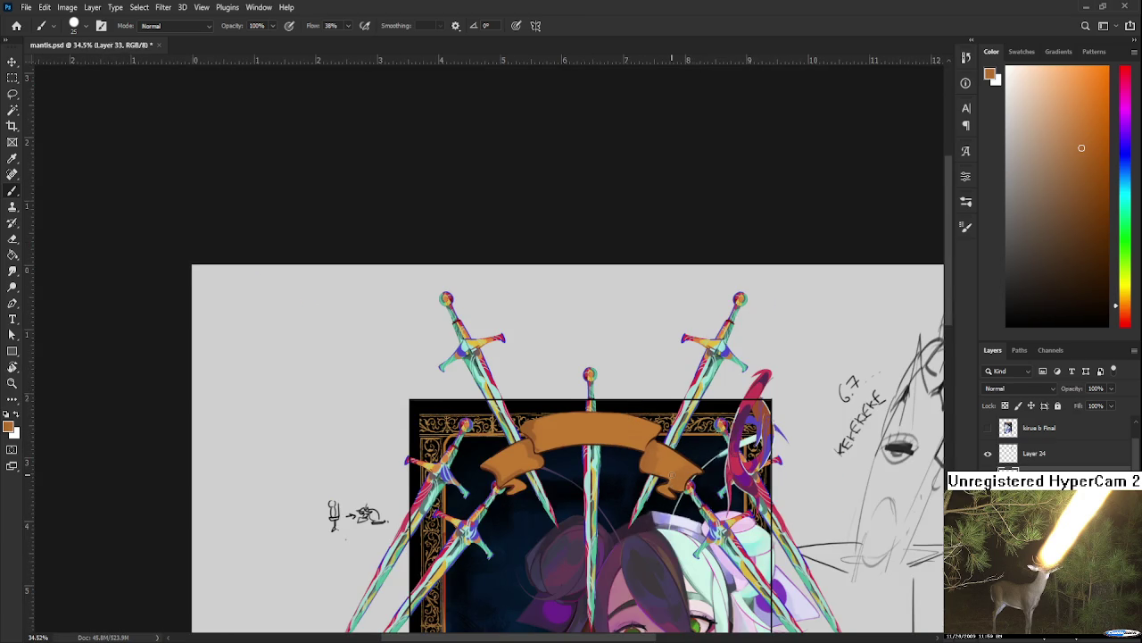
scroll(671, 475, "up", 1)
left_click(492, 436, "alt")
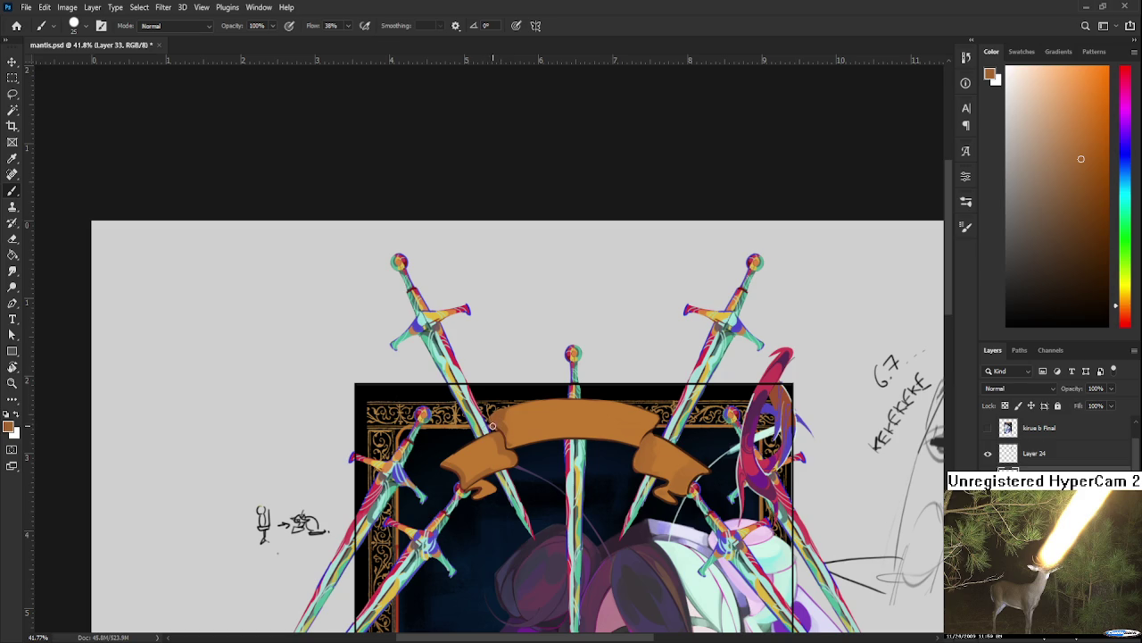
key("bracketleft")
key("bracketright")
key("bracketright")
key("bracketright")
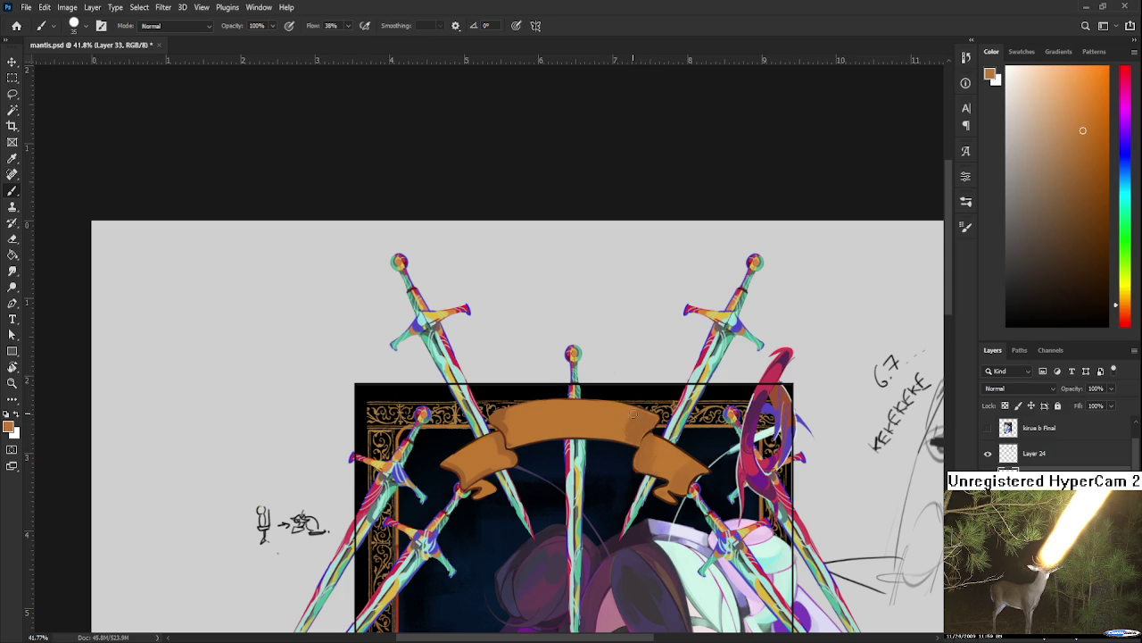
left_click(632, 419, "alt")
left_click(638, 411, "alt")
left_click(628, 423, "alt")
left_click(644, 424, "alt")
left_click(631, 416, "alt")
left_click(637, 426, "alt")
left_click(650, 426, "alt")
key("r")
mouse_move(620, 486)
left_mouse_down()
mouse_move(627, 493)
mouse_move(546, 544)
mouse_move(523, 390)
left_mouse_up()
Step: Brush orange over the notch in the ribbon's left edge and lower-left edge
key("b")
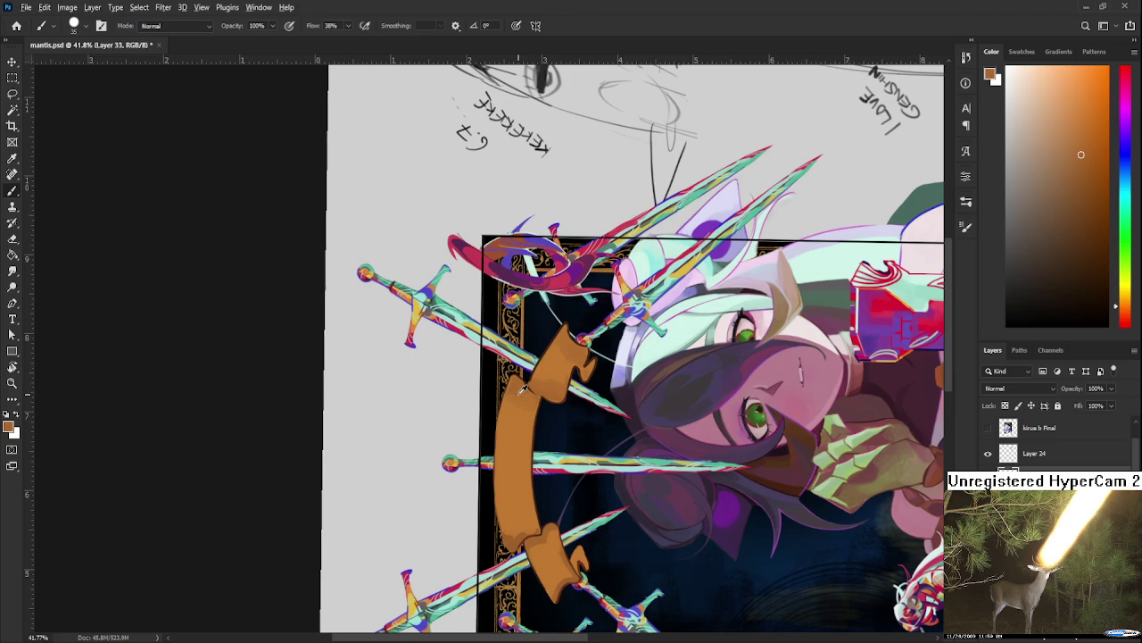
left_click_drag(509, 384, 499, 478)
left_click(513, 434, "alt")
left_click(499, 444, "alt")
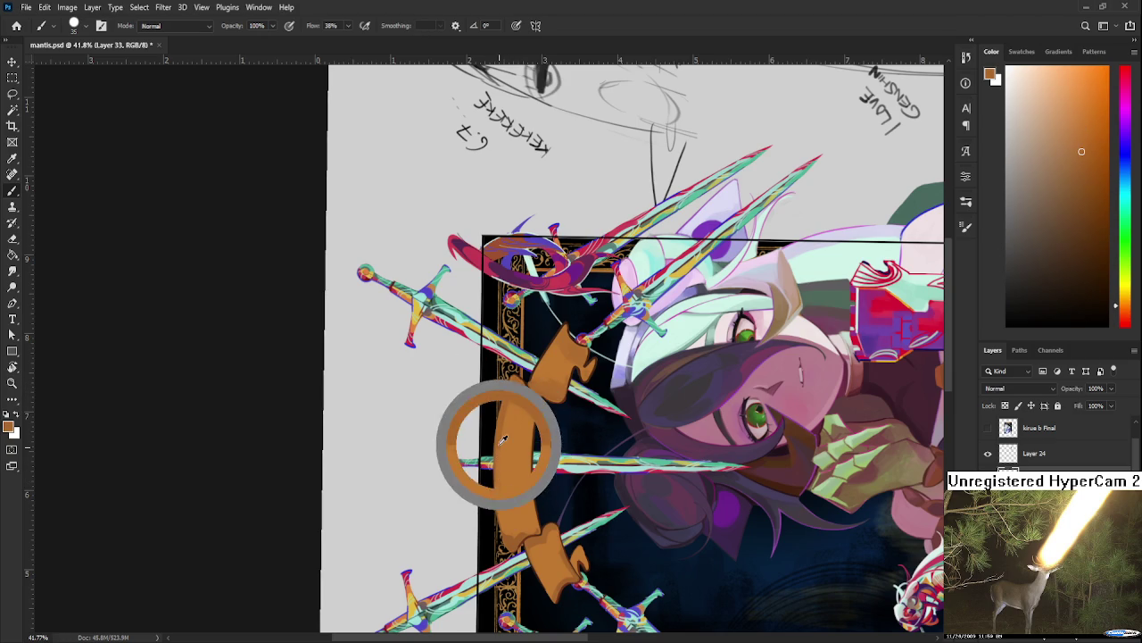
left_click_drag(498, 460, 507, 543)
left_click(513, 504, "alt")
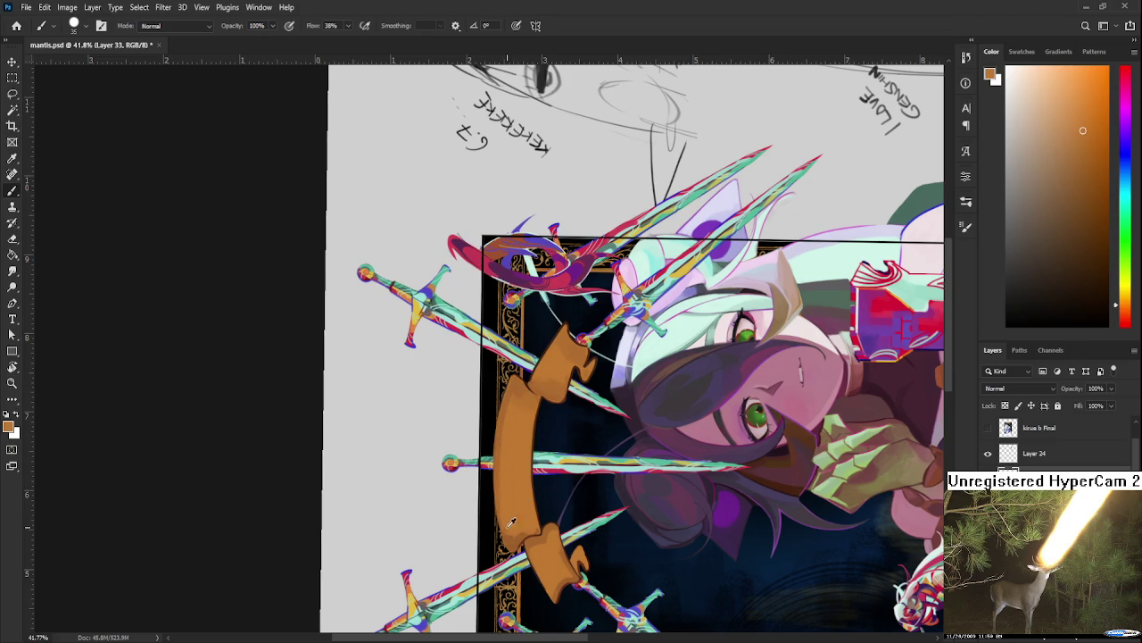
Step: Alt-sample lighter and darker ribbon oranges around the upper-left edge to blend it
left_click(509, 416, "alt")
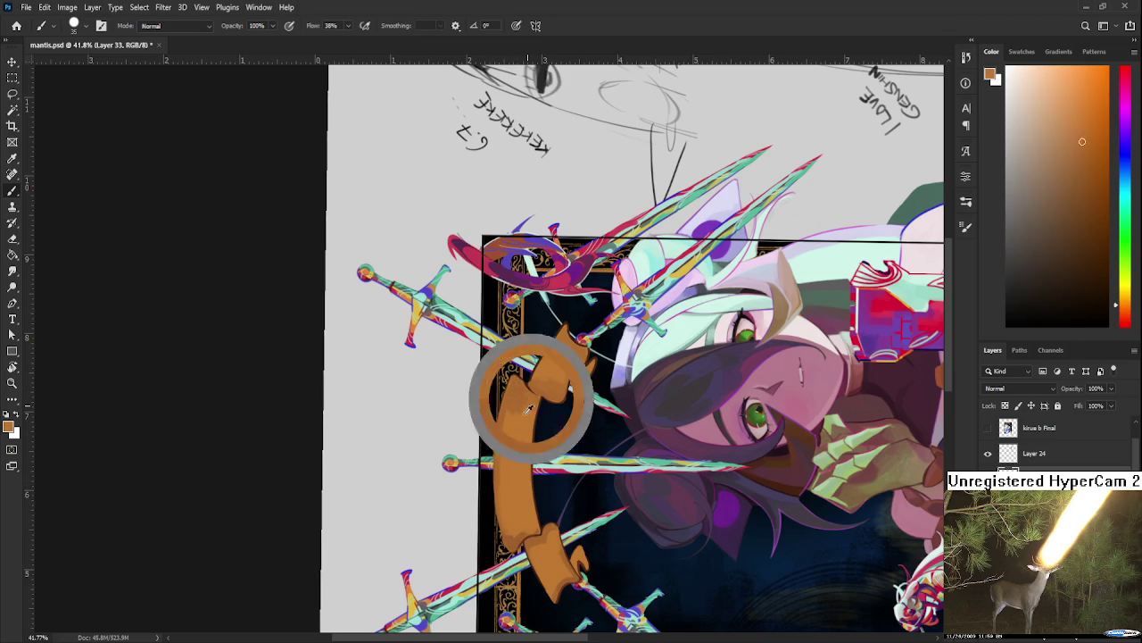
left_click(518, 408, "alt")
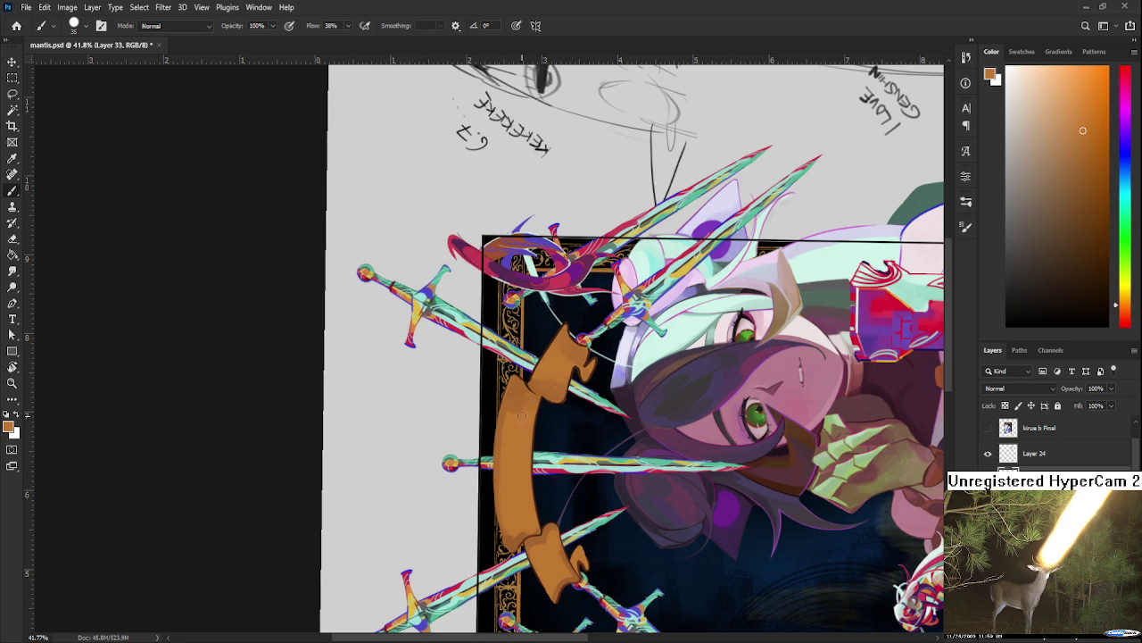
left_click(517, 416, "alt")
left_click(517, 407, "alt")
left_click(526, 398, "alt")
left_click(538, 406, "alt")
left_click(531, 411, "alt")
left_click(526, 416, "alt")
left_click(531, 406, "alt")
left_click_drag(529, 402, 561, 422)
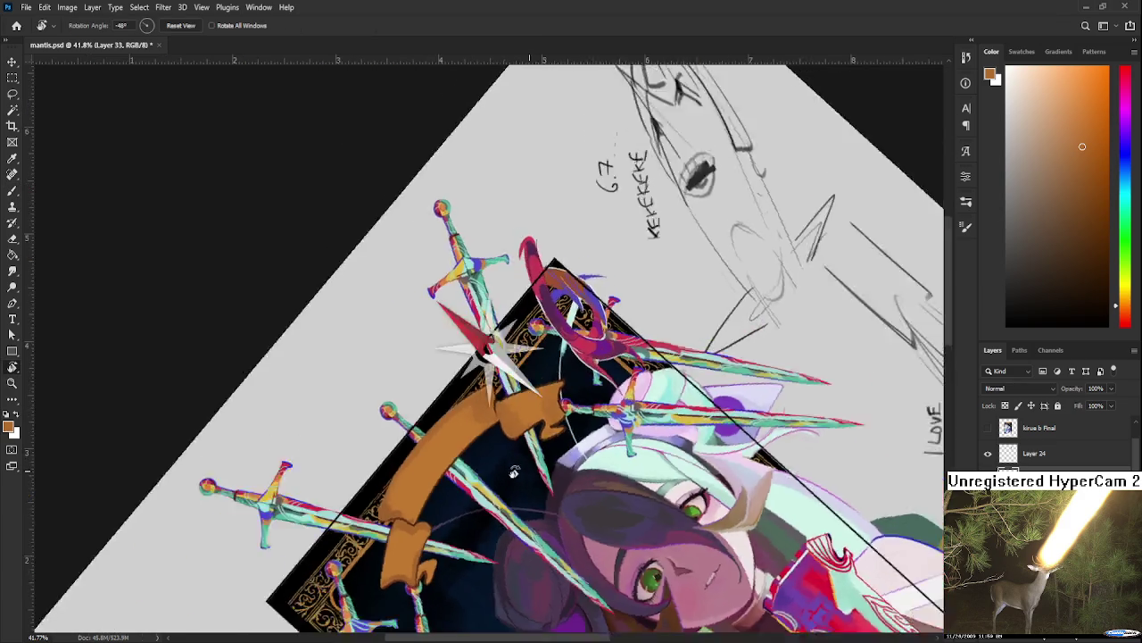
left_click(561, 422, "alt")
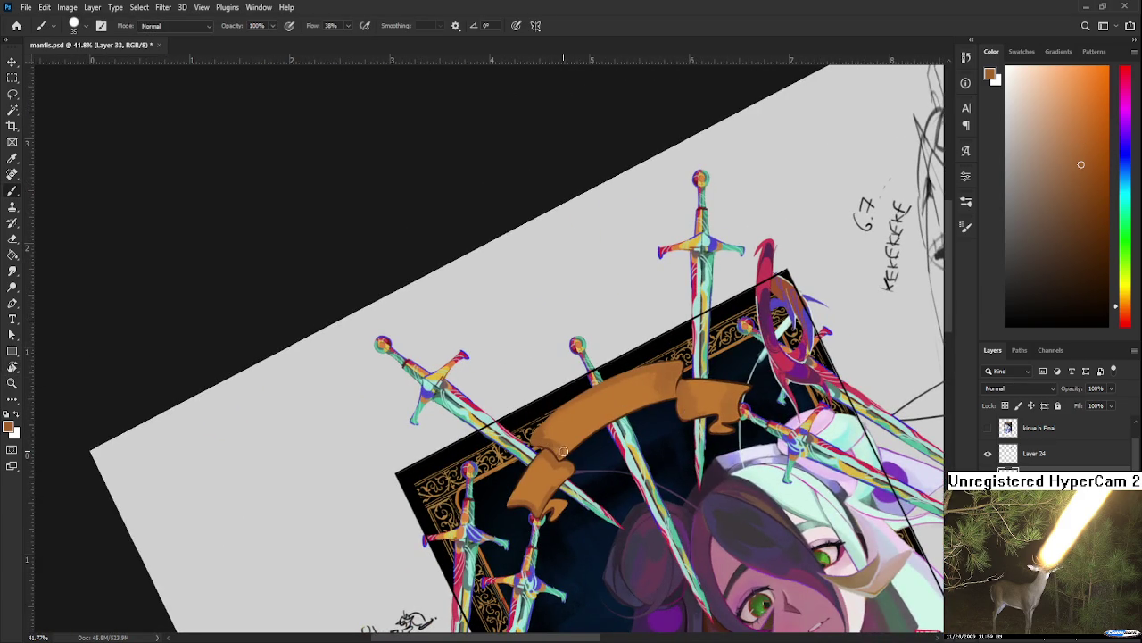
left_click(585, 426, "alt")
left_click(586, 427, "alt")
left_click(576, 440, "alt")
left_click(585, 432, "alt")
left_click(595, 425, "alt")
left_click(582, 433, "alt")
left_click(554, 444, "alt")
left_click(663, 382, "alt")
left_click_drag(627, 375, 655, 337)
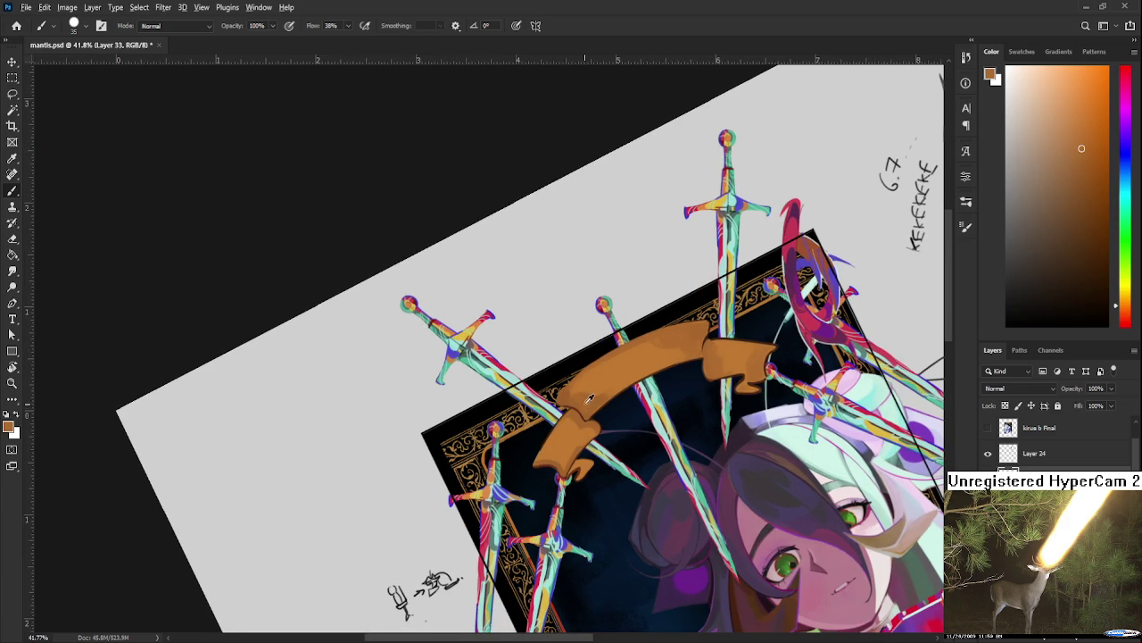